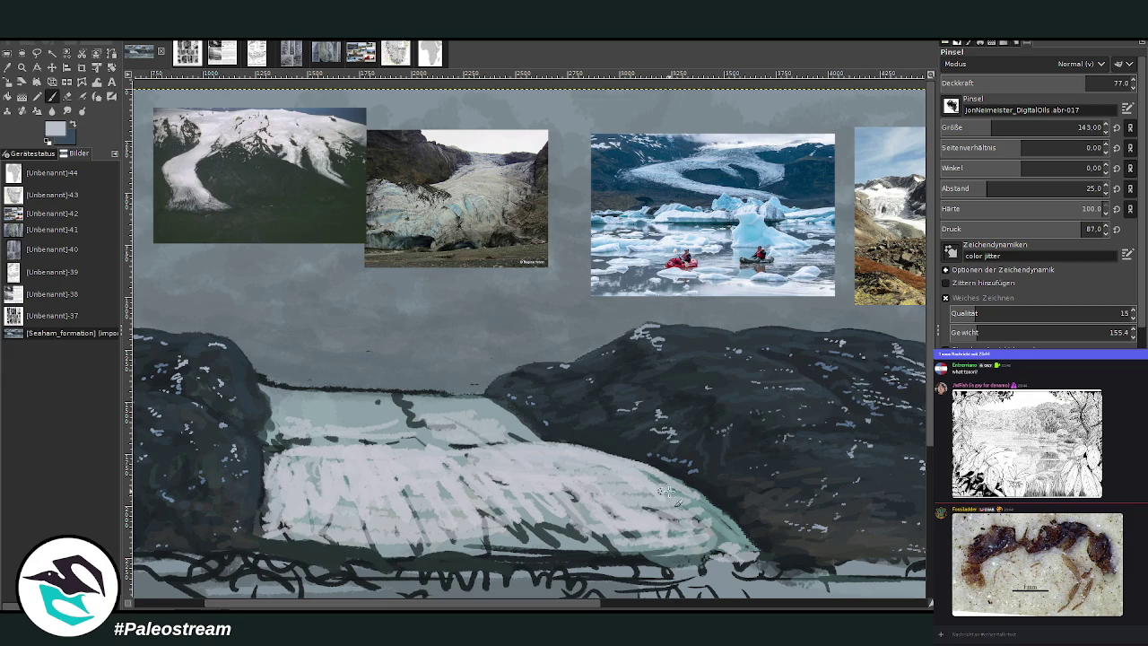
Step: Paint pale blue-white strokes along the lower glacier edge, tightening brush spacing to 9
drag(659, 488, 726, 529)
mouse_move(495, 538)
mouse_down()
mouse_move(632, 557)
mouse_move(479, 544)
mouse_move(399, 500)
mouse_up()
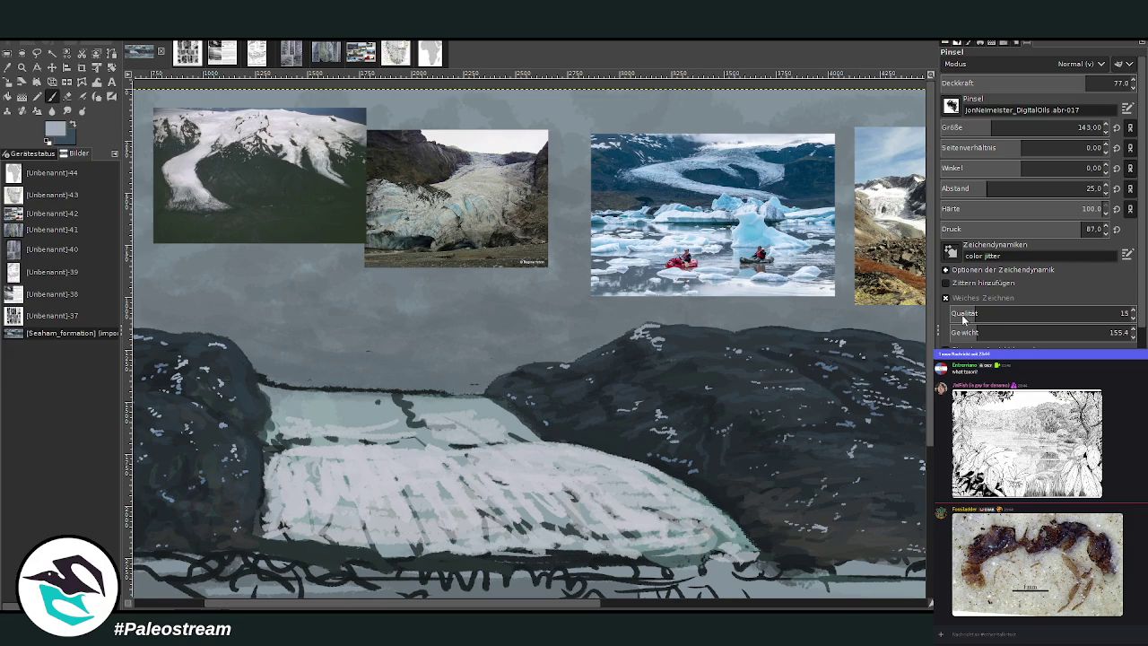
drag(986, 189, 959, 189)
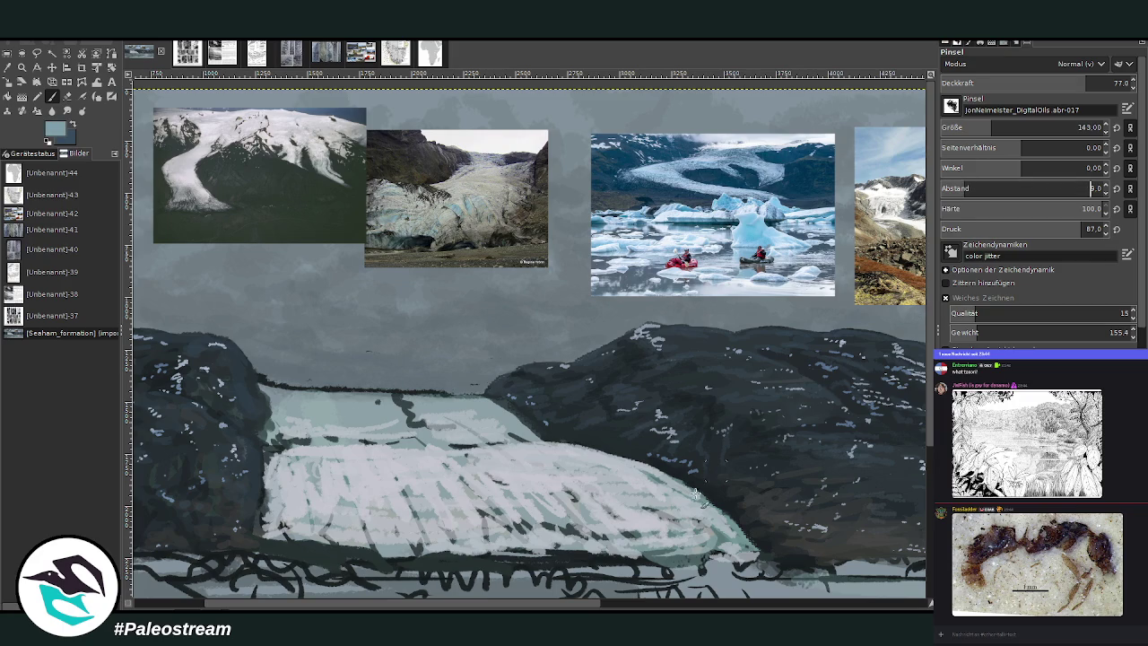
mouse_move(574, 531)
mouse_down()
mouse_move(681, 561)
mouse_move(655, 534)
mouse_up()
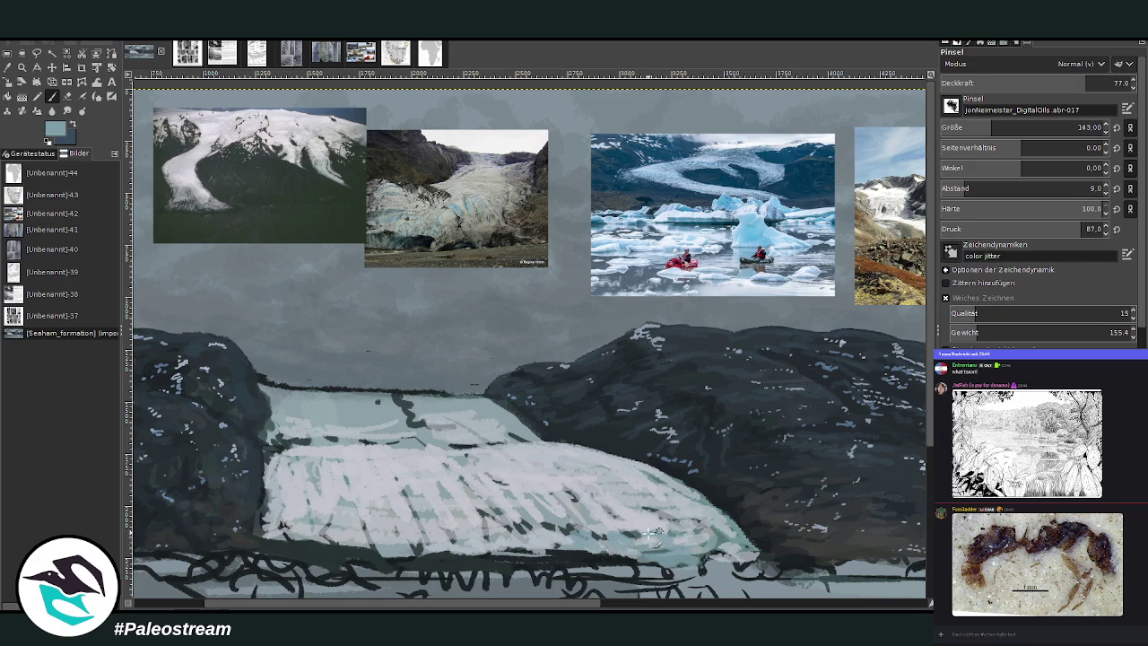
mouse_move(390, 538)
mouse_down()
mouse_move(328, 548)
mouse_move(372, 556)
mouse_move(264, 551)
mouse_move(448, 560)
mouse_move(421, 529)
mouse_move(462, 542)
mouse_move(454, 525)
mouse_move(554, 523)
mouse_up()
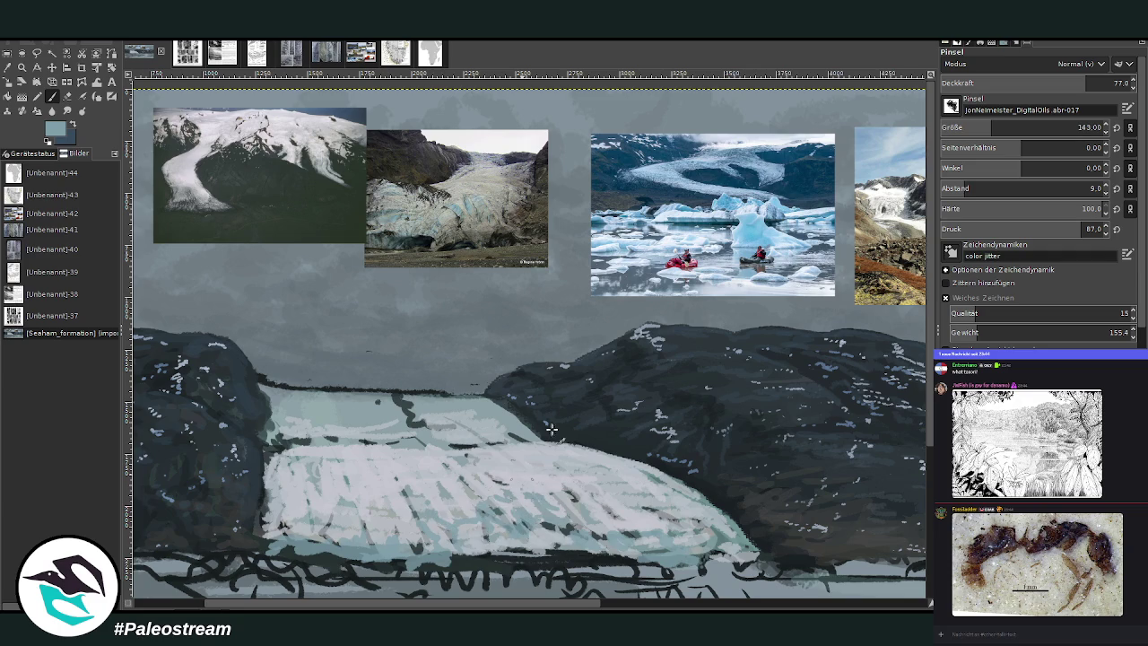
Step: With brush size 99 and opacity 86.8, paint light teal along the lower glacier front
click(1083, 128)
mouse_move(646, 549)
mouse_down()
mouse_move(466, 558)
mouse_move(735, 548)
mouse_move(723, 527)
mouse_move(826, 554)
mouse_up()
click(1090, 82)
mouse_move(753, 545)
mouse_down()
mouse_move(789, 561)
mouse_move(728, 529)
mouse_move(782, 565)
mouse_move(816, 563)
mouse_up()
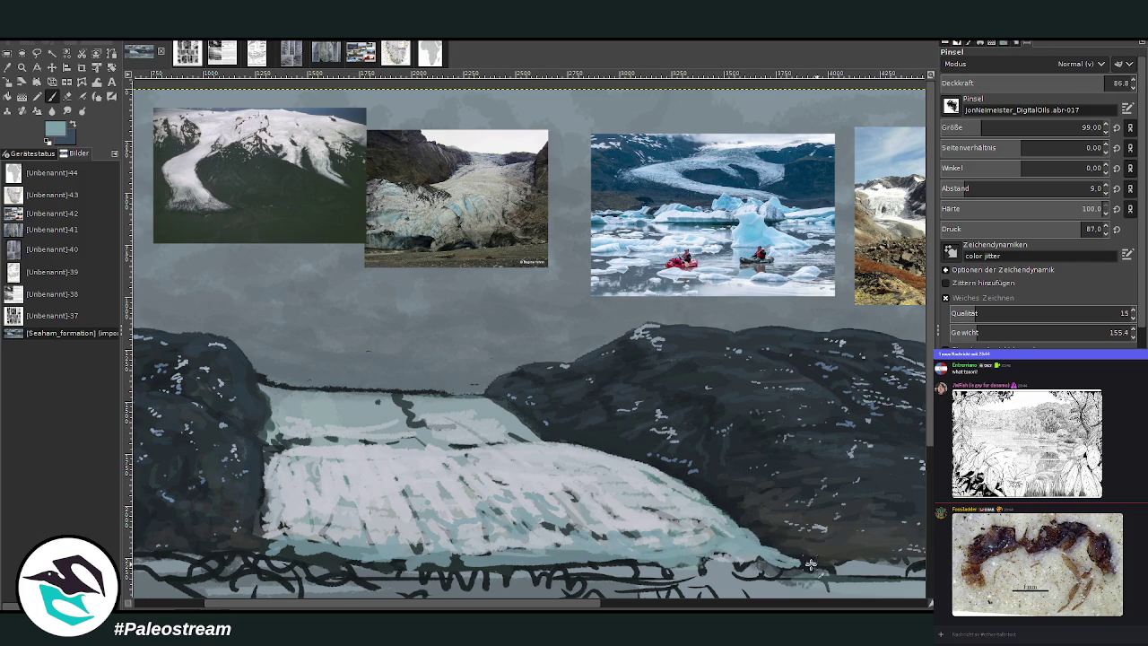
Step: Cover the dark line on the glacier's top edge with light teal and light-blue strokes
mouse_move(448, 500)
mouse_down()
mouse_move(404, 489)
mouse_move(359, 439)
mouse_move(290, 416)
mouse_up()
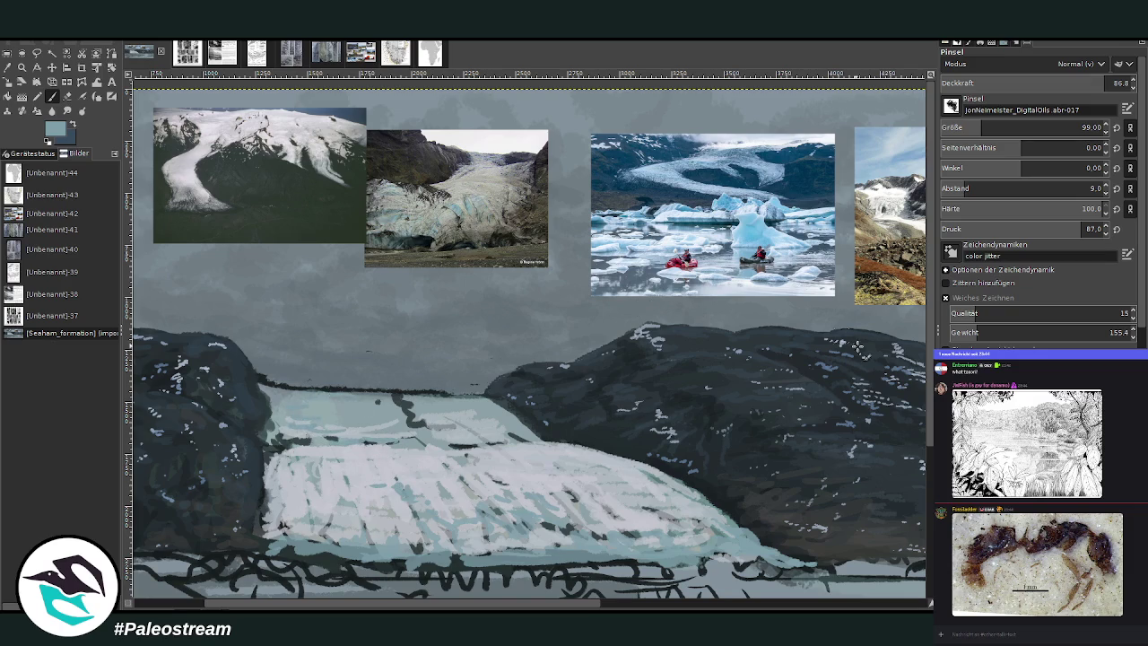
drag(446, 389, 278, 391)
ctrl+click(472, 416)
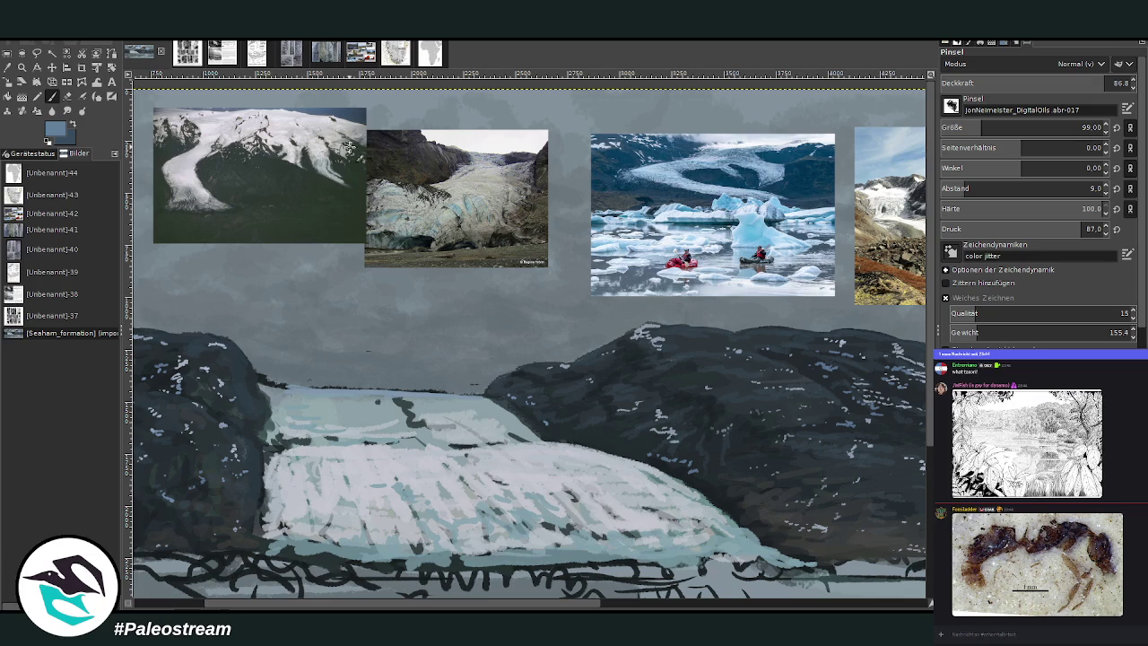
drag(491, 398, 385, 399)
mouse_move(305, 393)
mouse_down()
mouse_move(262, 385)
mouse_move(351, 389)
mouse_move(273, 418)
mouse_move(279, 429)
mouse_move(417, 447)
mouse_move(538, 441)
mouse_up()
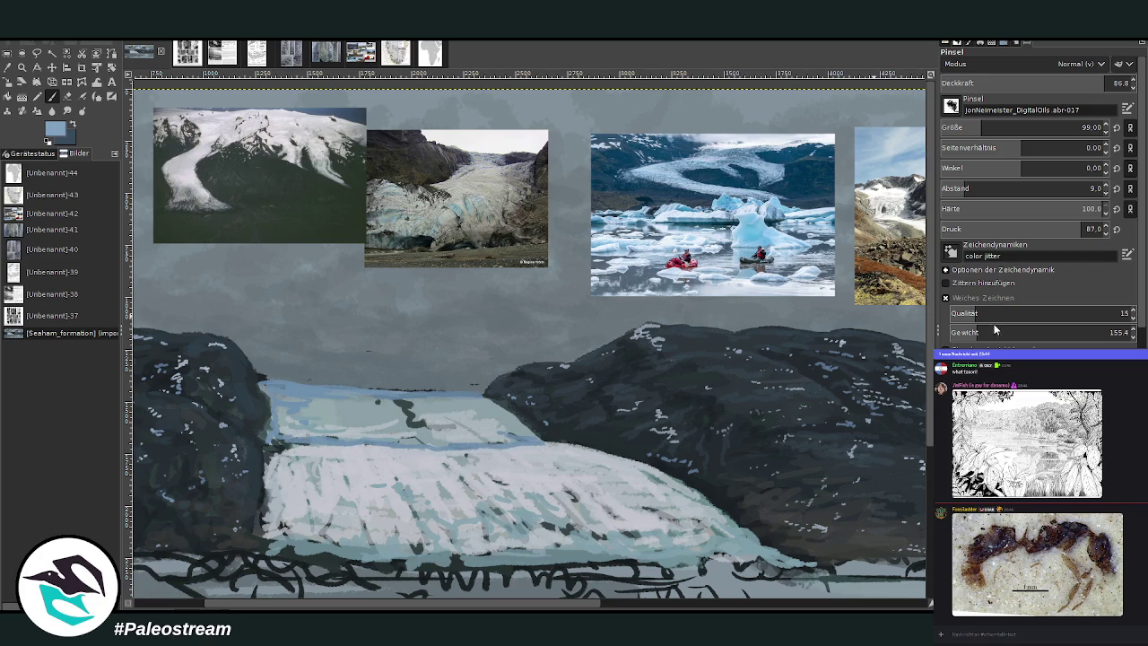
Step: Touch up the blue band, then sample grey and the dark rock colour
drag(492, 440, 508, 431)
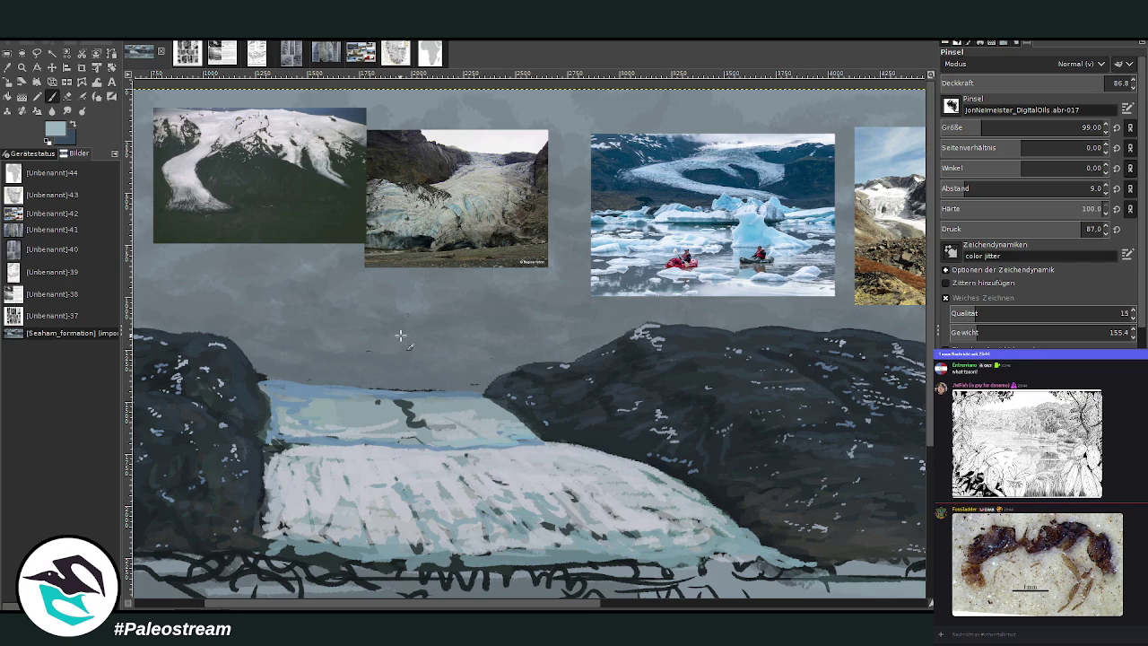
mouse_move(512, 438)
mouse_down()
mouse_move(500, 432)
mouse_move(529, 436)
mouse_up()
ctrl+click(901, 313)
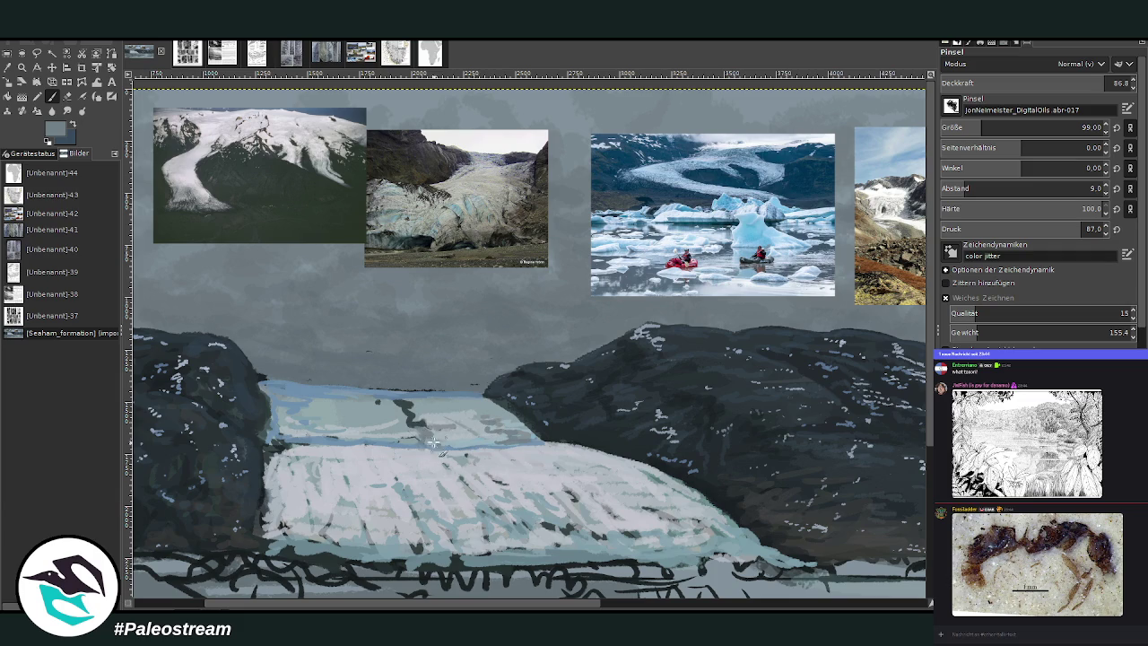
ctrl+click(896, 330)
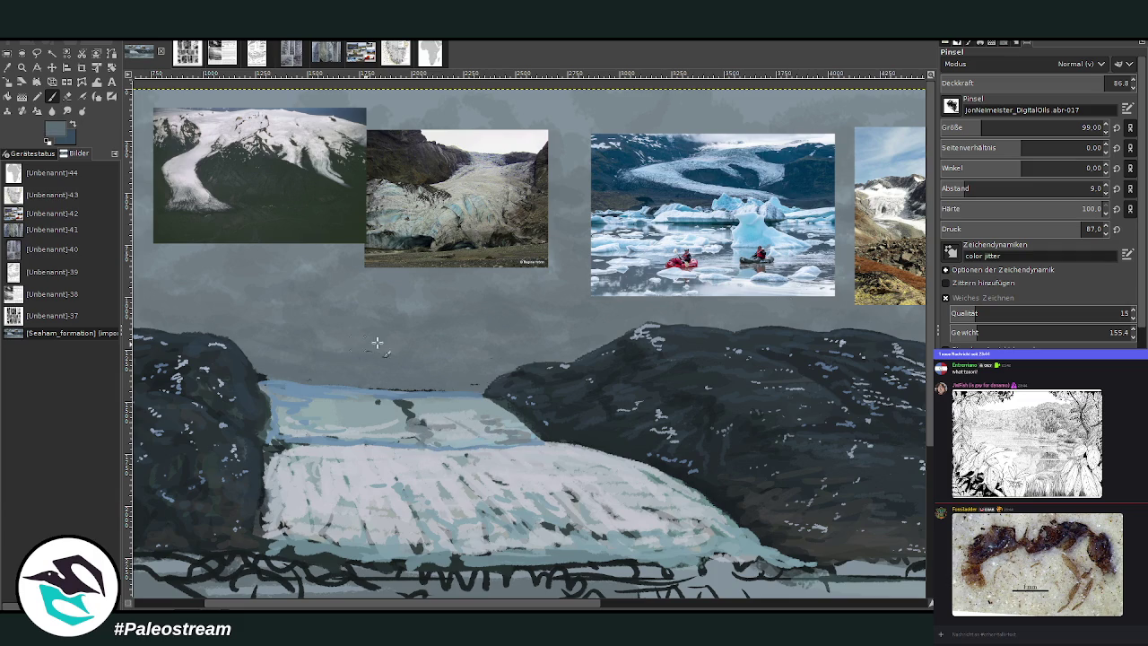
Step: Paint diagonal dark streaks across the glacier's blue band using darker sampled colours
mouse_move(408, 428)
mouse_down()
mouse_move(380, 400)
mouse_move(417, 429)
mouse_move(408, 399)
mouse_move(381, 391)
mouse_up()
ctrl+click(877, 303)
mouse_move(409, 405)
mouse_down()
mouse_move(394, 430)
mouse_move(428, 441)
mouse_up()
scroll(1112, 83, up, 5)
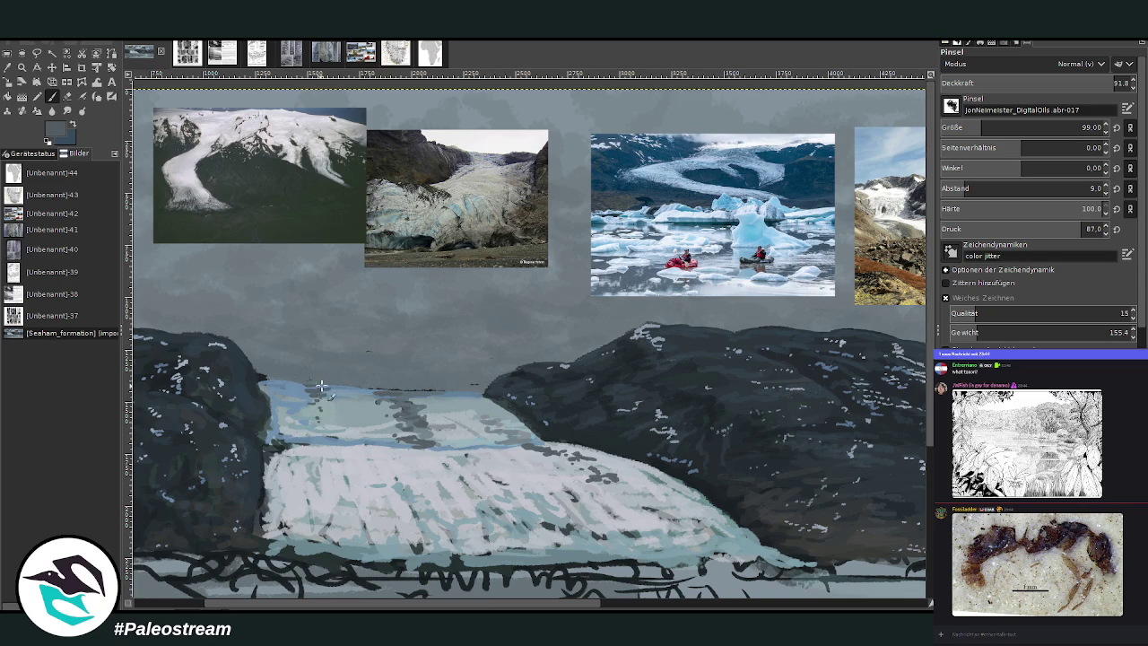
key(shift+e)
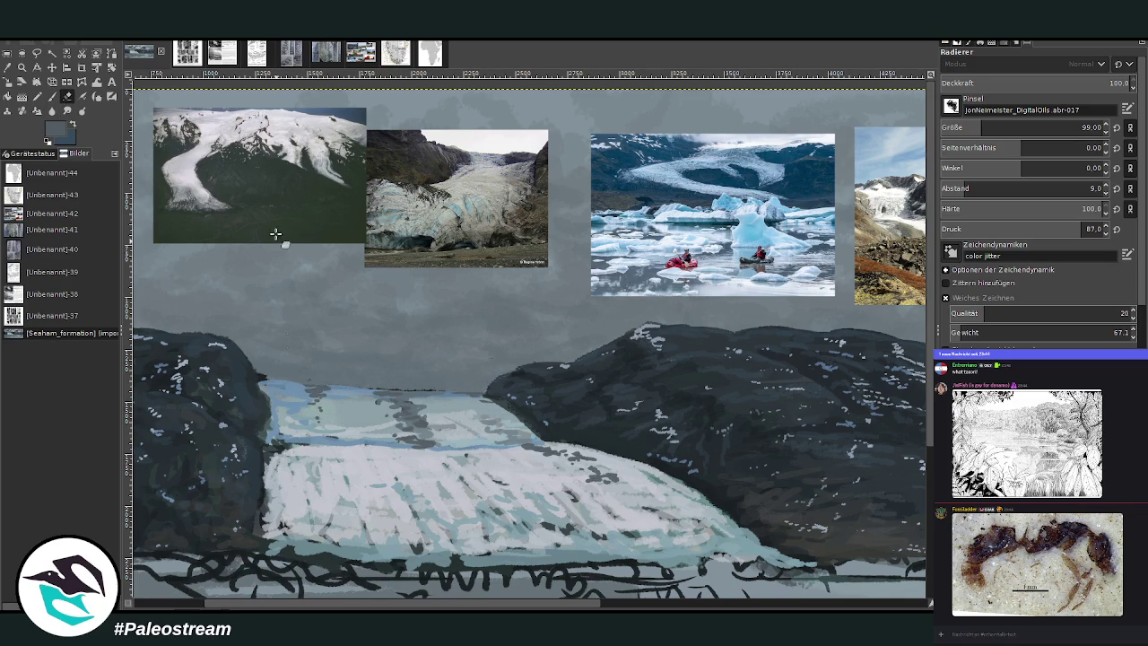
Step: Lightly erase paint along the glacier's top edge, then return to the paintbrush
drag(414, 385, 345, 386)
key(p)
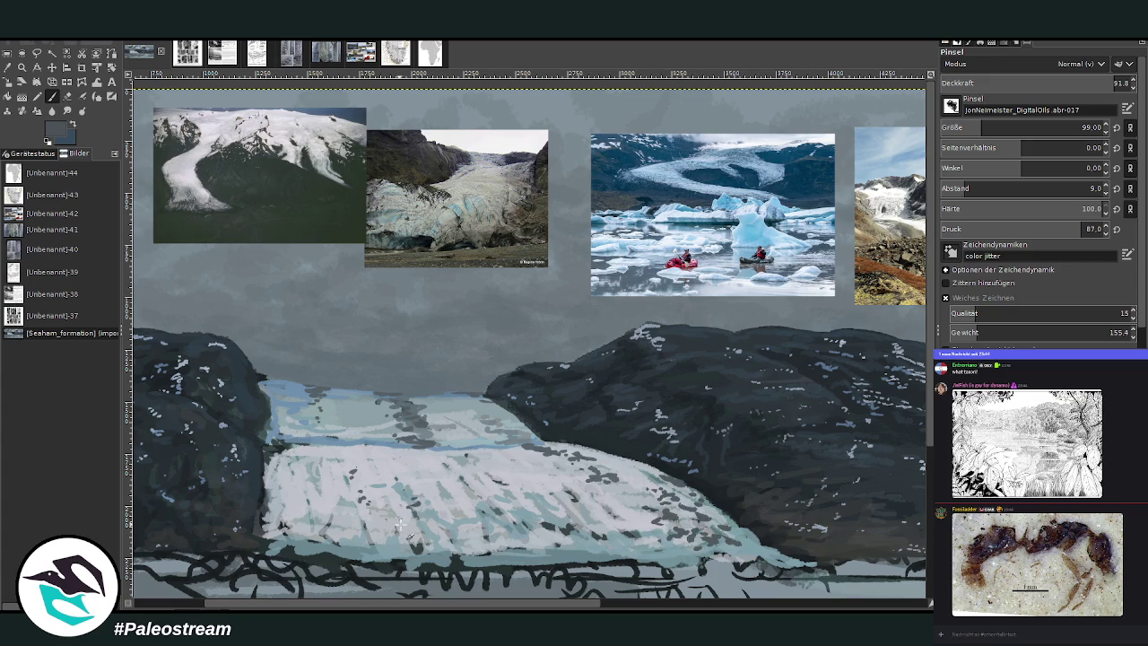
Step: Dab dark rock-coloured marks along the glacier's lower and left edges
drag(390, 517, 373, 539)
mouse_move(279, 470)
mouse_down()
mouse_move(267, 491)
mouse_move(296, 472)
mouse_move(291, 450)
mouse_move(365, 461)
mouse_move(318, 449)
mouse_up()
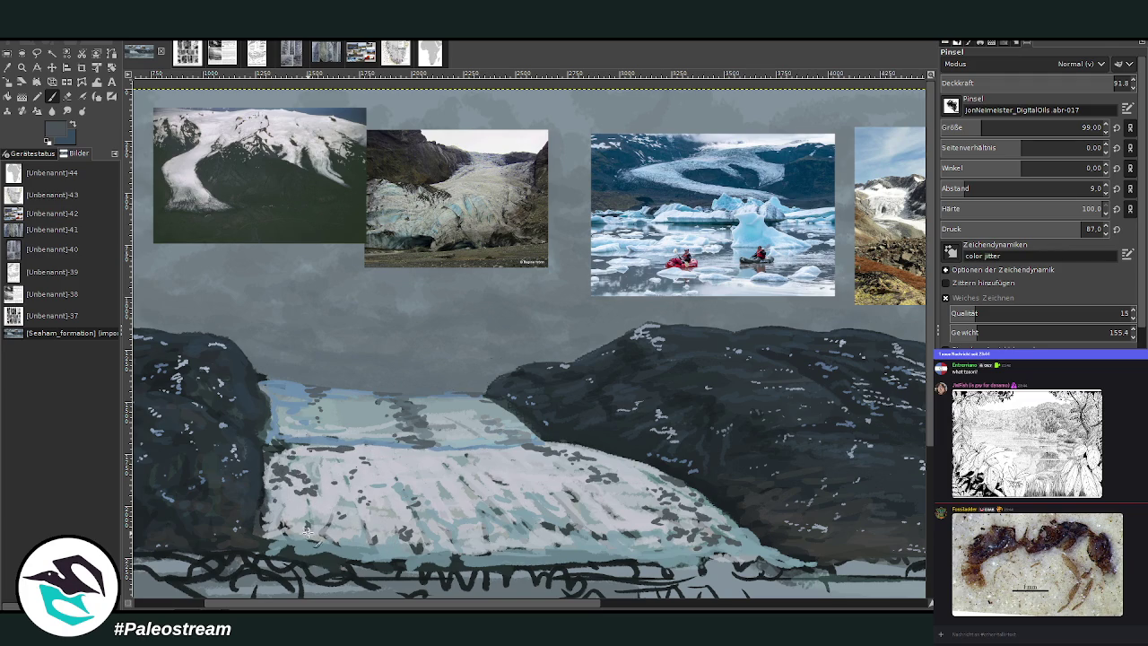
ctrl+click(908, 360)
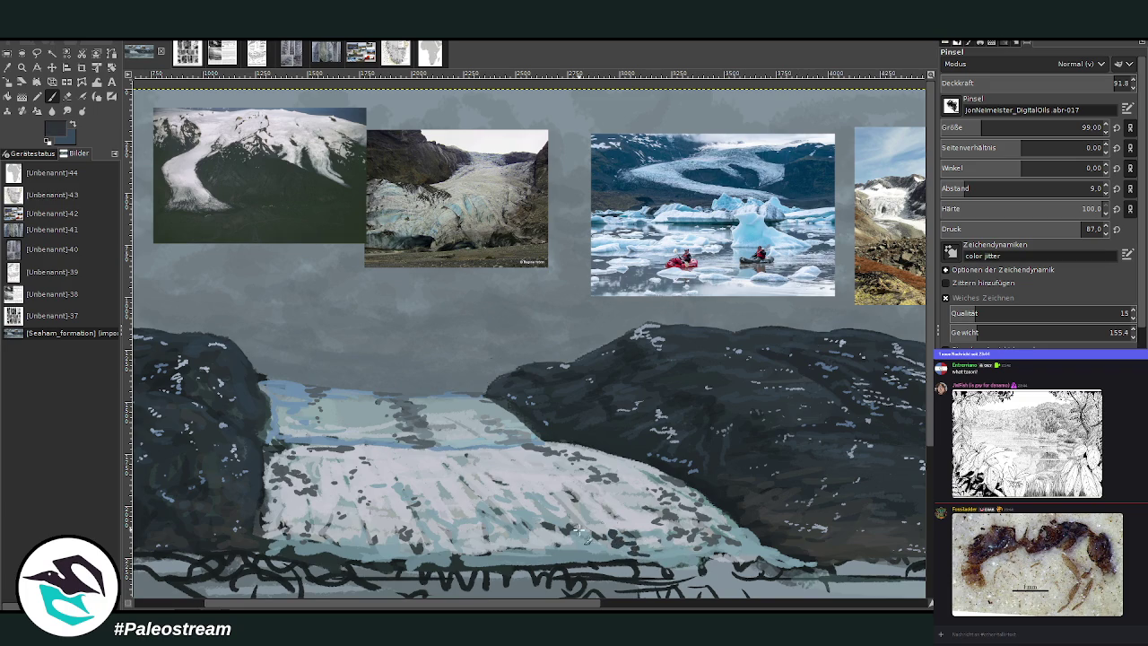
mouse_move(580, 549)
mouse_down()
mouse_move(718, 553)
mouse_move(705, 541)
mouse_move(400, 558)
mouse_move(522, 559)
mouse_move(346, 536)
mouse_move(258, 542)
mouse_move(390, 570)
mouse_move(350, 558)
mouse_move(574, 557)
mouse_move(442, 525)
mouse_up()
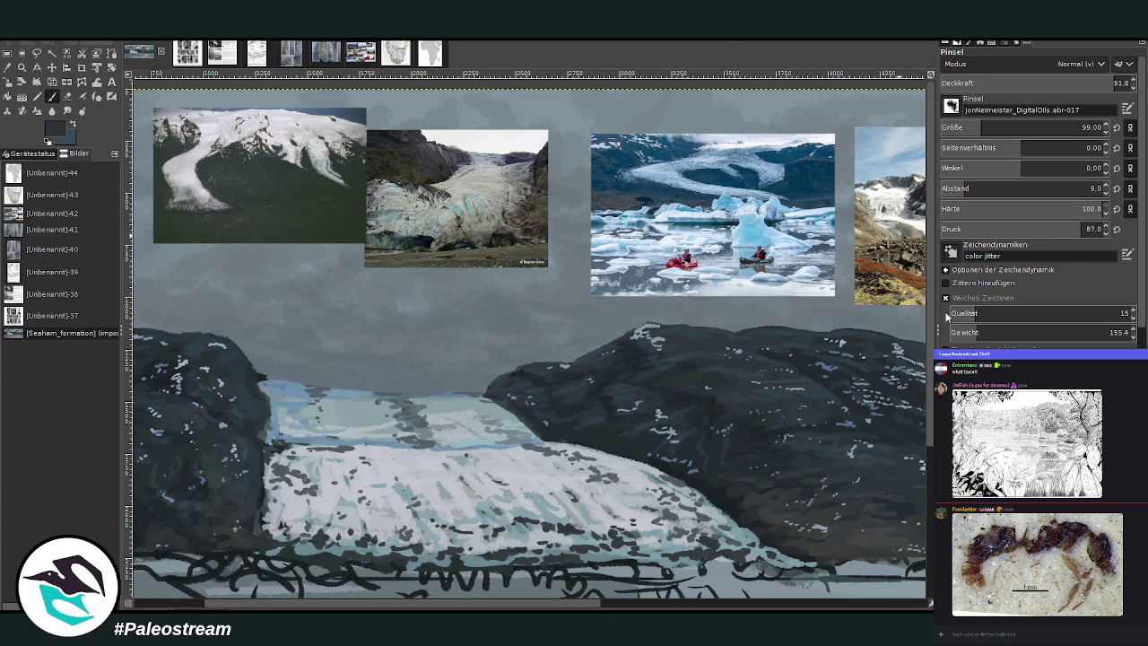
Step: At opacity 42, dab the lower-right edge, then set brush size 57 and opacity 55.5
ctrl+click(916, 361)
drag(1085, 84, 1054, 84)
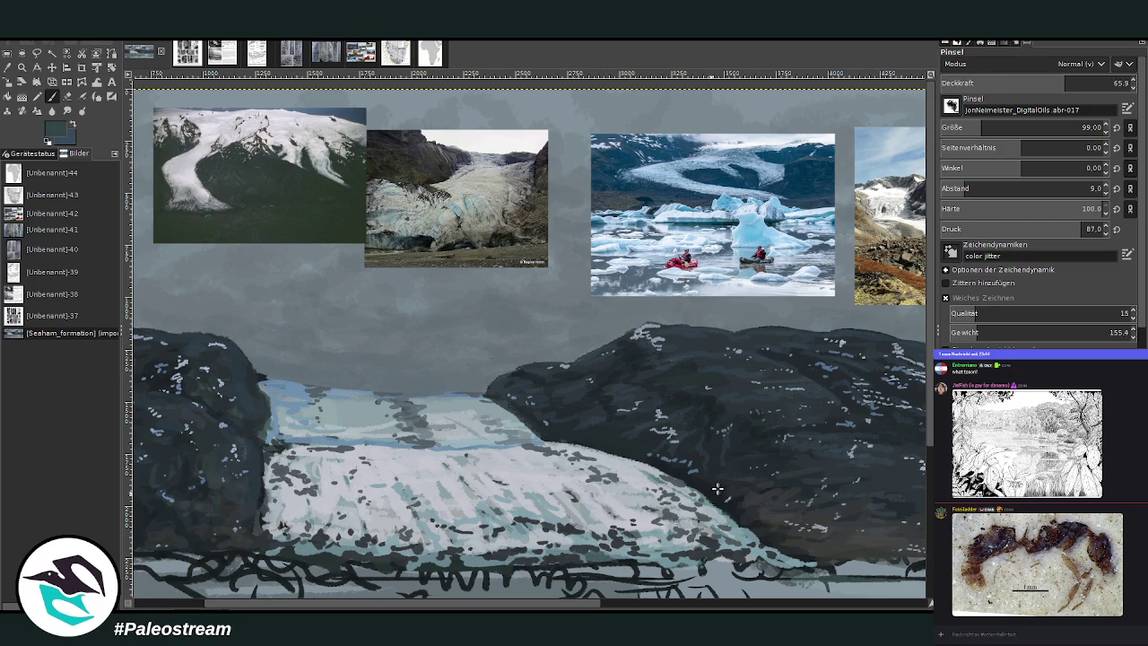
ctrl+click(753, 508)
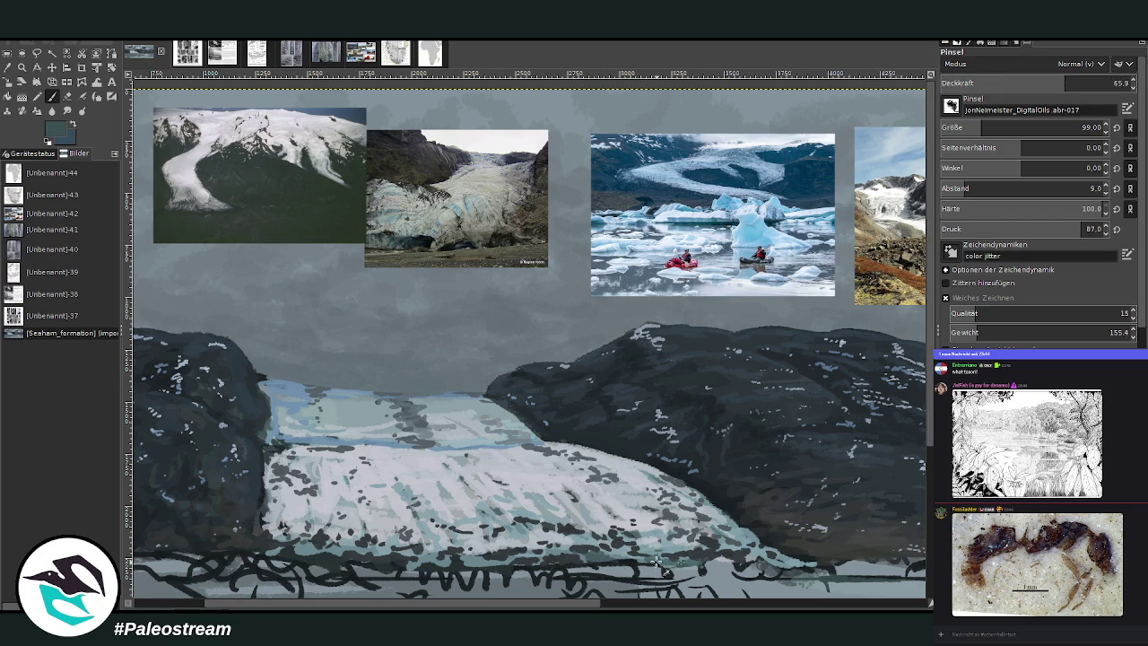
click(1022, 83)
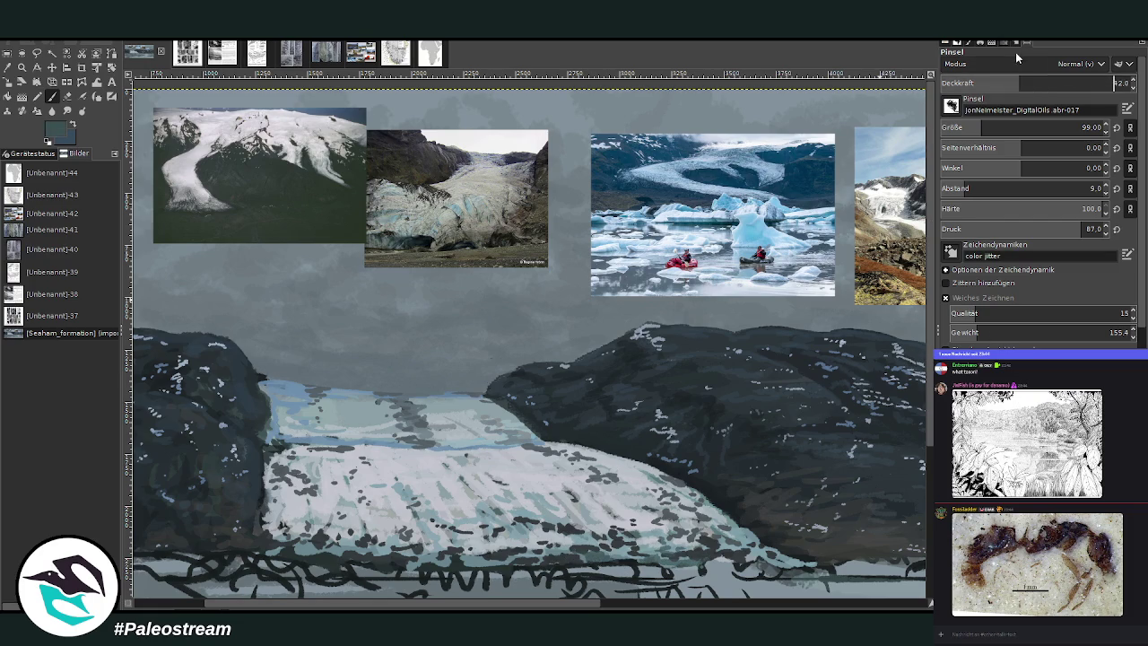
mouse_move(722, 552)
mouse_down()
mouse_move(769, 563)
mouse_move(749, 544)
mouse_move(527, 549)
mouse_move(502, 536)
mouse_move(557, 525)
mouse_up()
click(1082, 127)
drag(1017, 84, 1047, 83)
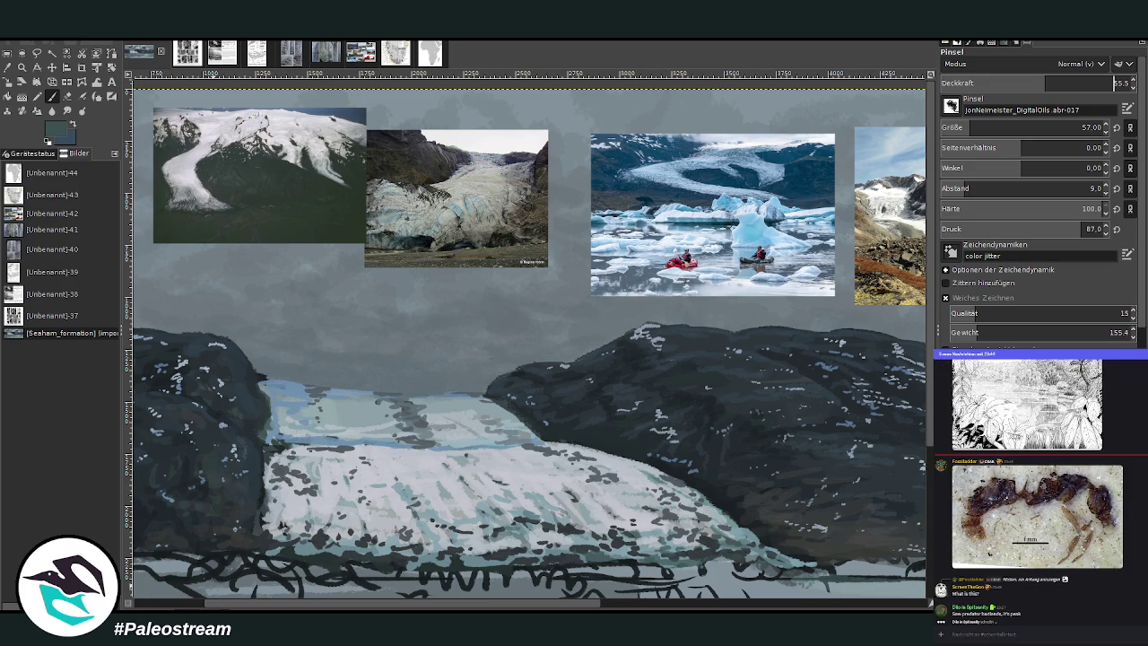
click(52, 97)
Step: Dab dark marks on the glacier's lower-left edge and lower brush opacity to 47.6
scroll(708, 448, down, 1)
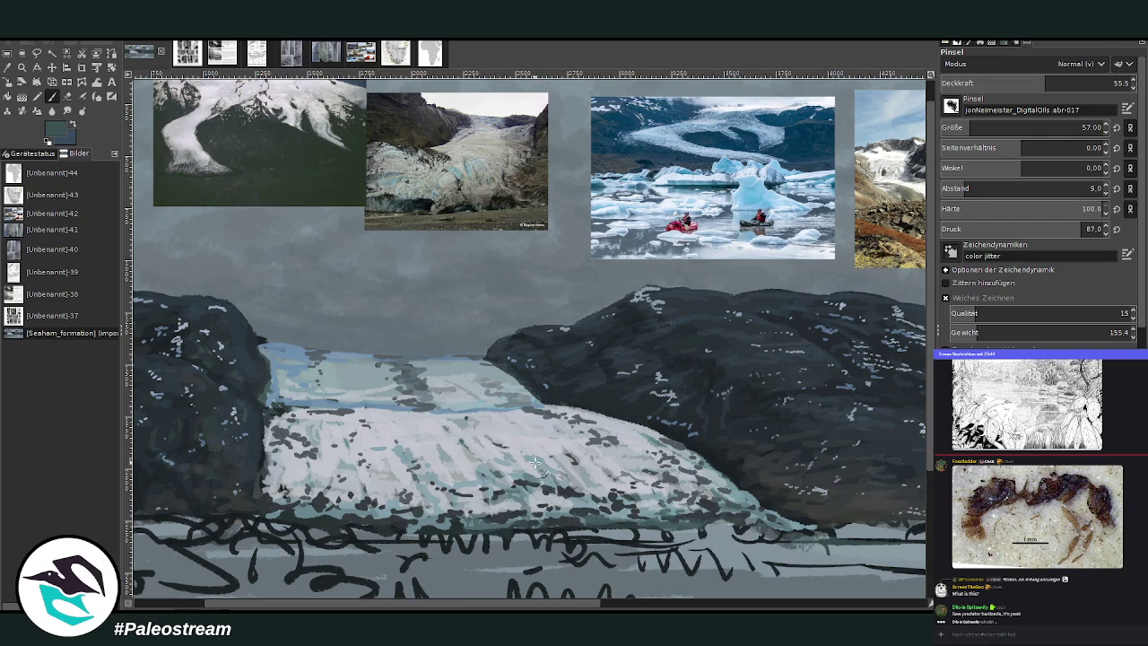
drag(448, 607, 365, 605)
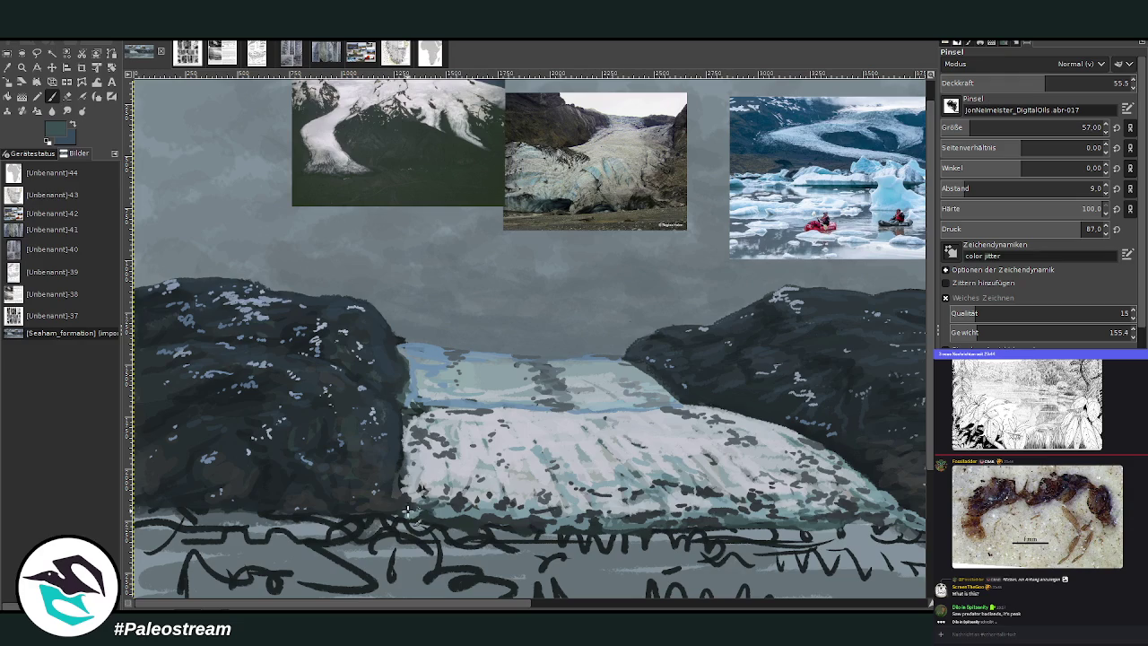
drag(409, 483, 527, 482)
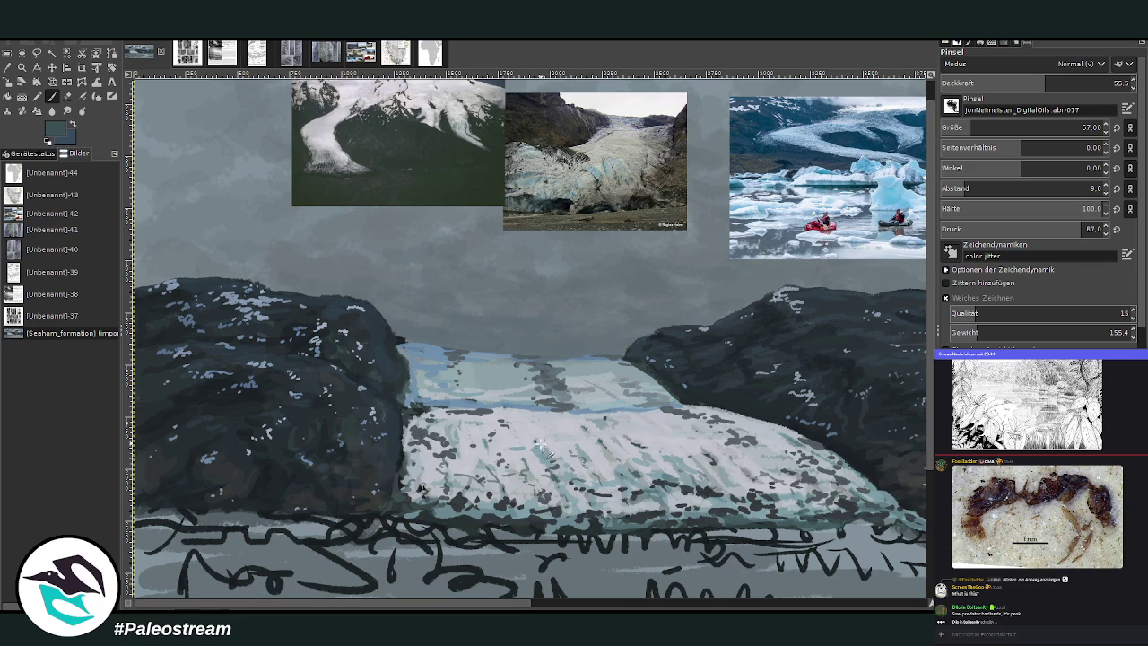
drag(399, 604, 438, 606)
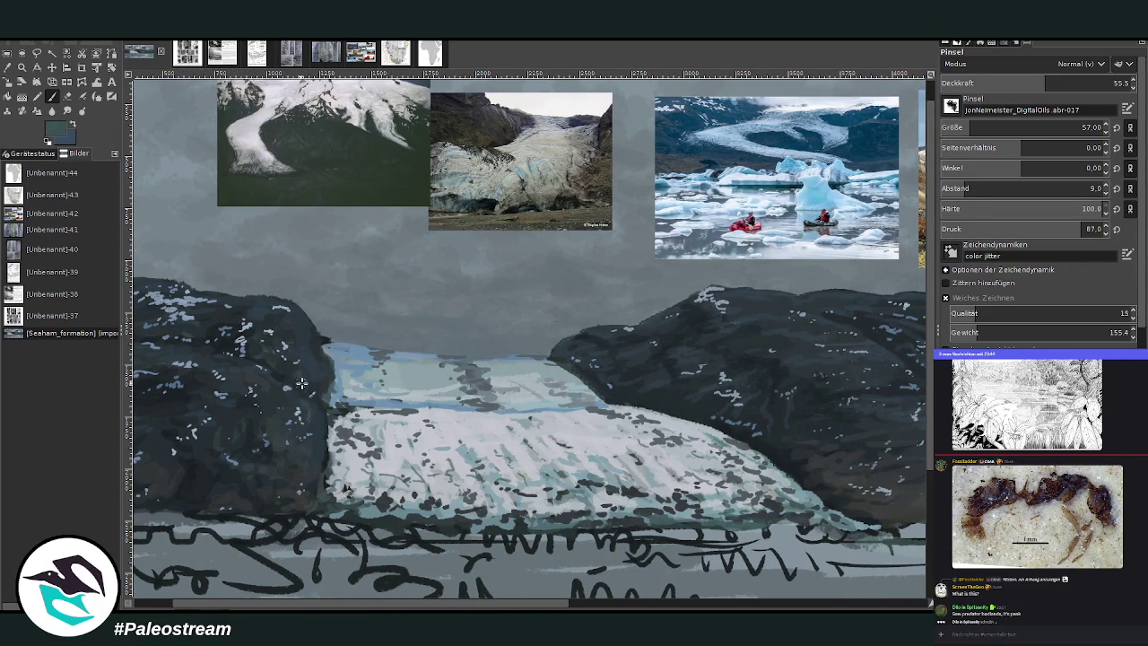
mouse_move(464, 606)
mouse_down()
mouse_move(675, 606)
mouse_move(414, 606)
mouse_up()
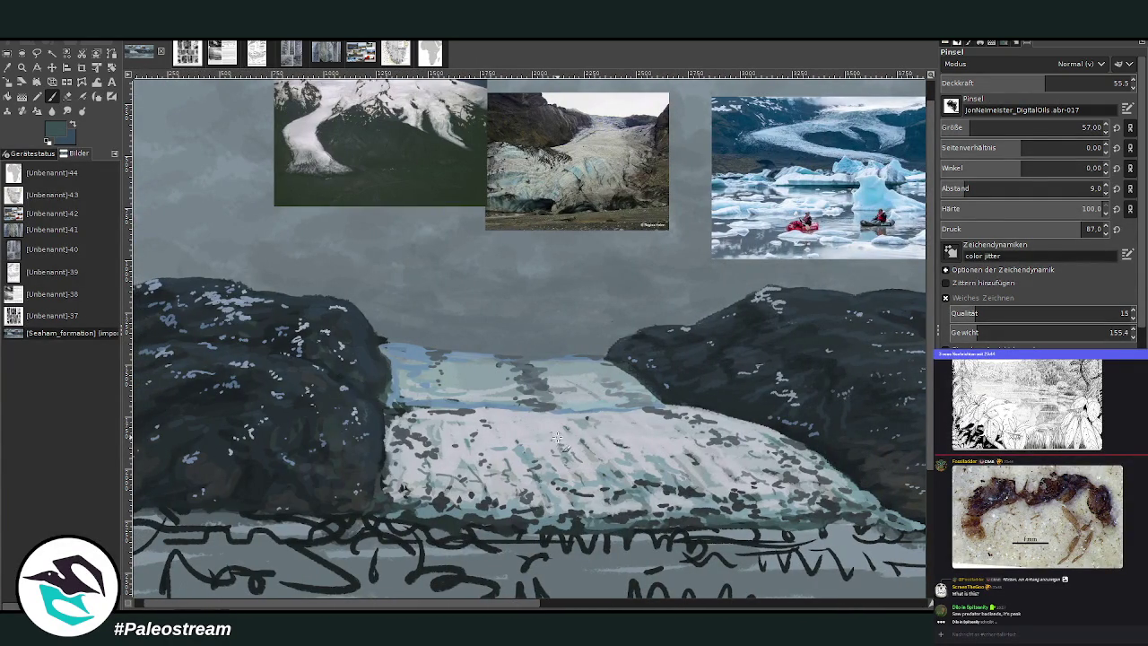
drag(1033, 86, 1010, 84)
Step: Try blue-grey colours from the glacier and rocks, adjusting opacity from 63.4 to 84.9
ctrl+click(677, 452)
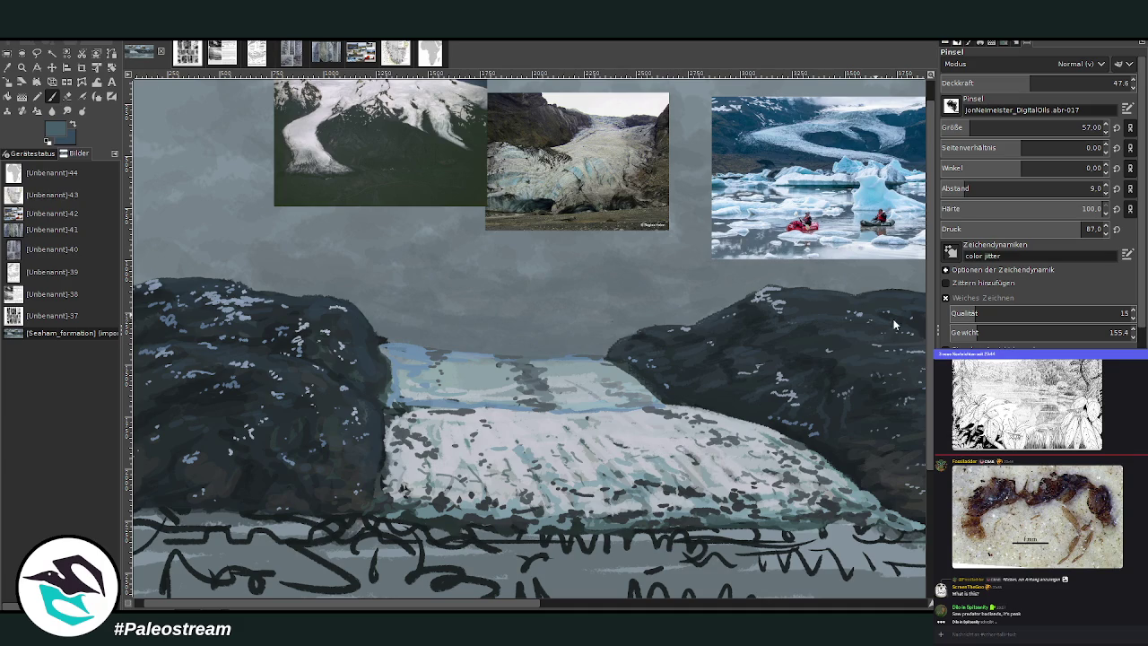
click(1086, 127)
click(1062, 83)
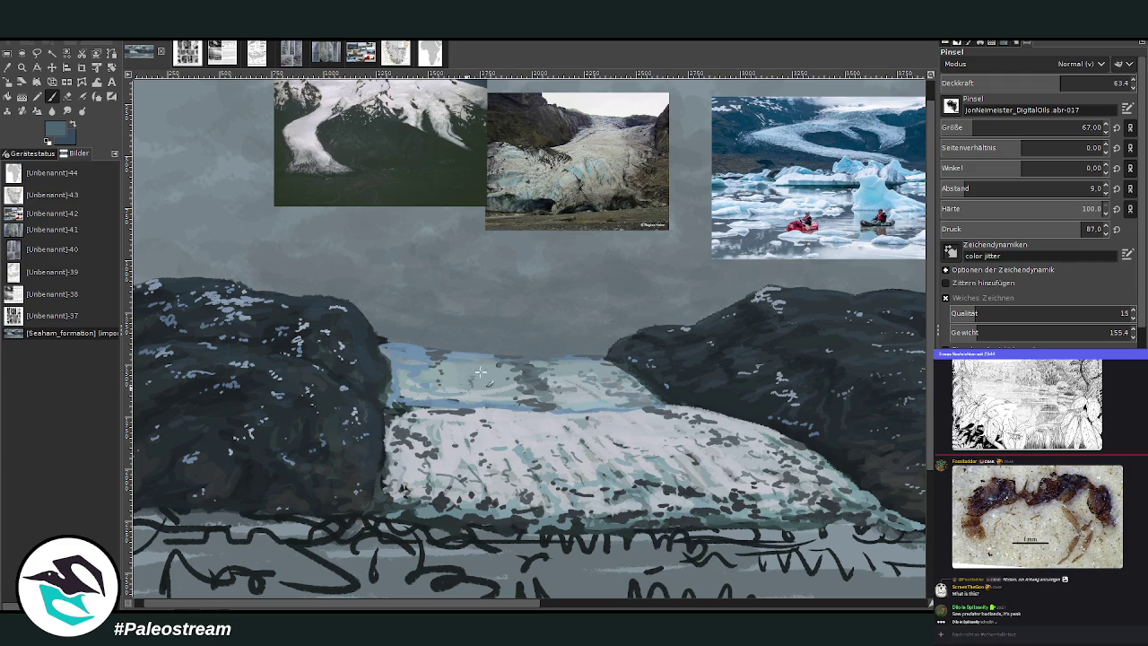
ctrl+click(530, 377)
ctrl+click(909, 351)
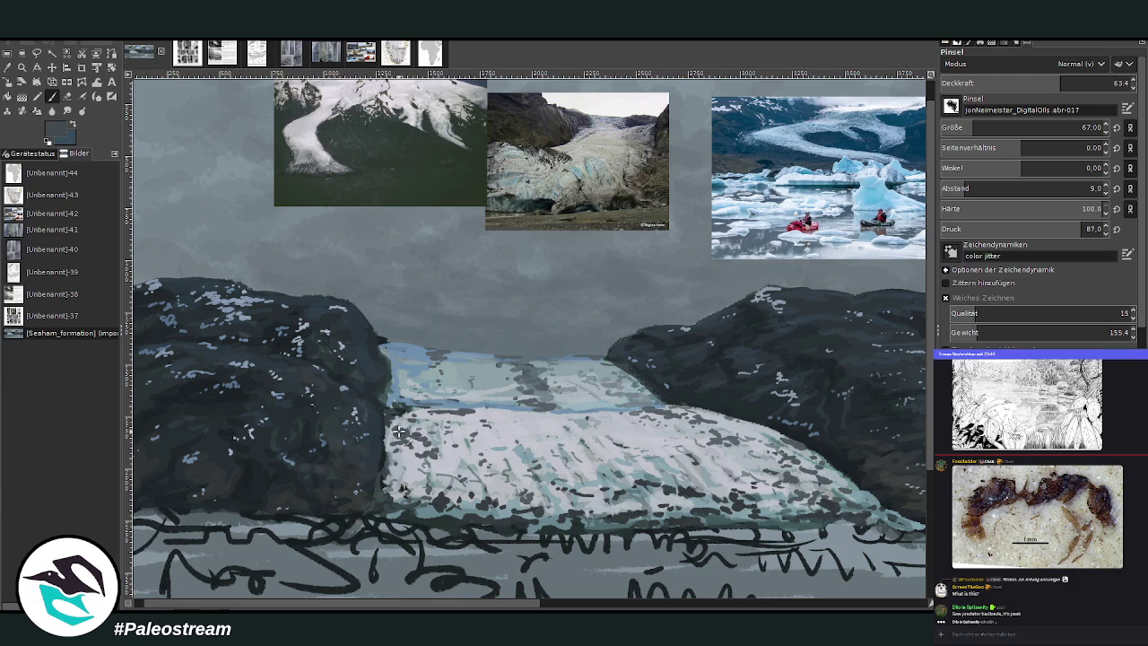
ctrl+click(912, 350)
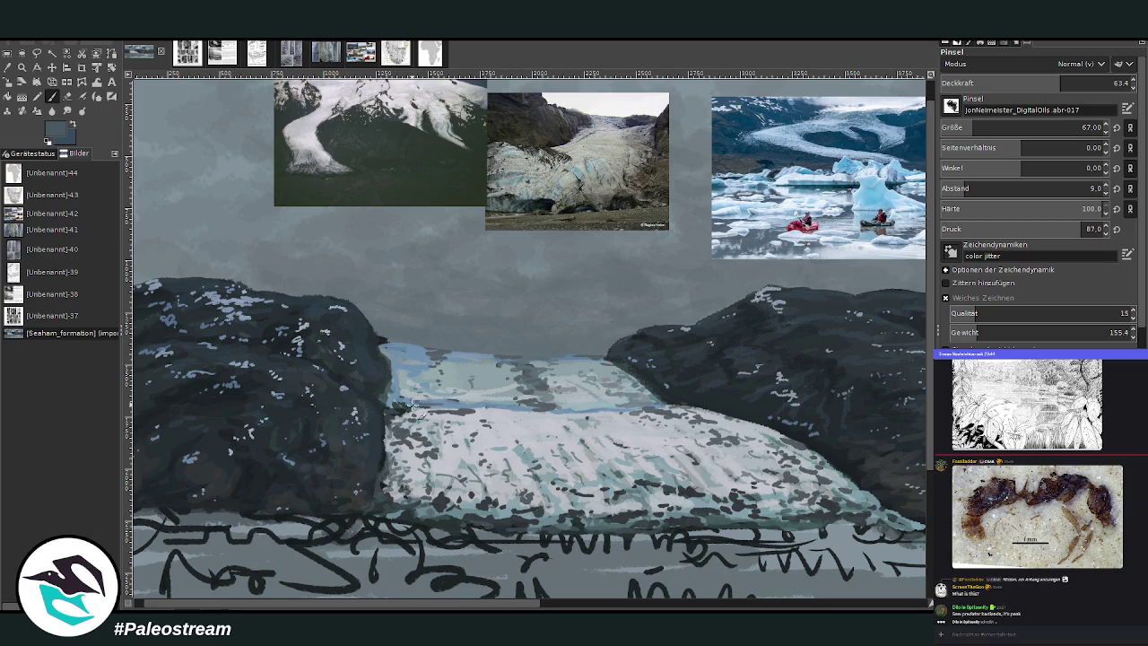
ctrl+click(720, 196)
drag(1056, 87, 1087, 80)
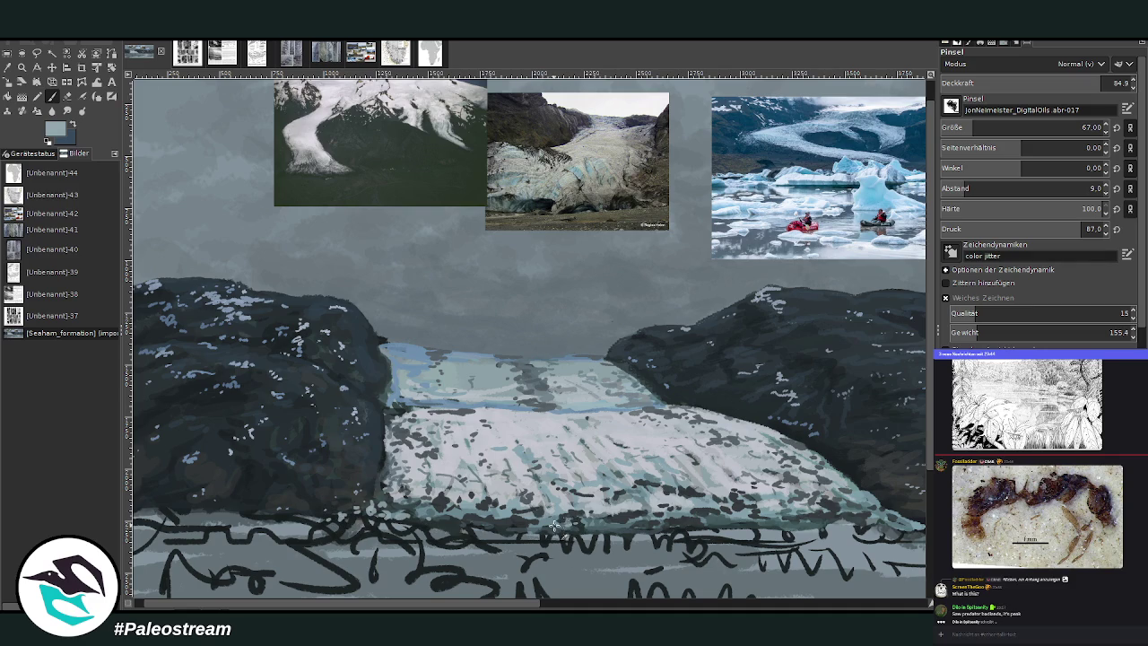
Step: Sample a blue from the iceberg reference photo and resume painting at opacity 66.6
scroll(672, 552, right, 2)
scroll(672, 522, right, 1)
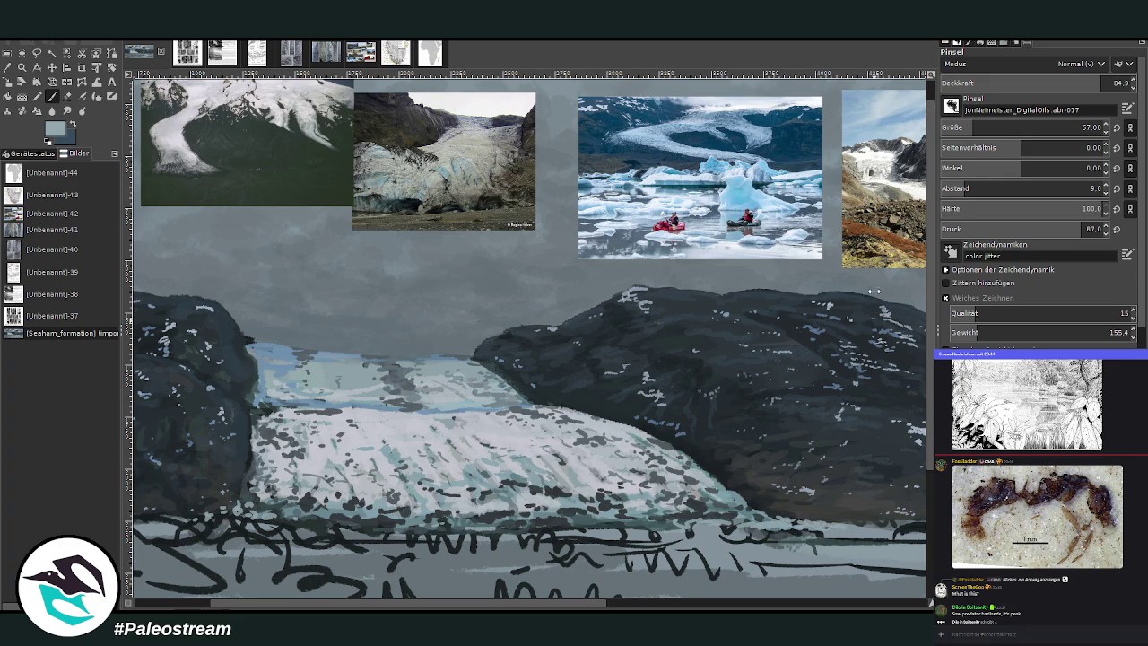
click(9, 68)
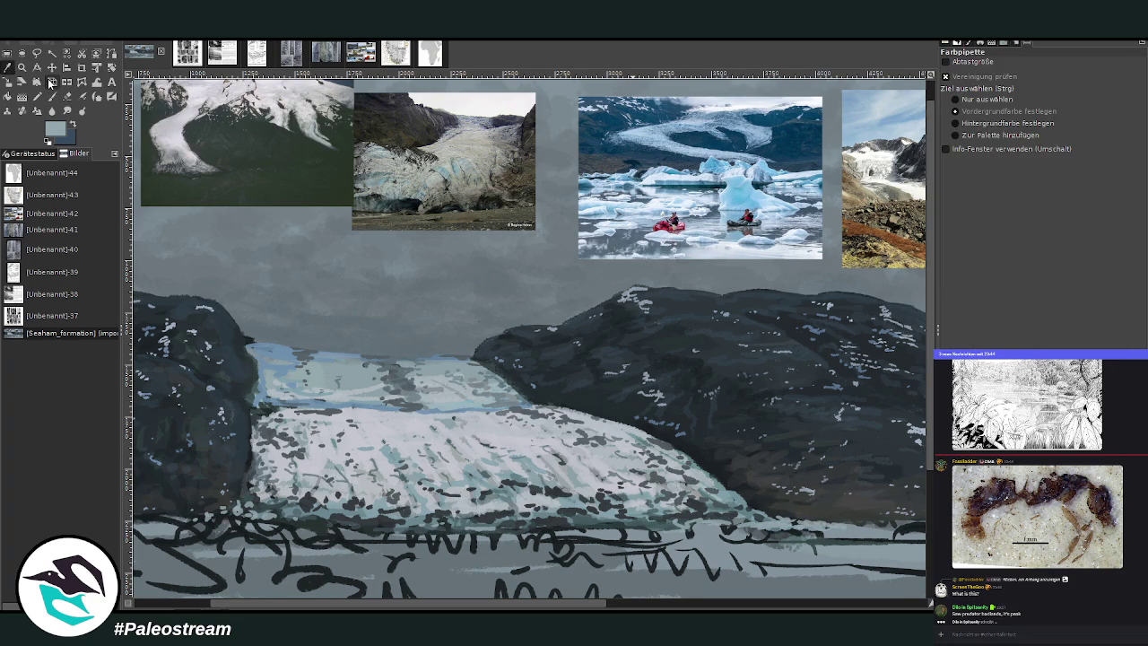
click(590, 183)
key(p)
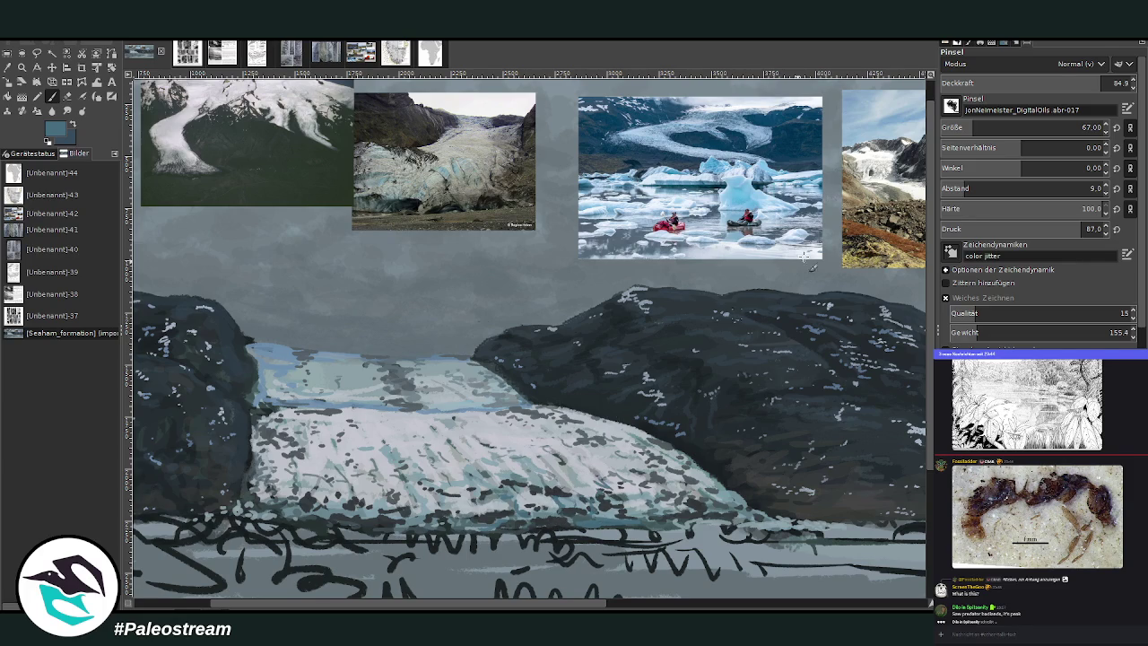
drag(1033, 90, 986, 90)
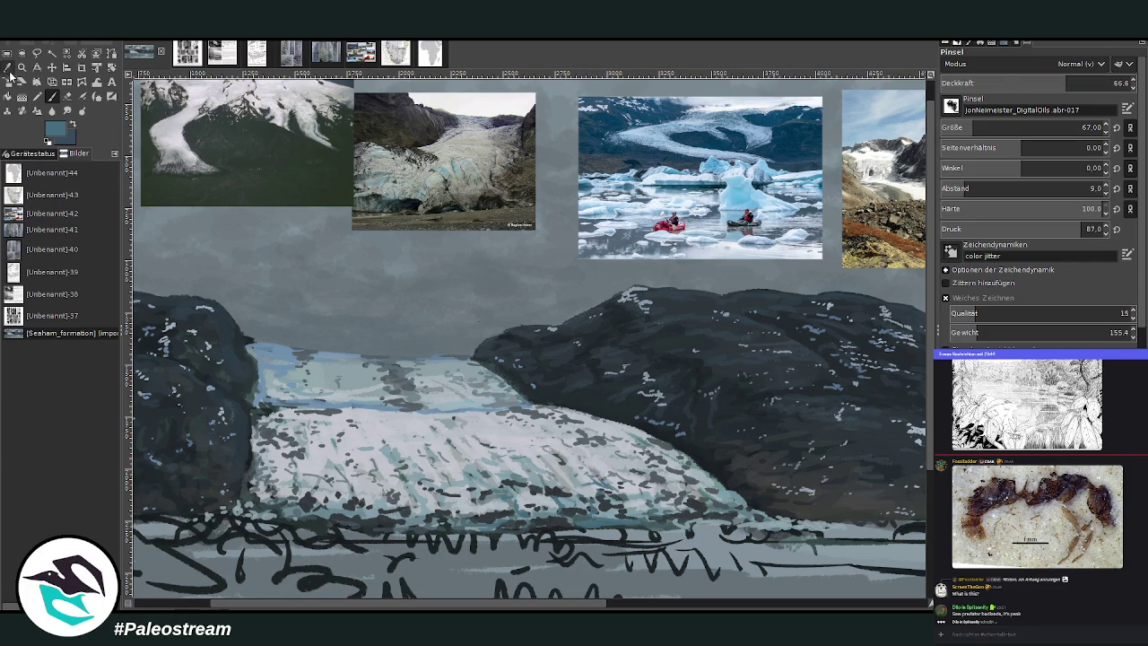
Step: Sample the glacier's pale grey and enlarge the paintbrush to size 92
click(7, 68)
click(491, 448)
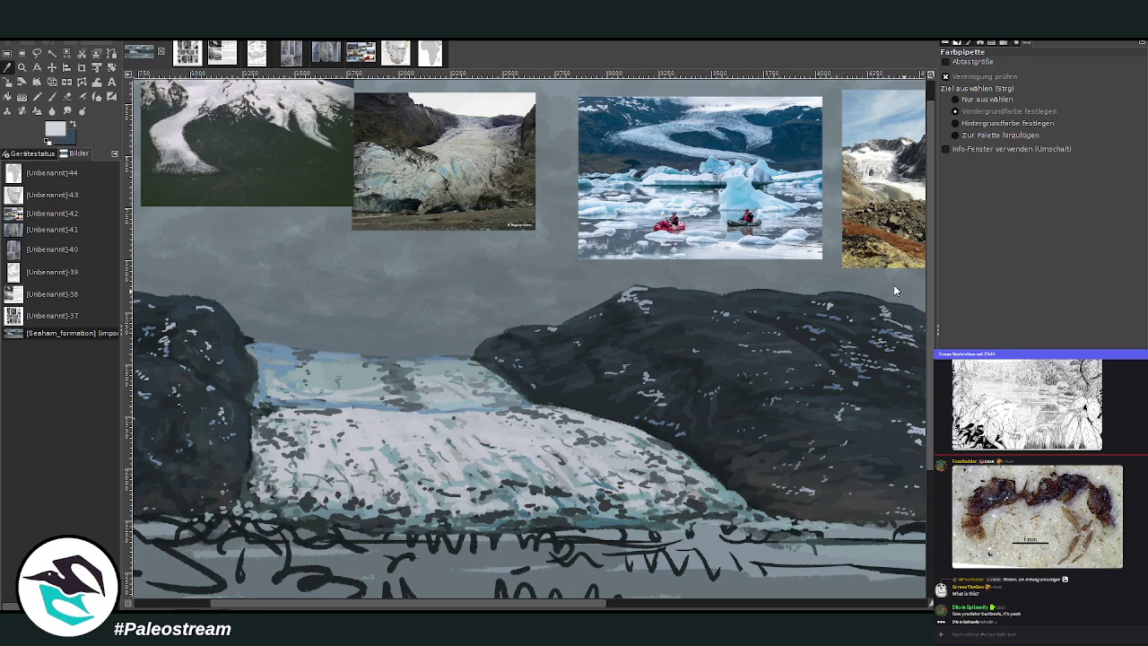
key(p)
drag(956, 132, 1082, 127)
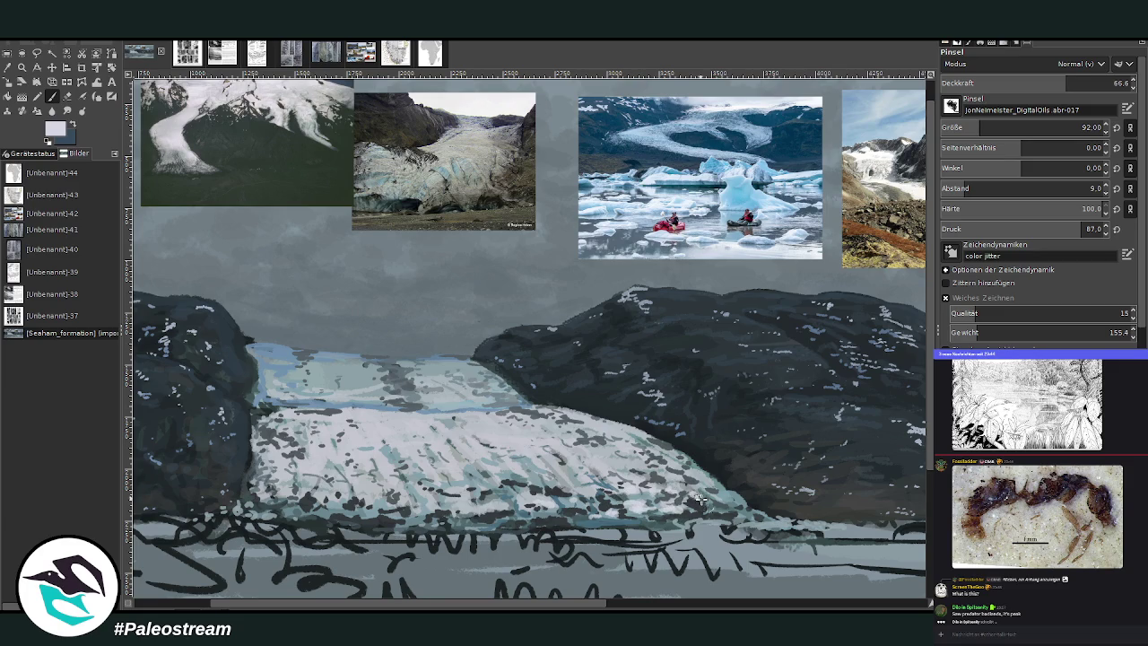
scroll(494, 478, down, 1)
scroll(457, 460, down, 3)
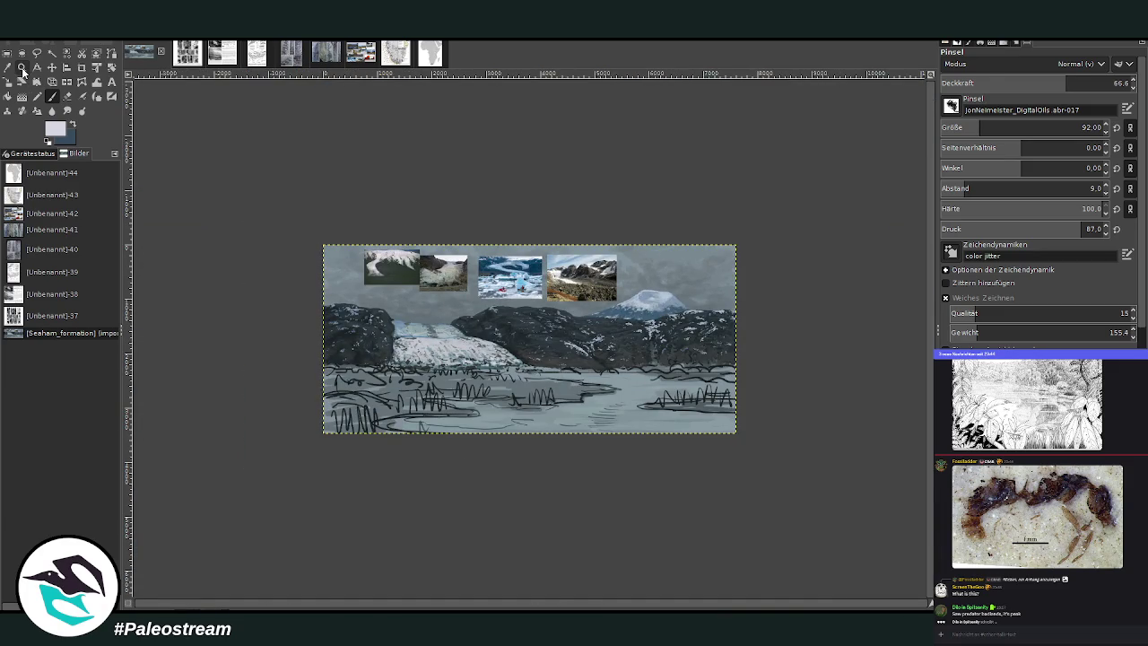
Step: Zoom in closely on the glacier and switch back to the Paintbrush
click(22, 68)
drag(382, 275, 534, 404)
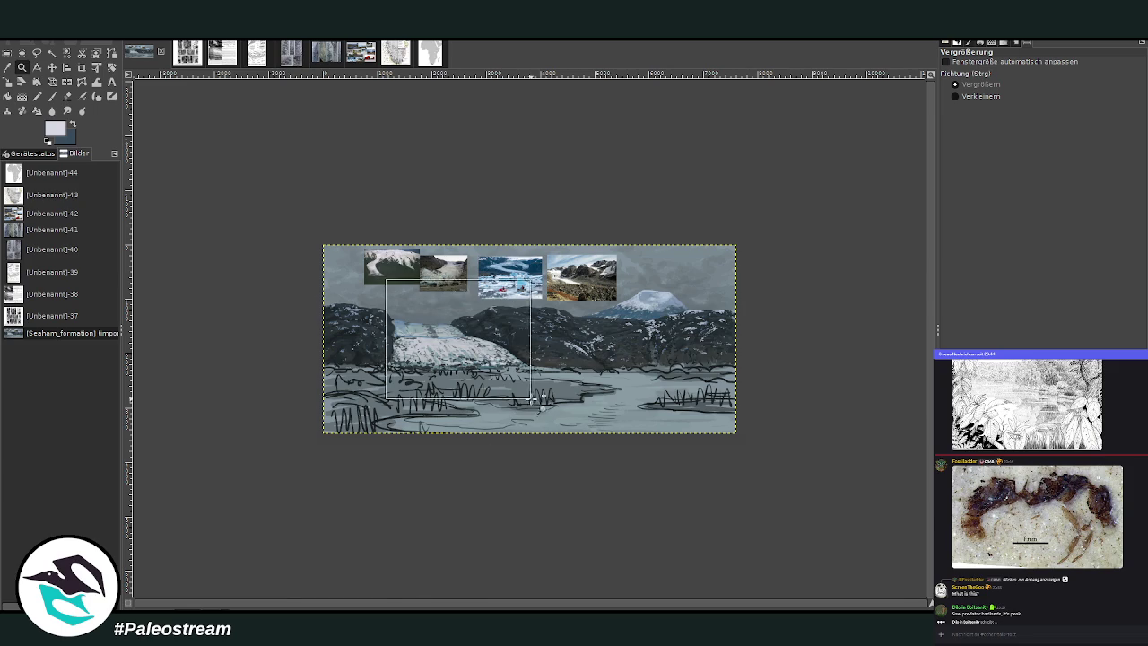
drag(372, 214, 643, 526)
click(52, 96)
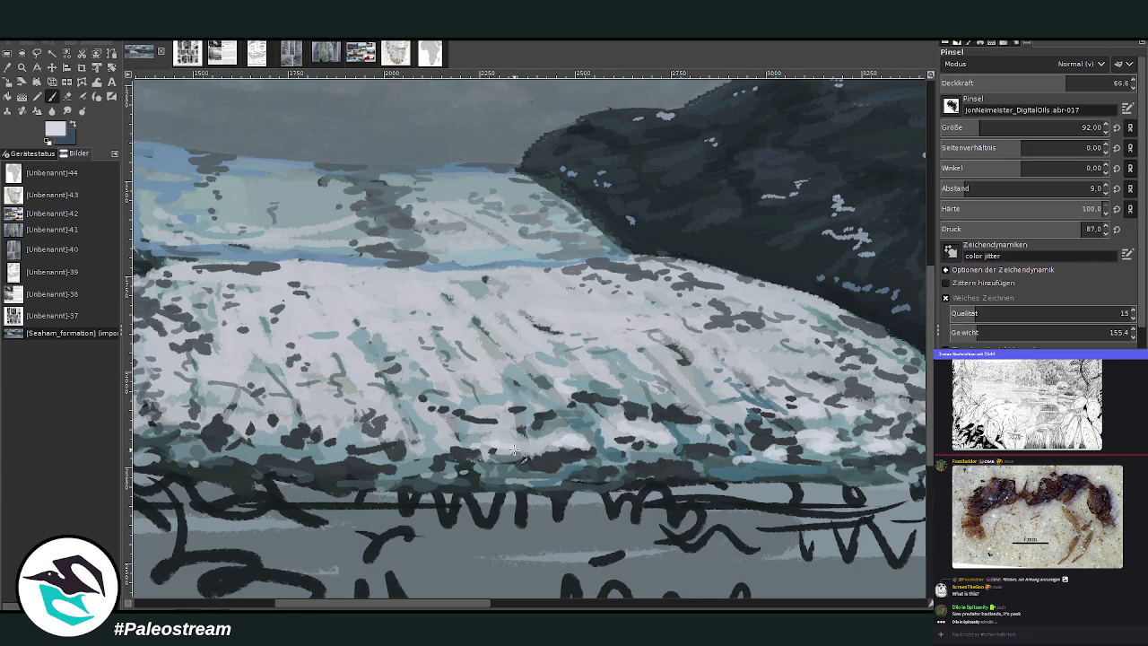
Step: Dab light highlights across the glacier front and right edge, then fit the image in view
mouse_move(491, 434)
mouse_down()
mouse_move(475, 432)
mouse_move(493, 400)
mouse_move(578, 392)
mouse_up()
mouse_move(619, 429)
mouse_down()
mouse_move(638, 395)
mouse_move(559, 373)
mouse_up()
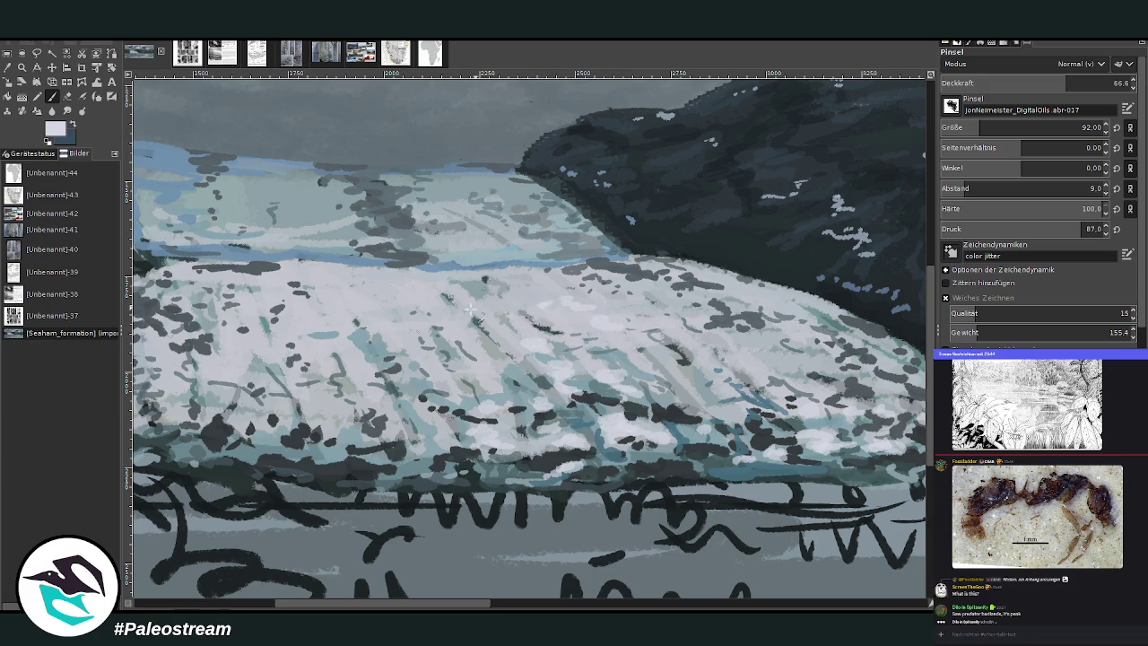
mouse_move(399, 325)
mouse_down()
mouse_move(387, 301)
mouse_move(436, 326)
mouse_move(428, 305)
mouse_move(459, 313)
mouse_move(484, 292)
mouse_move(427, 290)
mouse_move(363, 316)
mouse_move(350, 355)
mouse_move(368, 395)
mouse_move(322, 396)
mouse_move(333, 448)
mouse_move(395, 466)
mouse_move(430, 456)
mouse_move(513, 466)
mouse_move(575, 489)
mouse_up()
drag(479, 608, 570, 607)
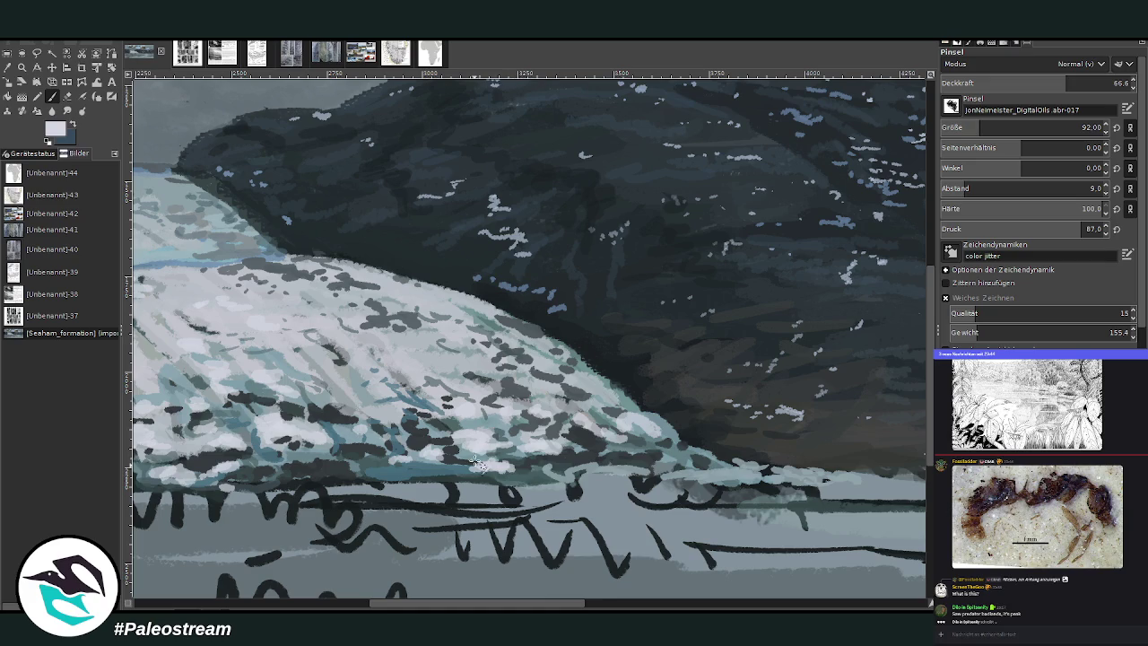
mouse_move(583, 376)
mouse_down()
mouse_move(552, 349)
mouse_move(473, 374)
mouse_move(332, 334)
mouse_move(231, 331)
mouse_up()
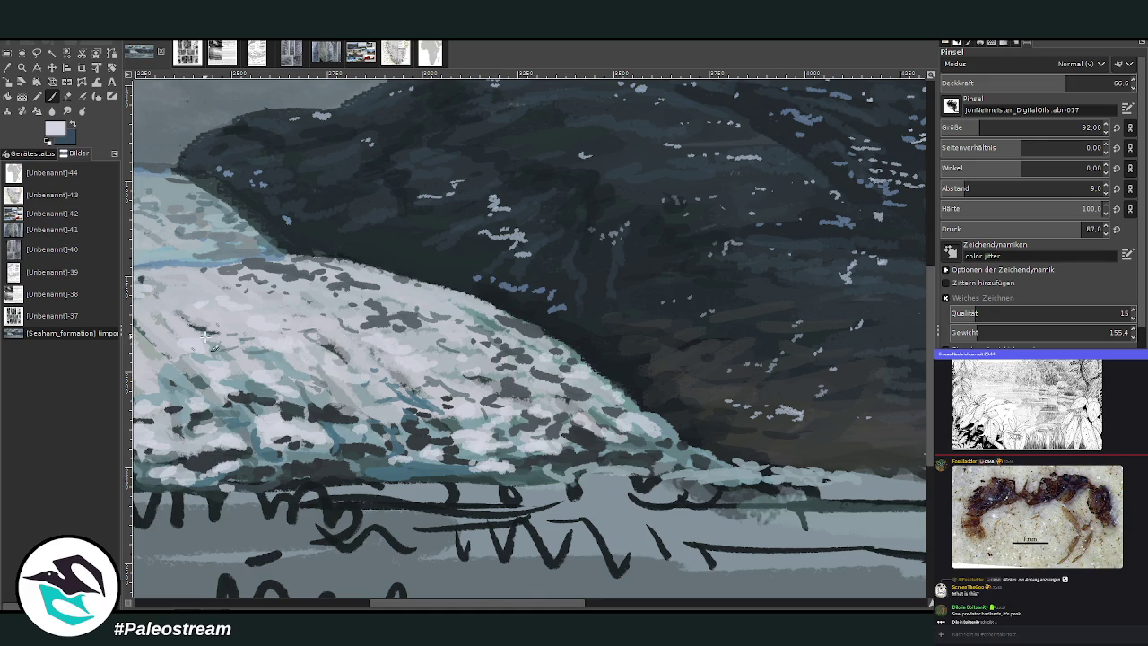
key(shift+ctrl+j)
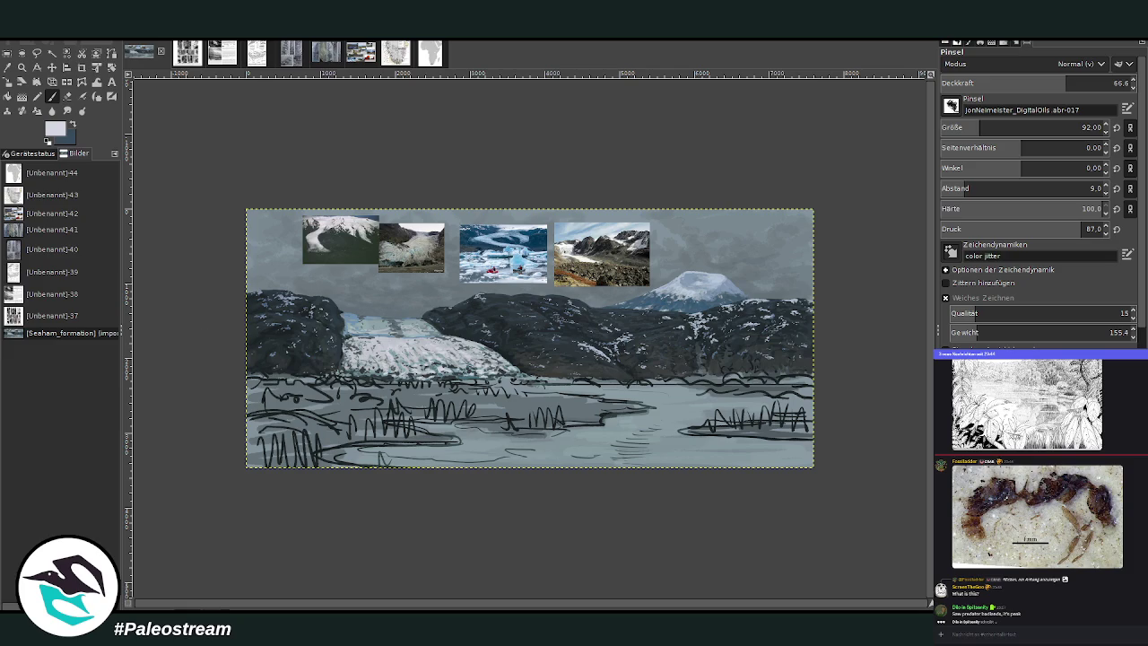
click(22, 68)
Step: Zoom into the glacier and dab light teal at half opacity along its left edge
drag(344, 285, 465, 411)
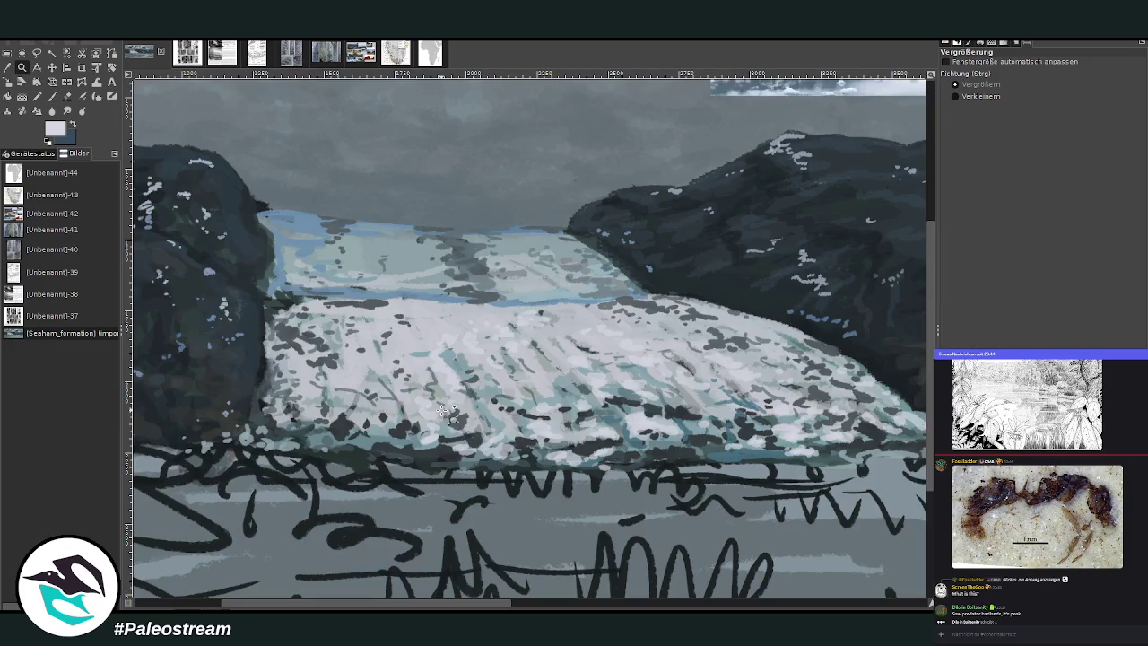
click(51, 96)
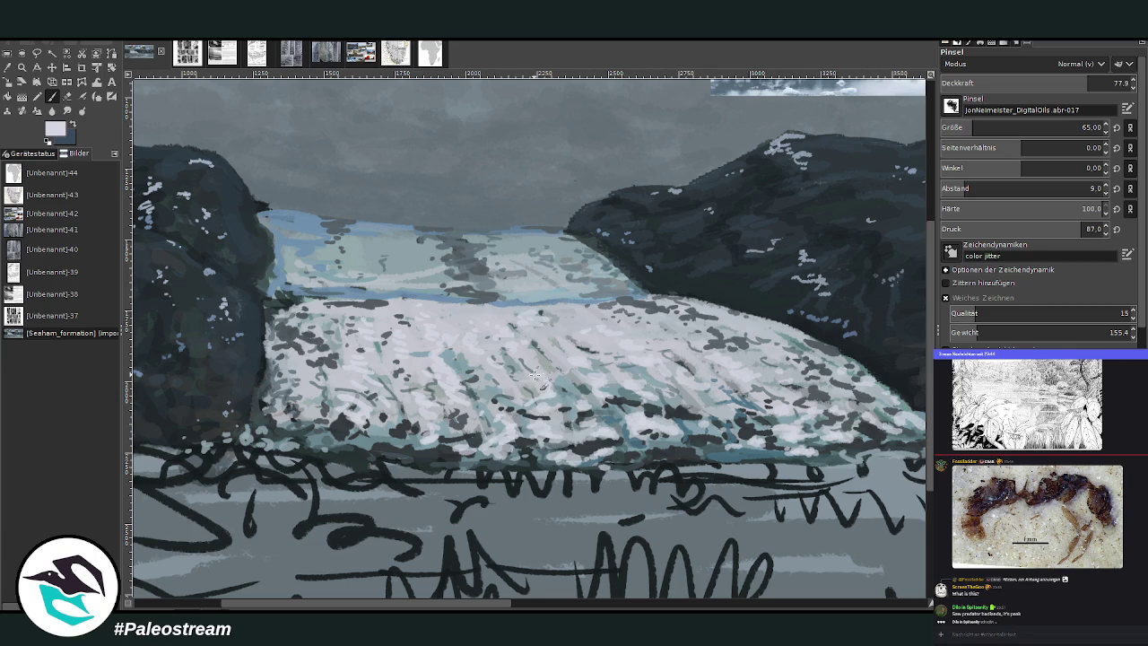
ctrl+click(906, 302)
click(1038, 83)
mouse_move(274, 392)
mouse_down()
mouse_move(265, 410)
mouse_move(285, 423)
mouse_move(271, 446)
mouse_up()
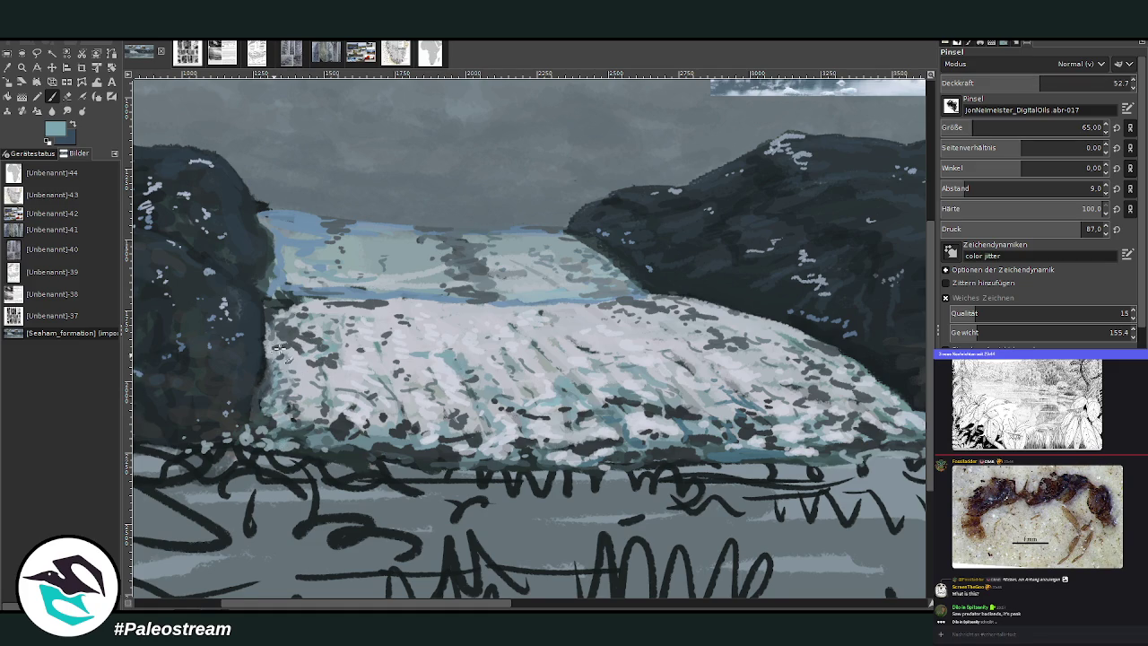
click(270, 328)
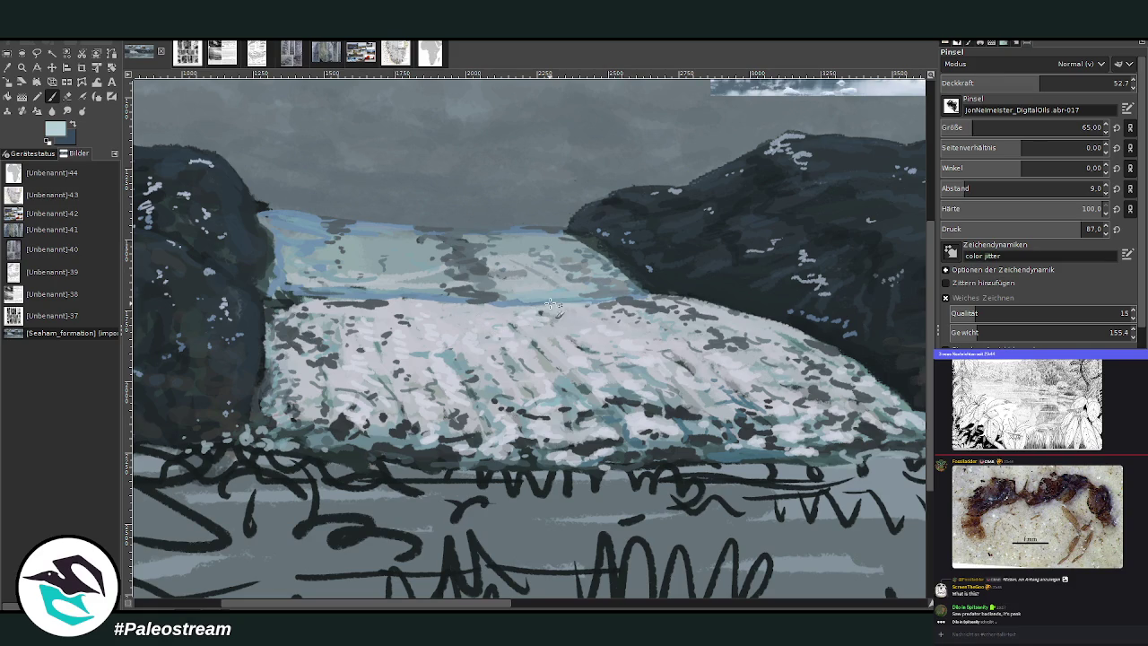
Step: Paint pale bluish streaks on the upper glacier and reduce opacity to 33.8
mouse_move(540, 253)
mouse_down()
mouse_move(471, 294)
mouse_move(453, 264)
mouse_up()
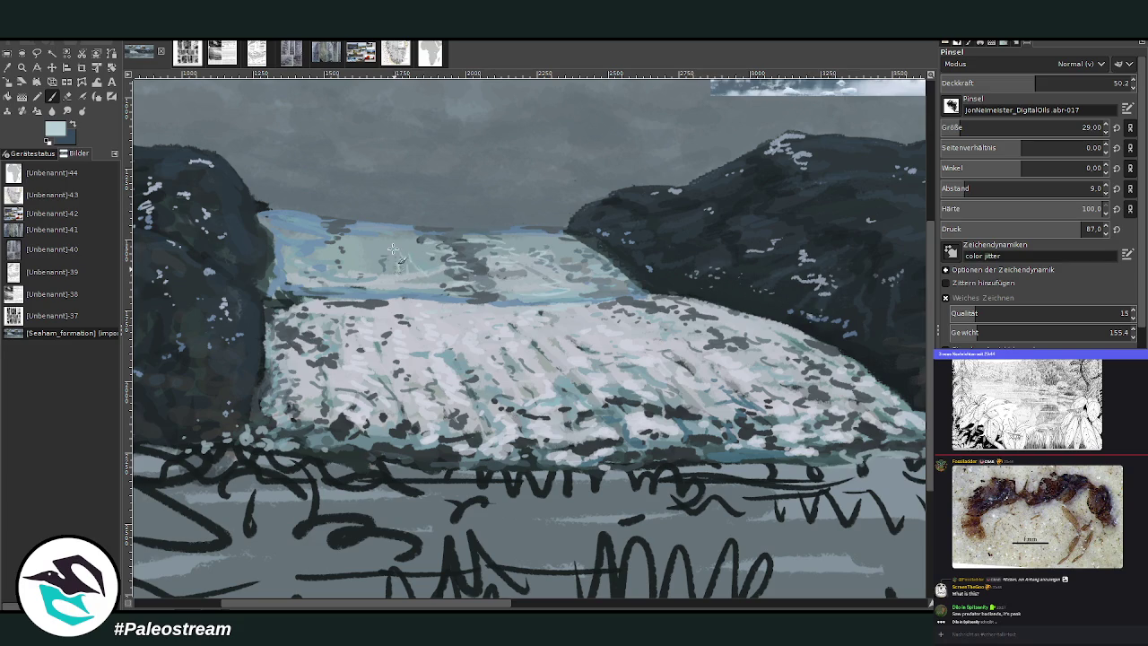
click(1005, 83)
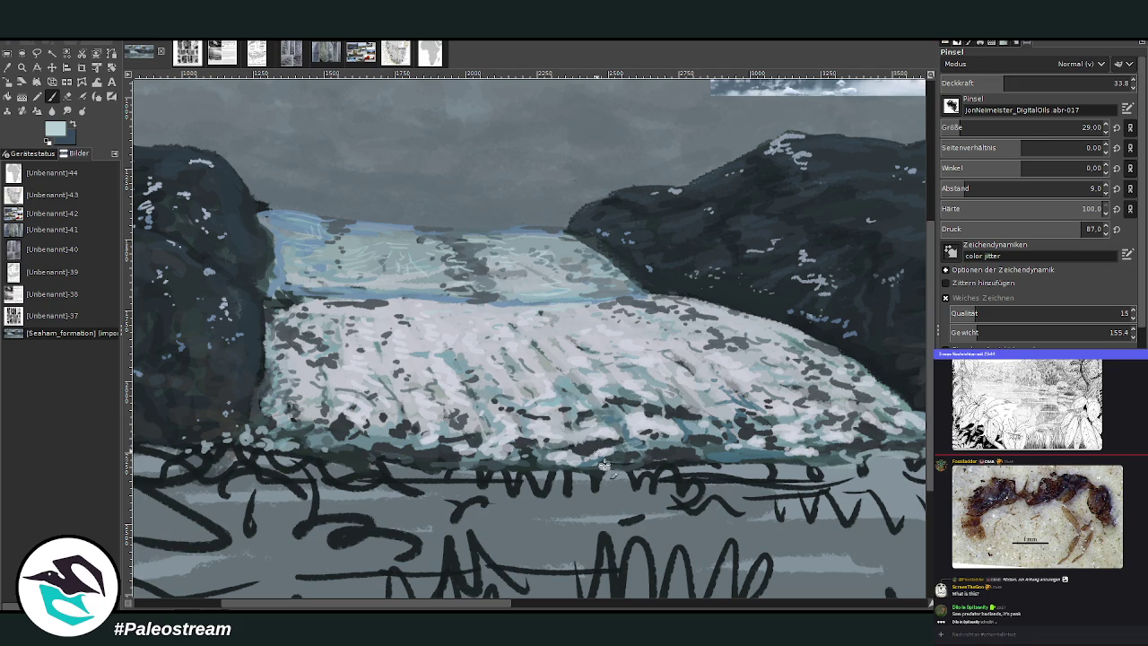
scroll(575, 606, right, 4)
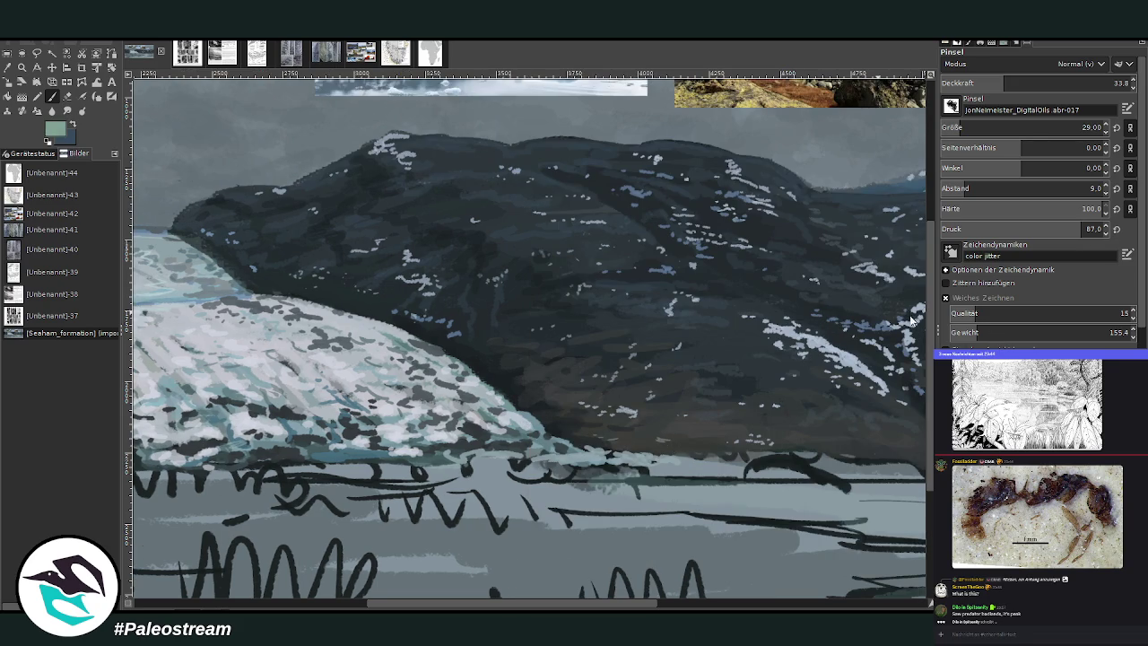
Step: Switch to olive green at brush size 56 and paint patches along the mountain base
click(1081, 127)
key(bracketleft)
key(bracketleft)
key(bracketleft)
key(bracketleft)
key(bracketleft)
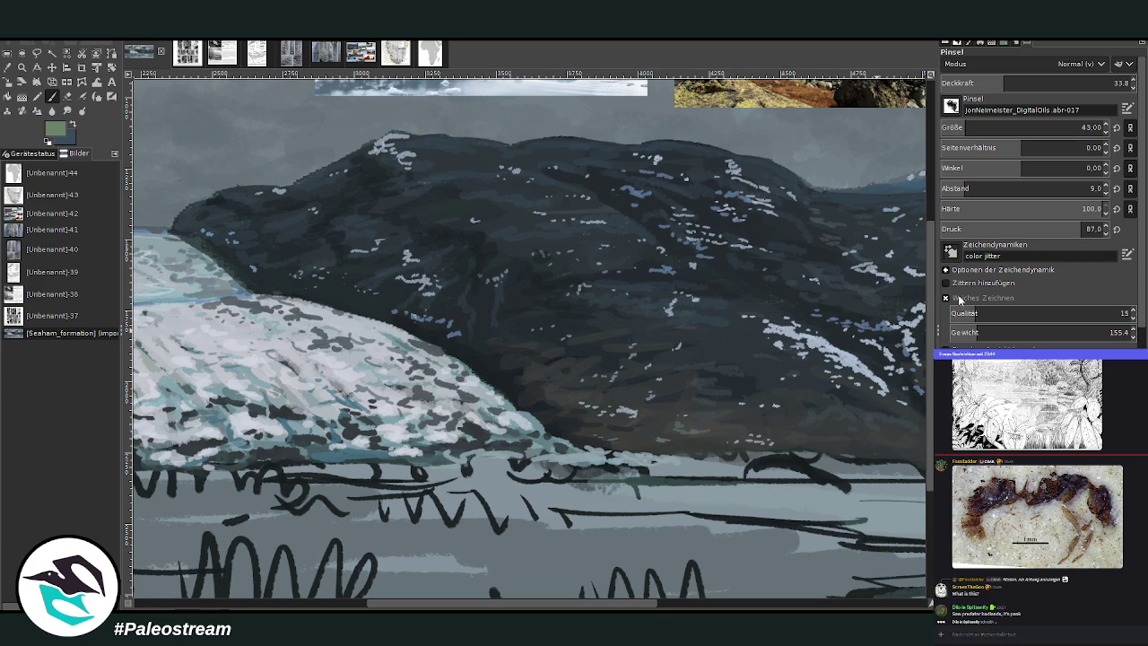
scroll(1031, 127, up, 6)
click(1035, 83)
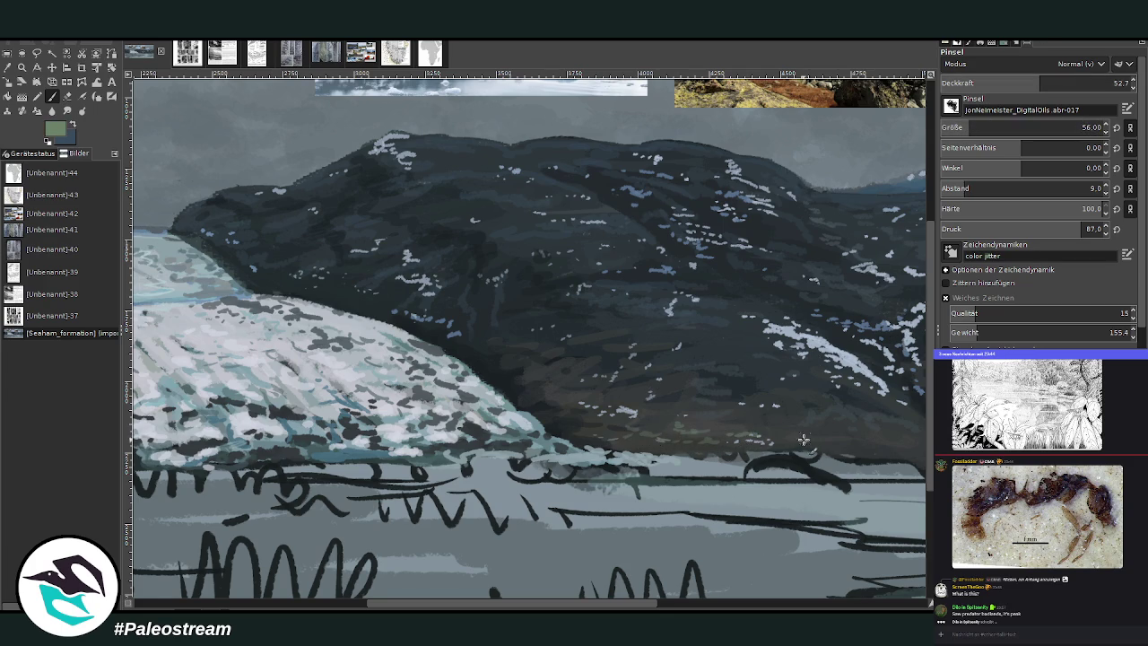
scroll(675, 560, right, 5)
mouse_move(551, 445)
mouse_down()
mouse_move(695, 439)
mouse_move(644, 431)
mouse_up()
mouse_move(754, 436)
mouse_down()
mouse_move(748, 428)
mouse_move(776, 427)
mouse_up()
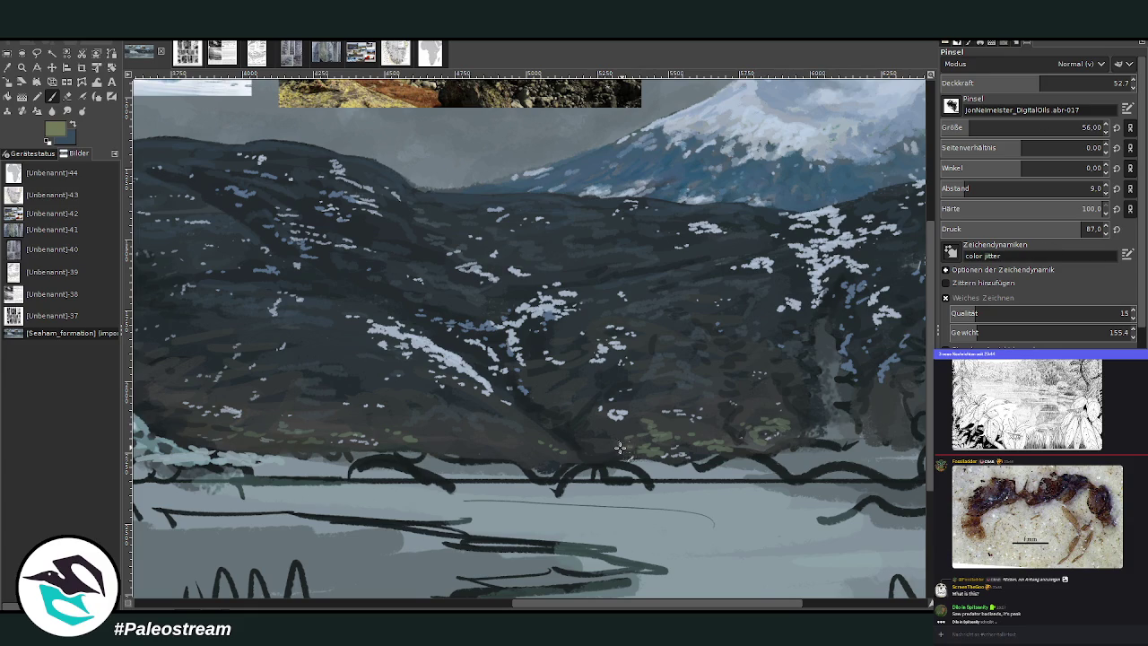
Step: Lower brush opacity to about 43 and add a few more olive dabs at the mountain base
click(1020, 82)
drag(626, 449, 636, 452)
click(489, 602)
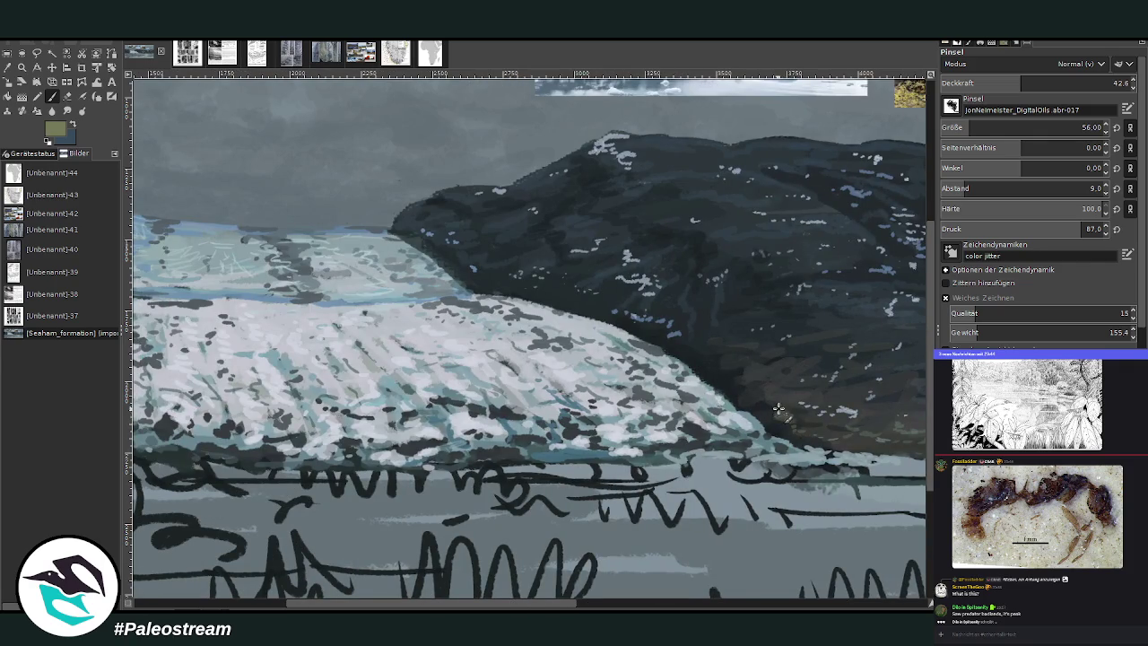
click(589, 604)
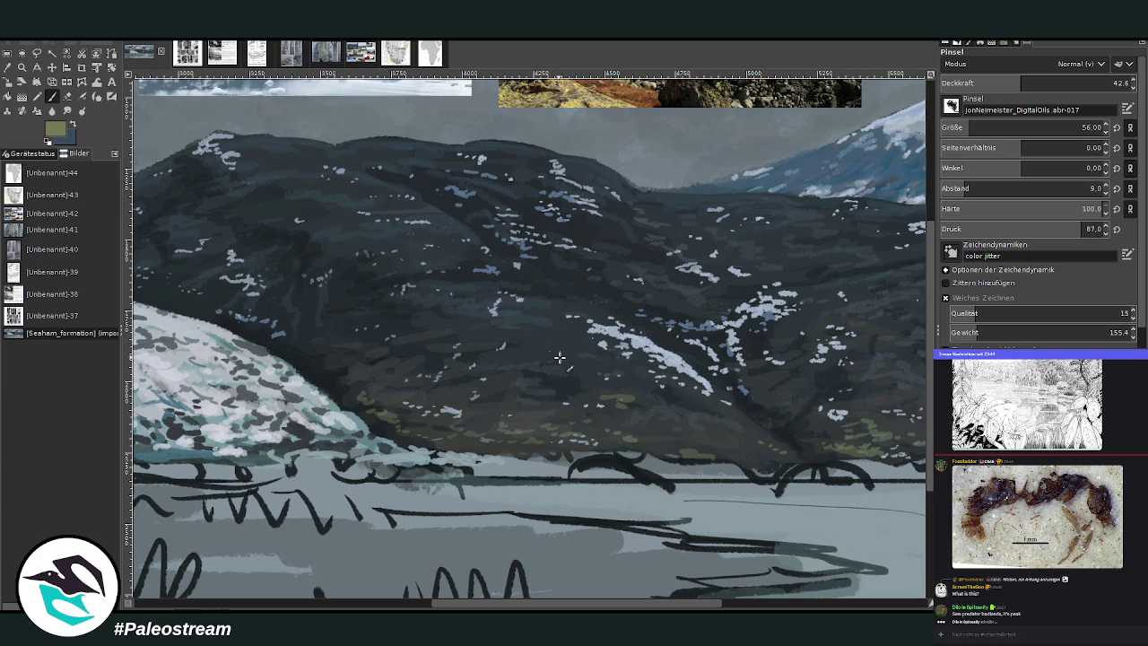
scroll(745, 600, down, 5)
scroll(745, 601, down, 2)
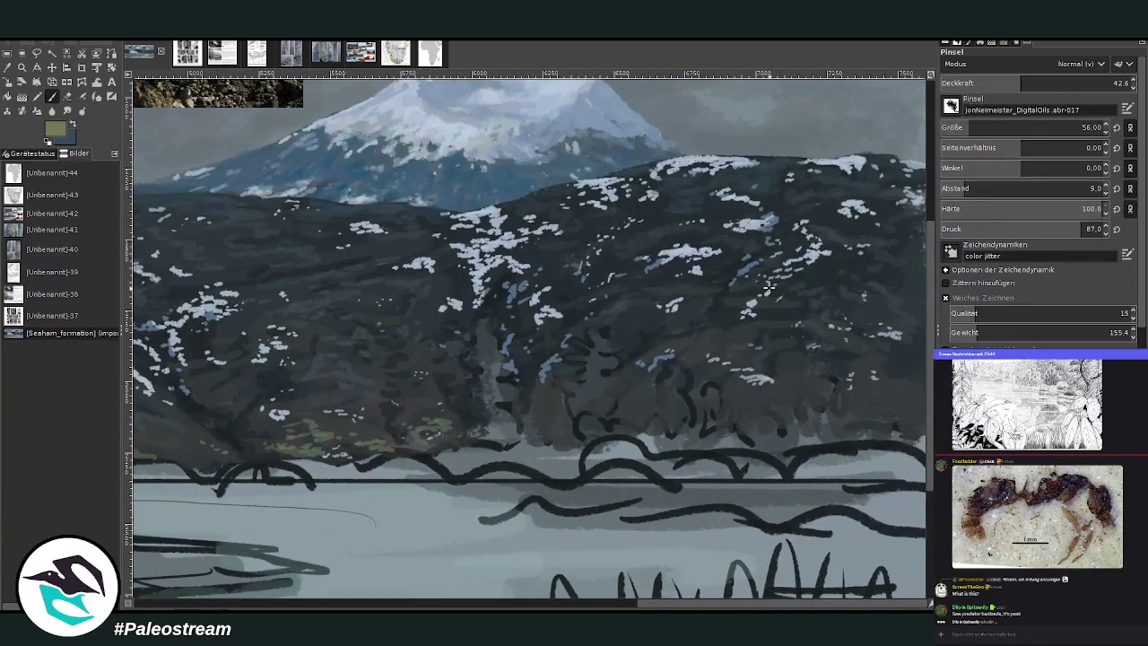
Step: Fleck yellow-green onto the right hillside, then sample the mountainside's dark grey
drag(770, 411, 789, 426)
mouse_move(782, 363)
mouse_down()
mouse_move(722, 336)
mouse_move(742, 328)
mouse_move(710, 350)
mouse_move(683, 339)
mouse_up()
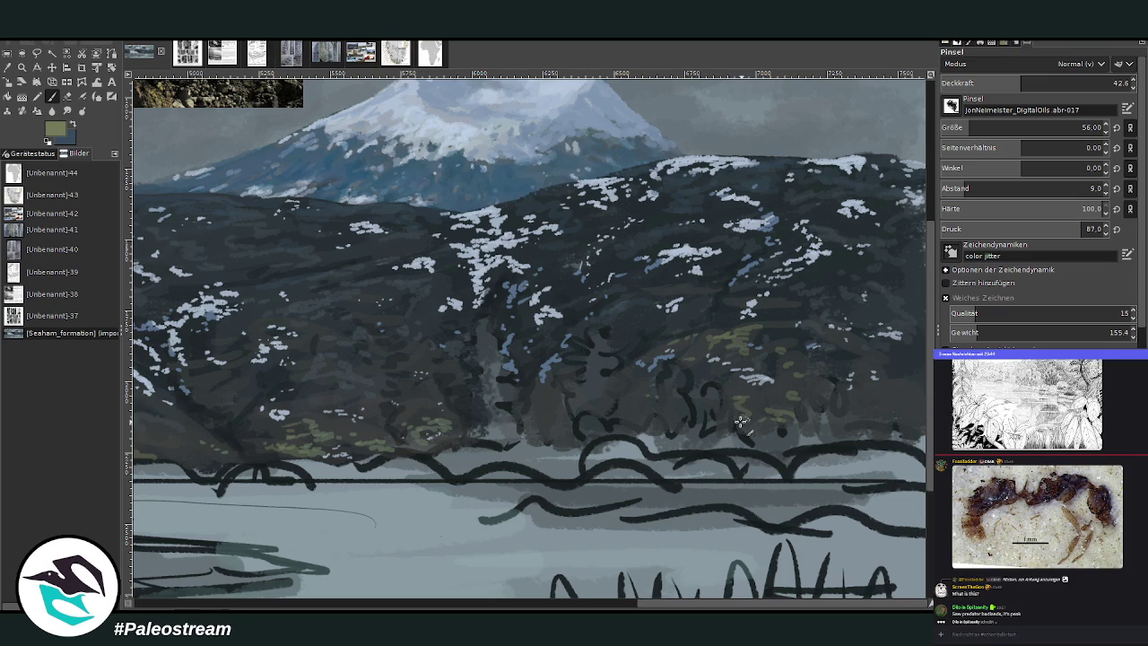
key(o)
click(647, 346)
Step: Paint dark grey over the leftover sketch lines, varying brush opacity between 40 and 63
click(50, 95)
drag(1020, 83, 1054, 82)
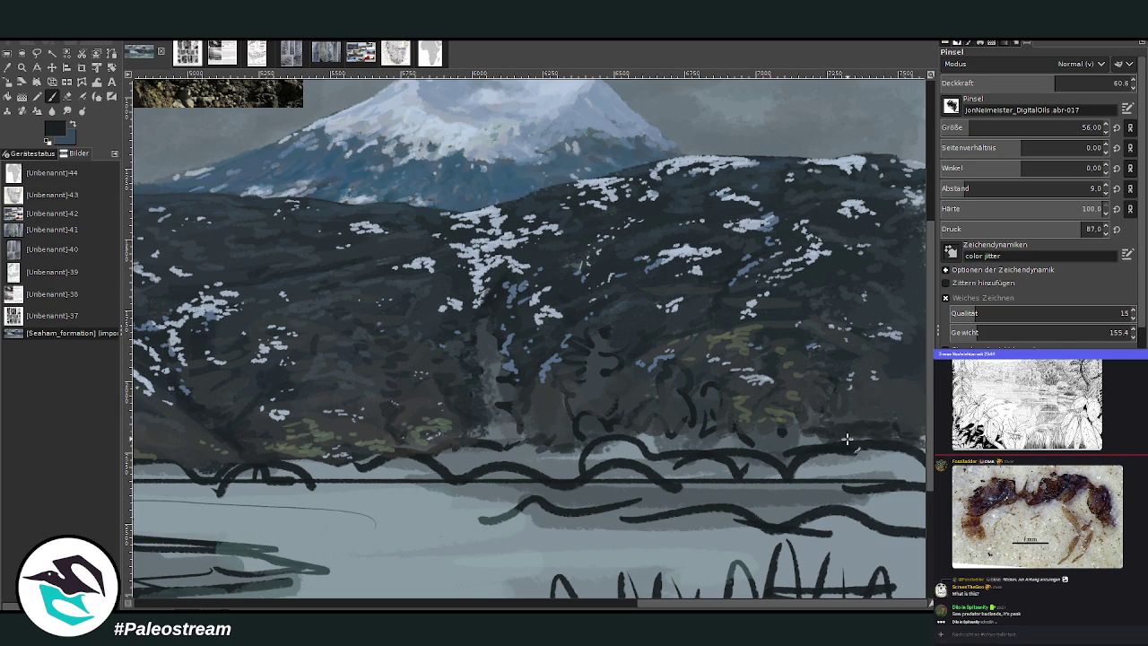
scroll(802, 439, left, 3)
scroll(771, 449, left, 7)
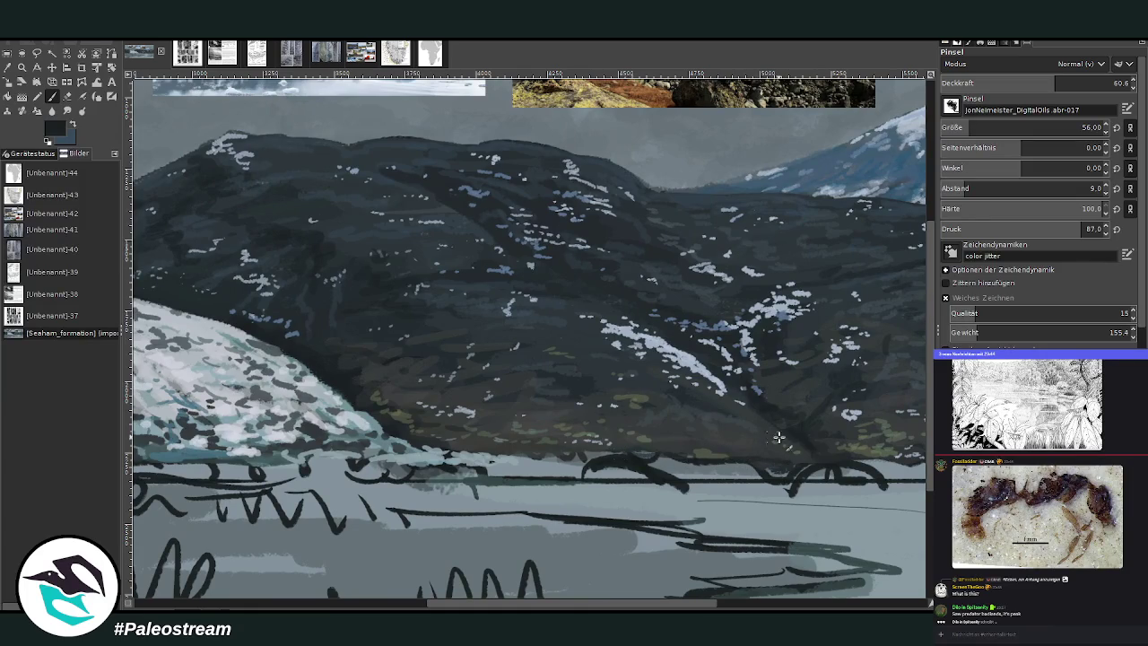
click(1016, 82)
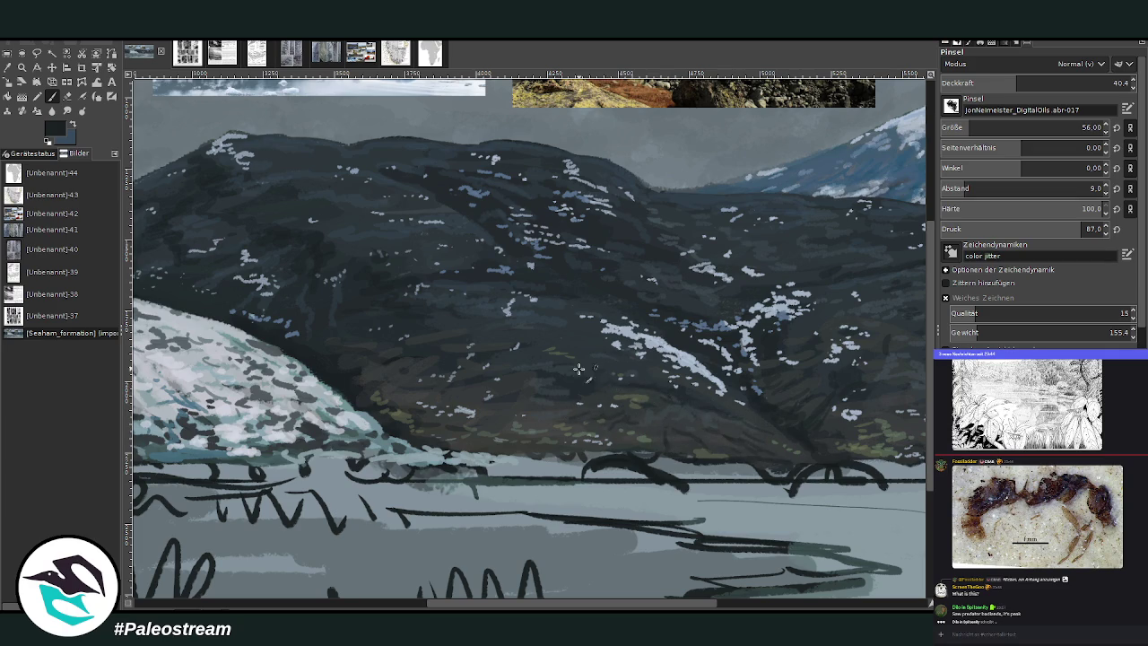
scroll(601, 503, left, 5)
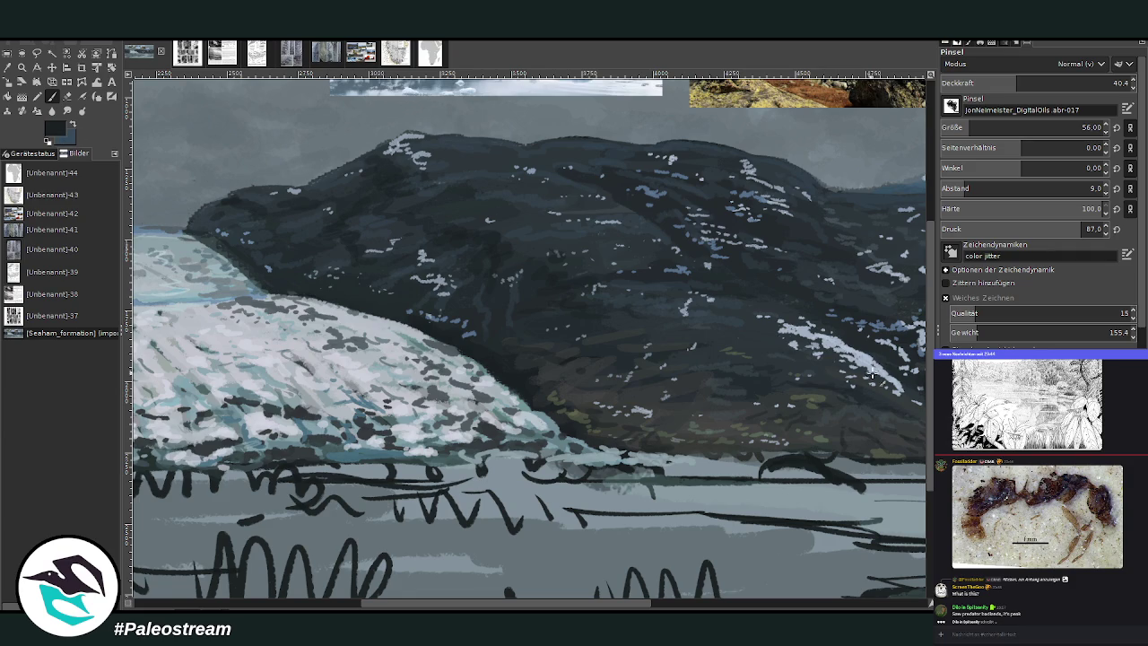
click(1060, 82)
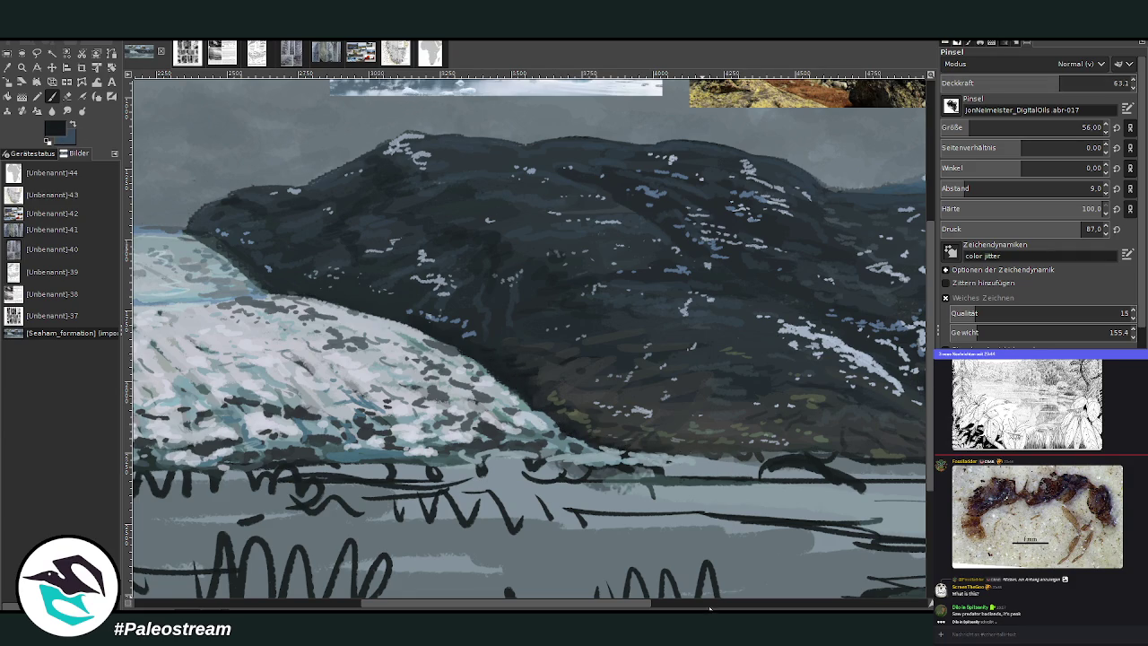
scroll(704, 605, down, 5)
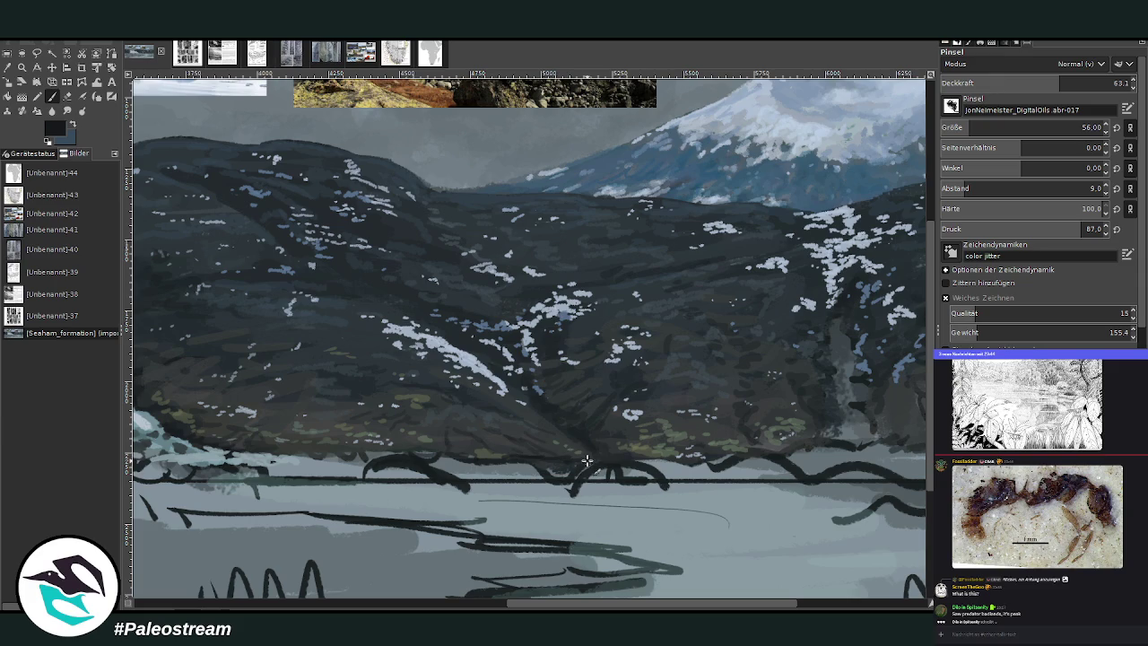
Step: Paint dark strokes along the ridge base above the shoreline at 53 opacity
click(1039, 82)
mouse_move(600, 431)
mouse_down()
mouse_move(532, 405)
mouse_move(555, 401)
mouse_up()
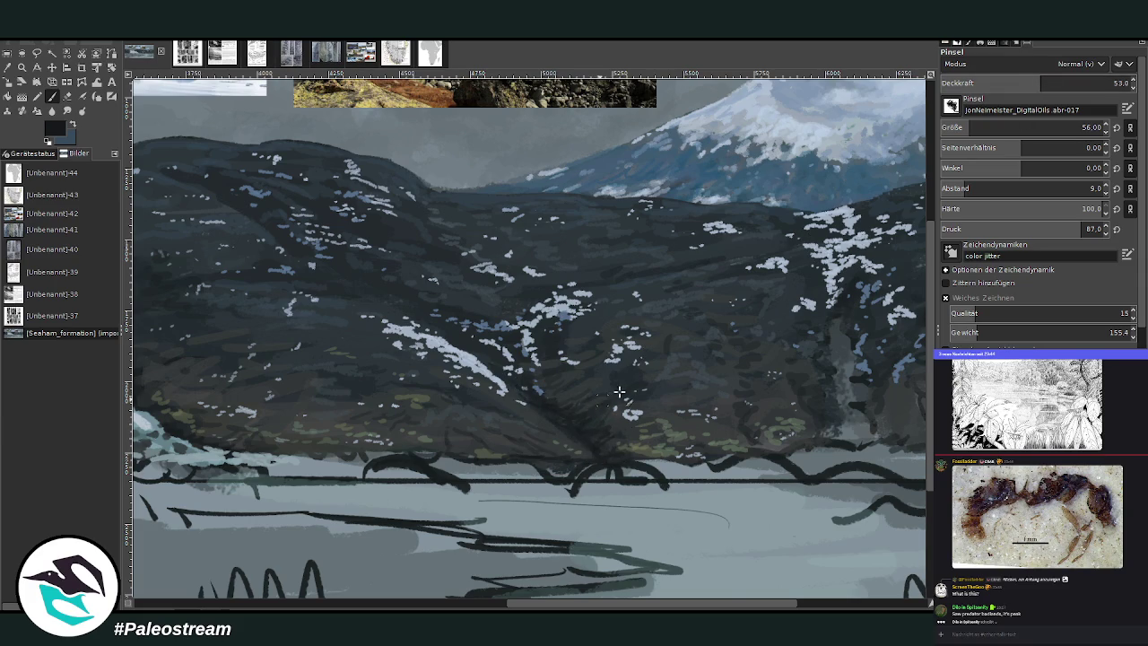
scroll(798, 559, right, 5)
mouse_move(585, 446)
mouse_down()
mouse_move(571, 433)
mouse_move(683, 432)
mouse_up()
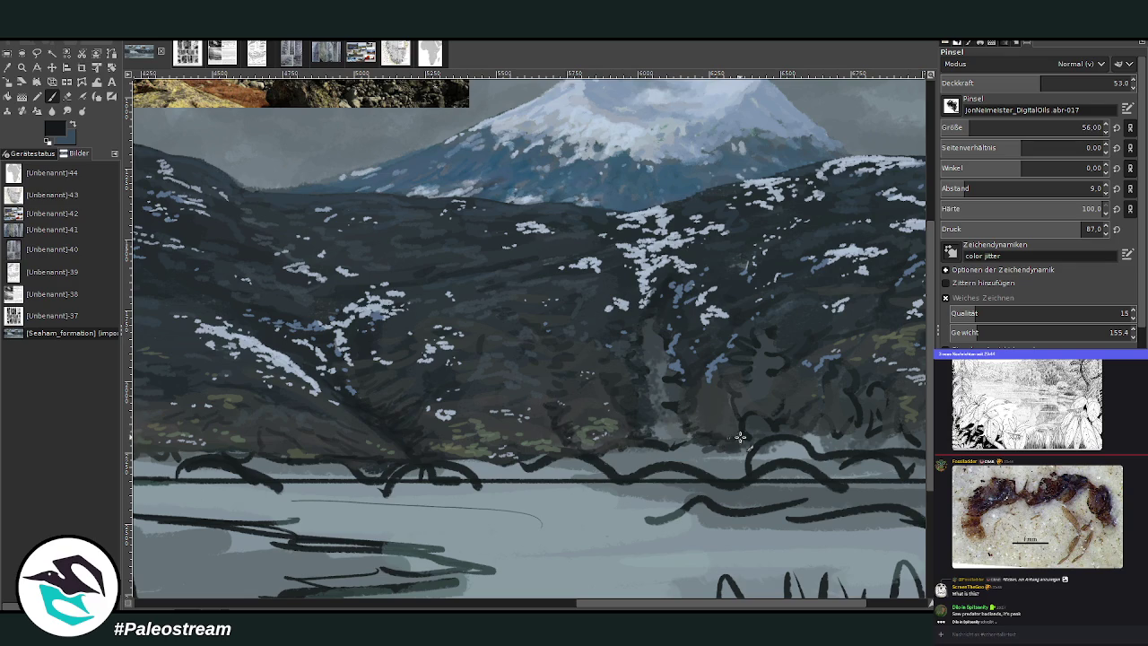
click(901, 607)
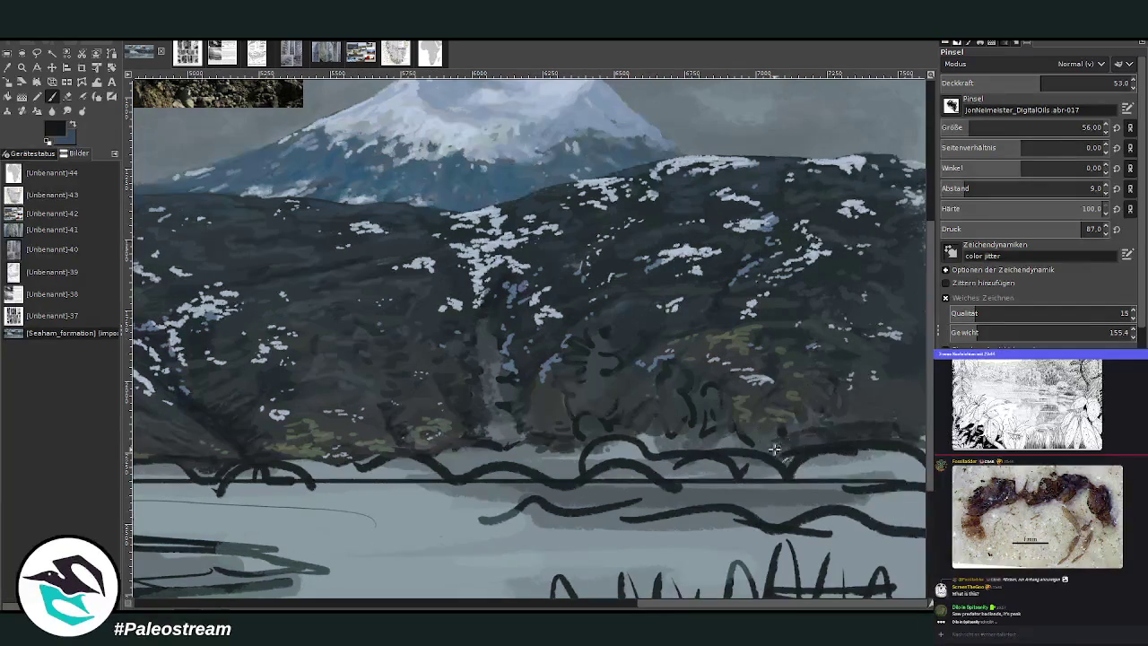
drag(761, 440, 783, 378)
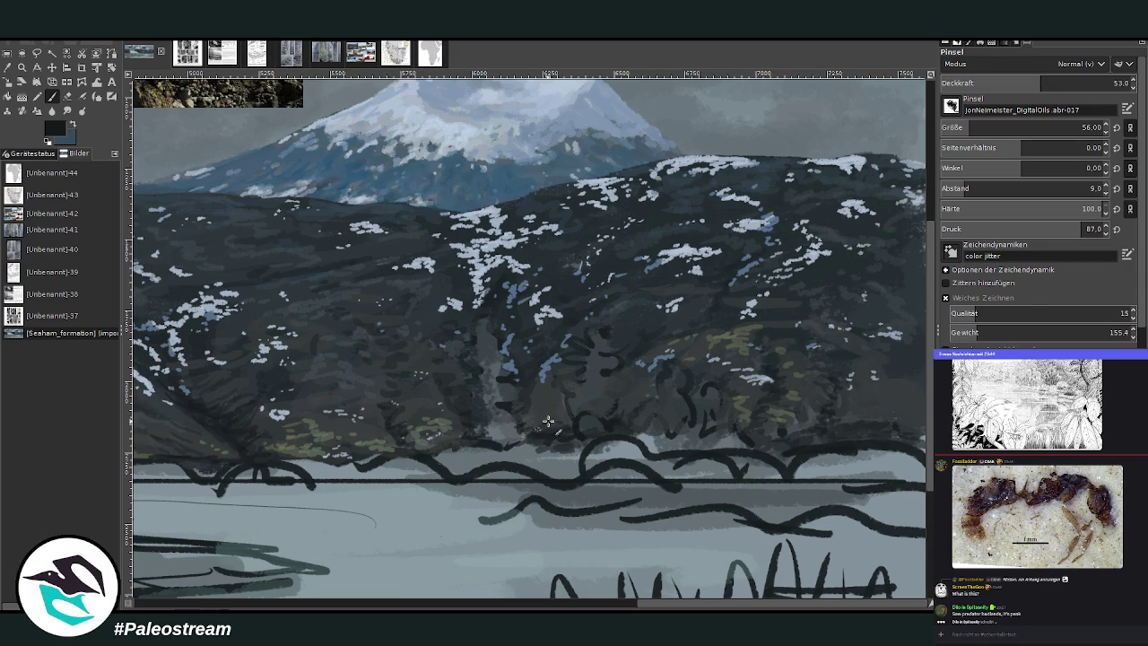
drag(506, 607, 224, 607)
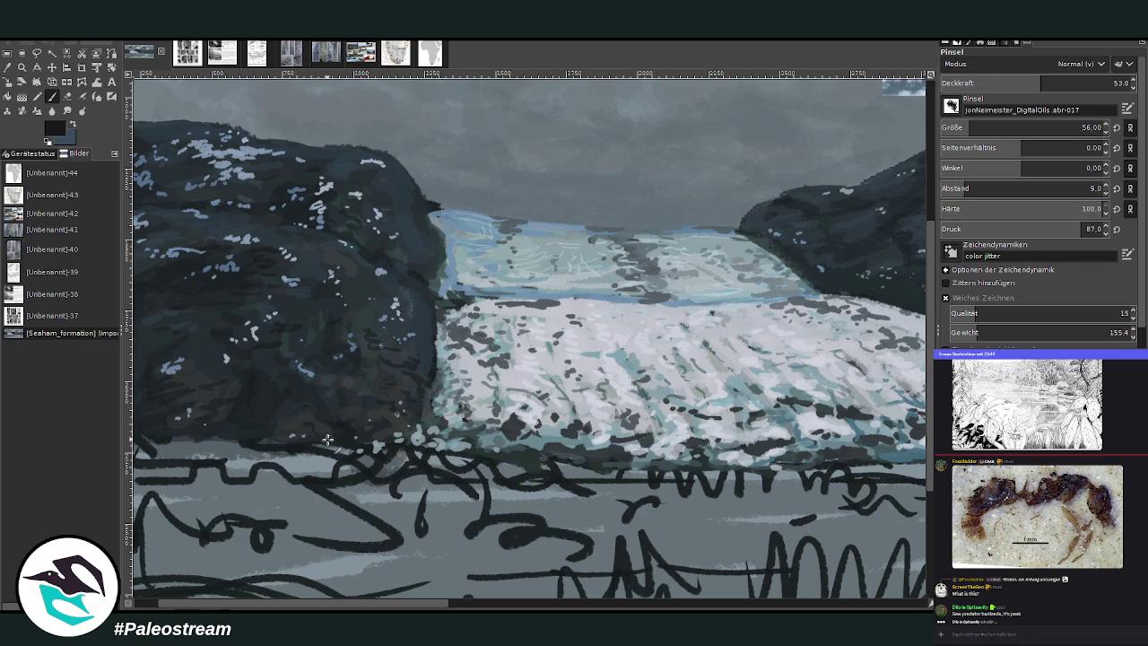
scroll(163, 447, down, 2)
scroll(163, 447, down, 2)
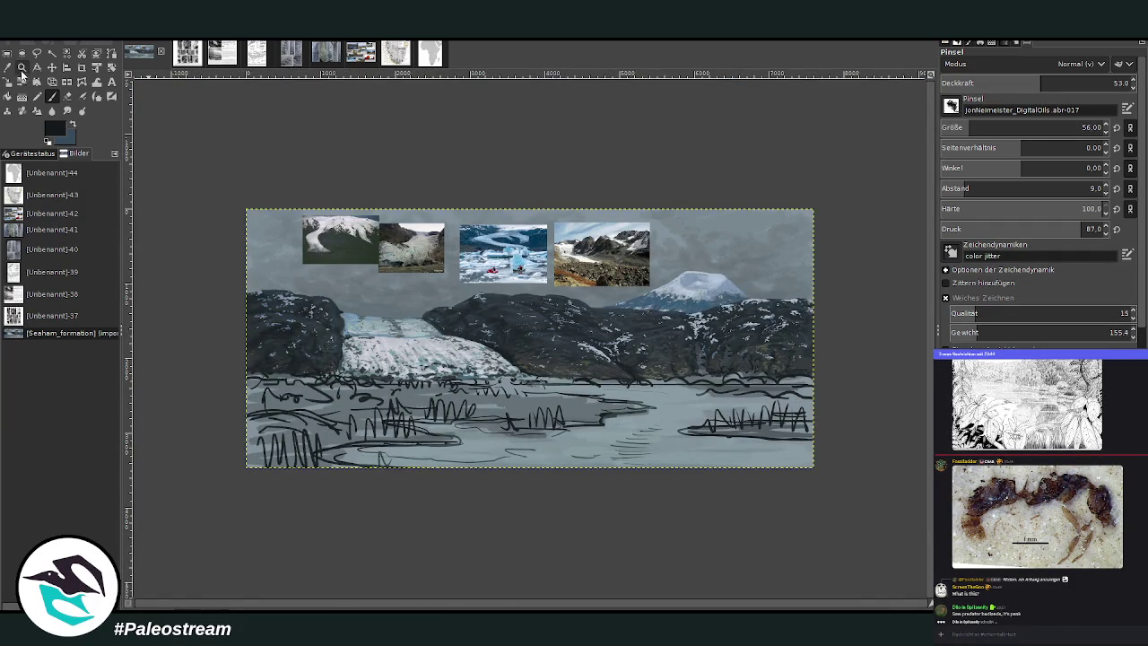
Step: Zoom into the central and right painting and sample a slate blue from it
click(22, 67)
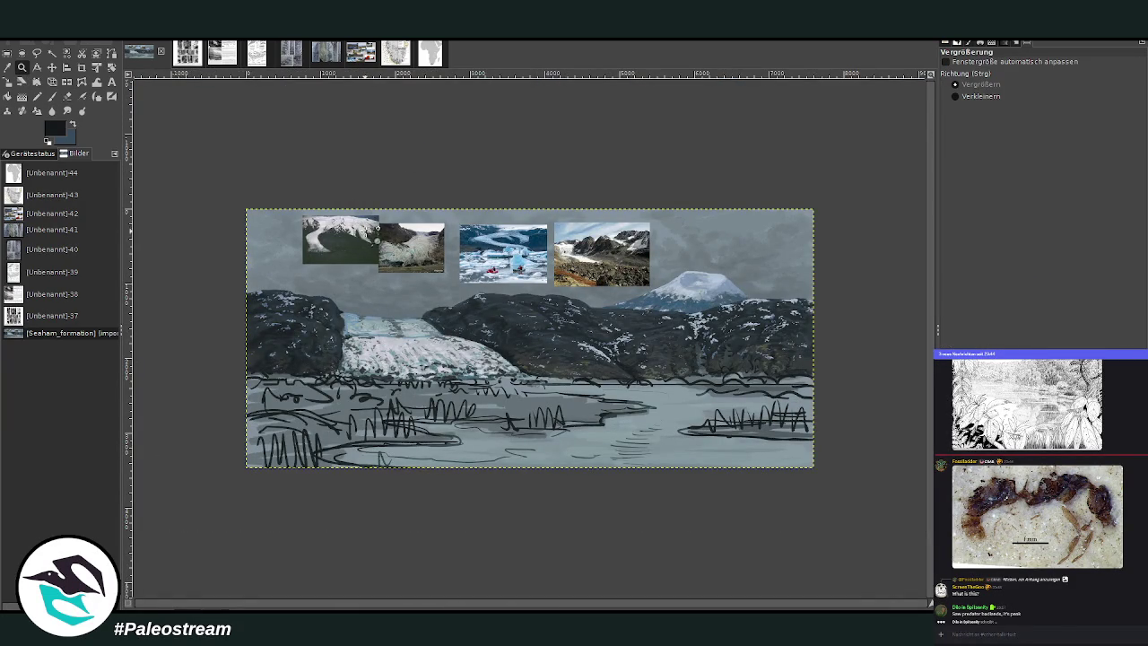
drag(478, 162, 739, 433)
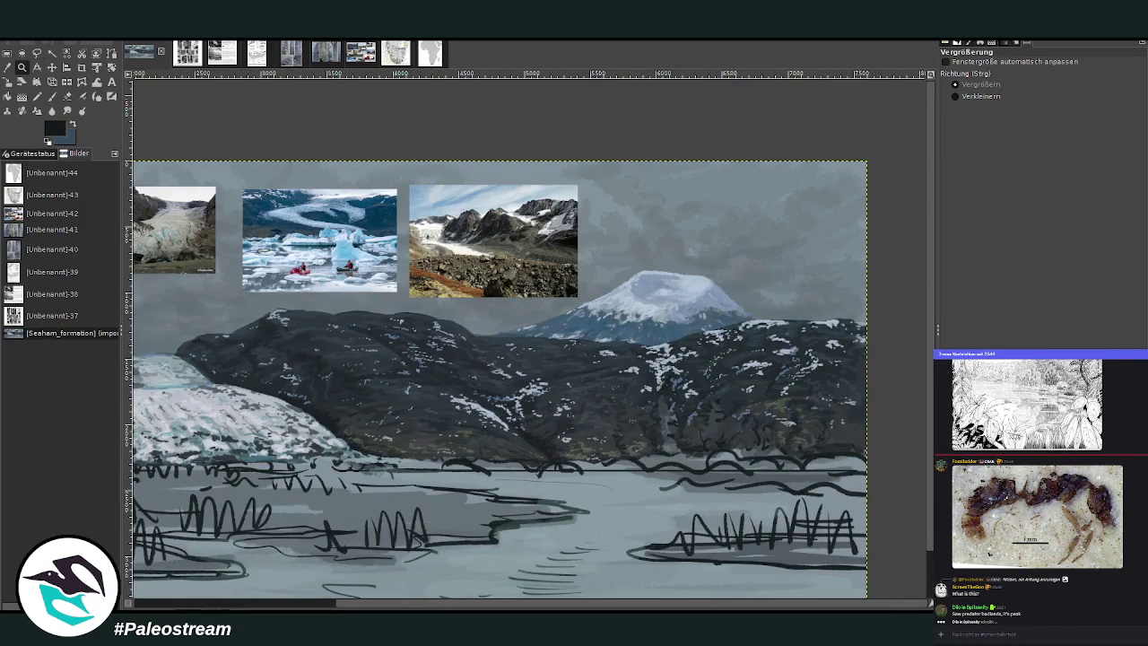
key(o)
click(672, 332)
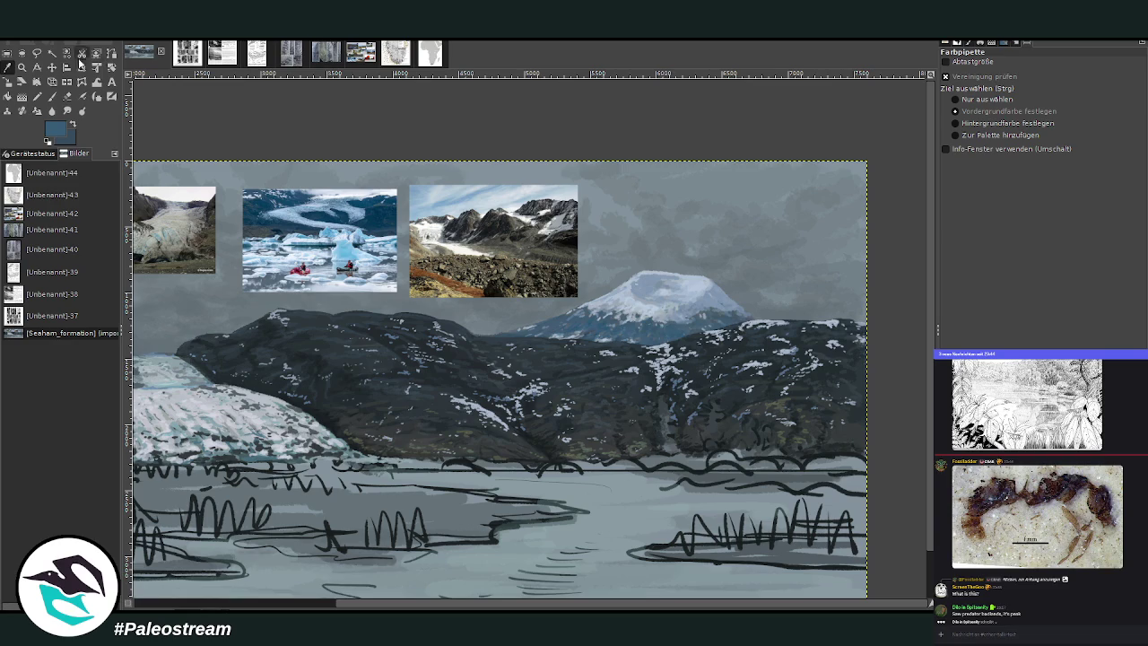
Step: Set the Paintbrush to Lighten only mode, size about 728 and opacity 7.9
click(51, 95)
scroll(1067, 64, down, 2)
drag(961, 127, 1076, 127)
drag(1031, 82, 952, 83)
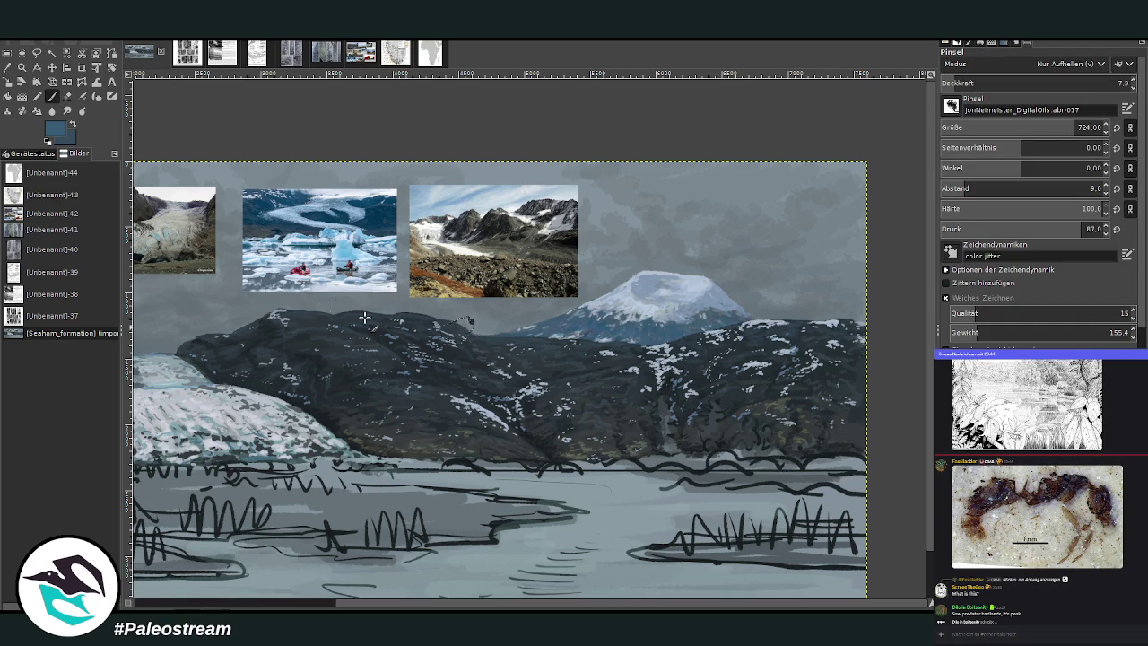
scroll(226, 313, left, 5)
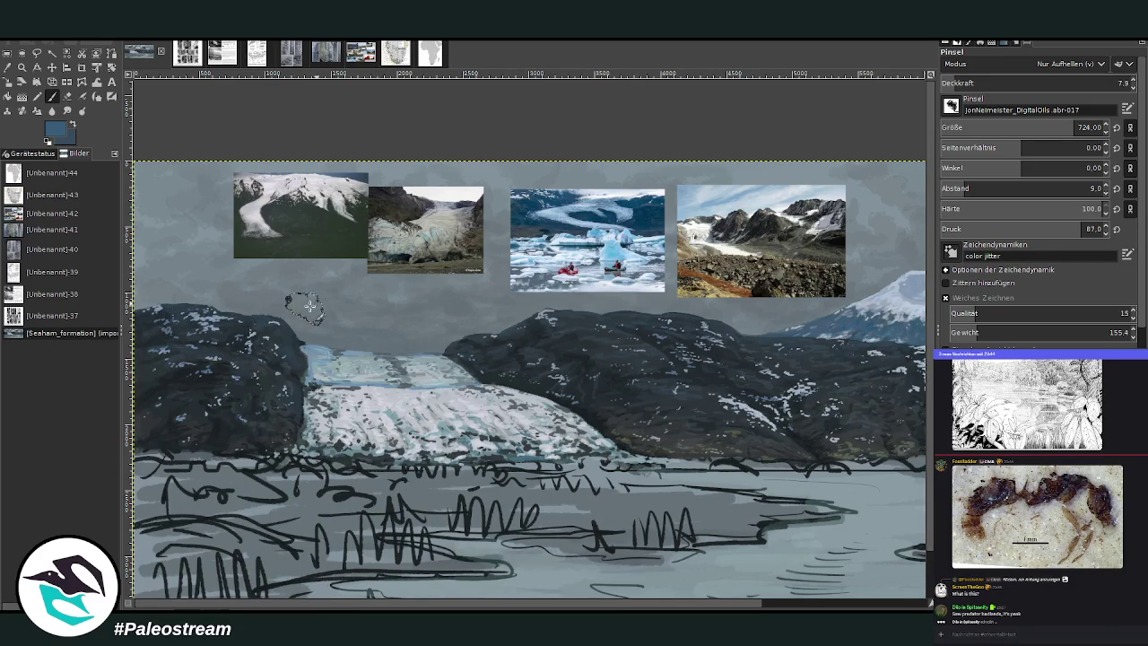
scroll(600, 329, down, 1)
scroll(600, 329, down, 3)
Step: Zoom in on the glacier and sample a paint colour from it
click(21, 68)
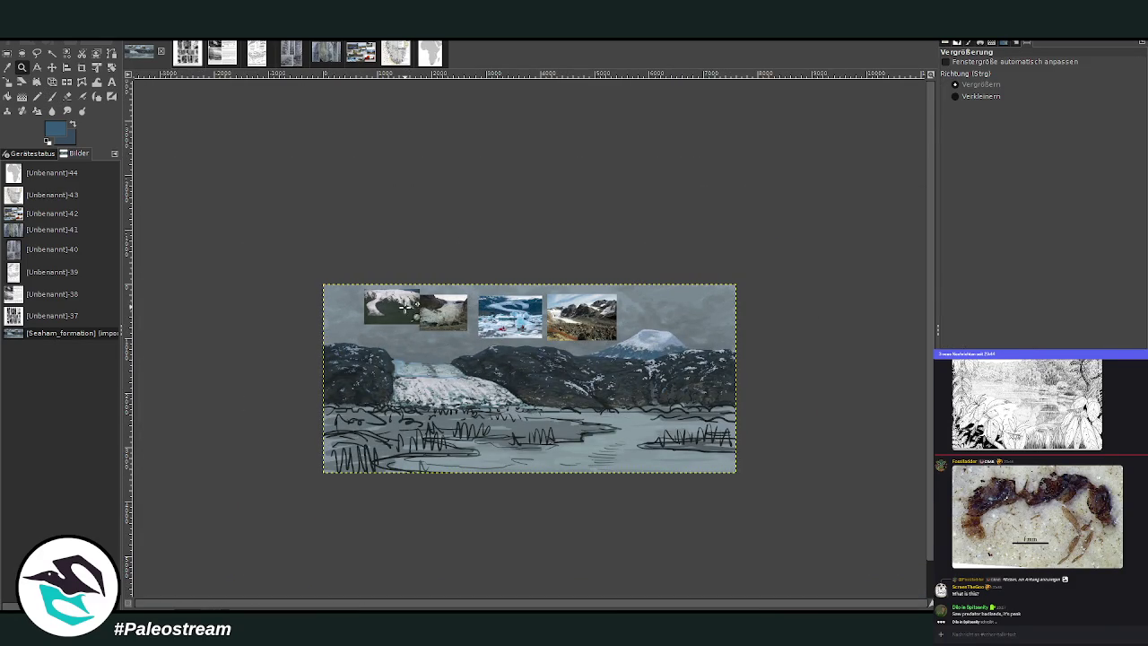
click(402, 310)
drag(400, 221, 540, 497)
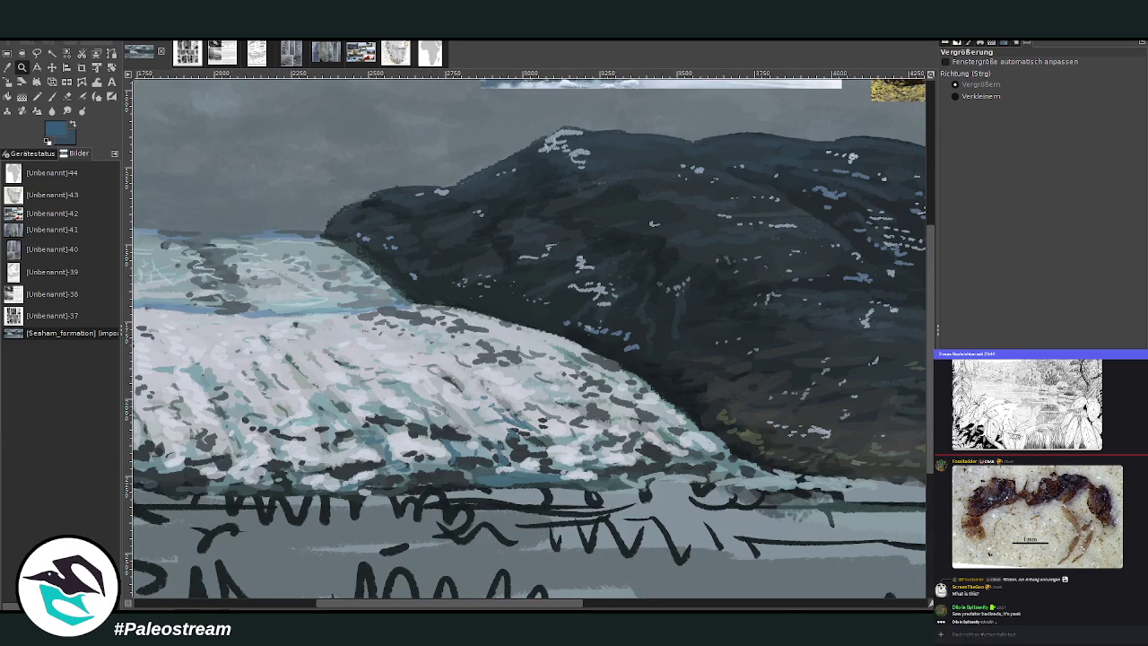
click(8, 67)
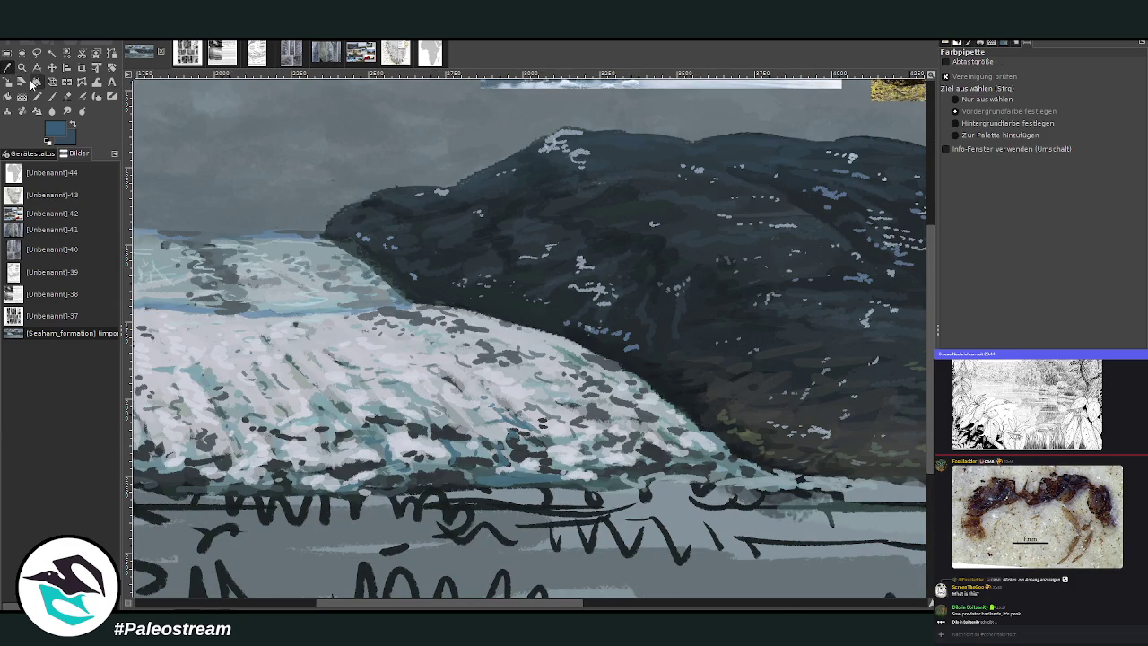
click(50, 98)
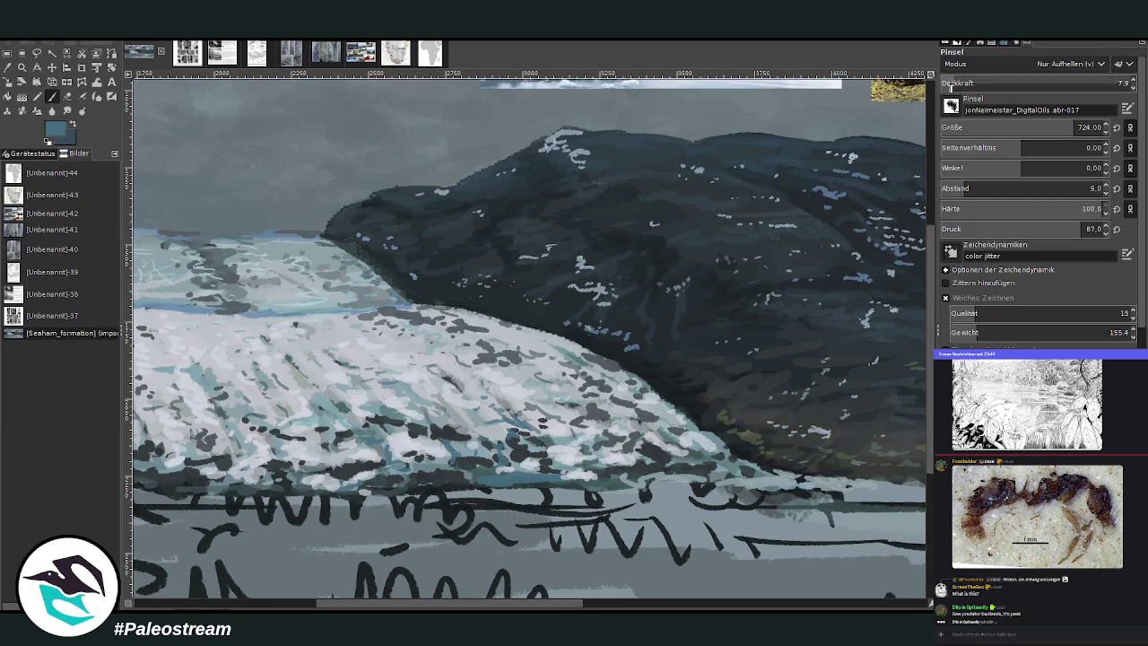
Step: Dab dark and light marks along the glacier's lower edge, brush size 27 then 40, opacity 47.9–68.5
click(961, 128)
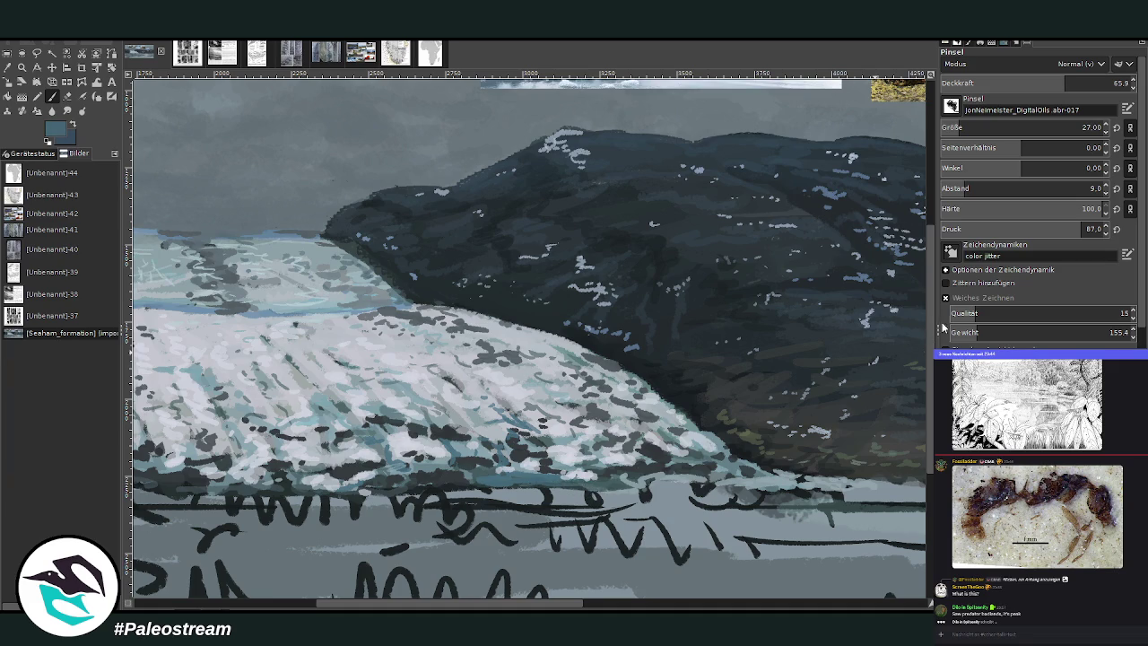
key(x)
mouse_move(475, 480)
mouse_down()
mouse_move(426, 465)
mouse_move(474, 451)
mouse_up()
click(968, 128)
click(1032, 83)
mouse_move(599, 462)
mouse_down()
mouse_move(628, 480)
mouse_move(719, 473)
mouse_move(695, 455)
mouse_up()
click(1069, 83)
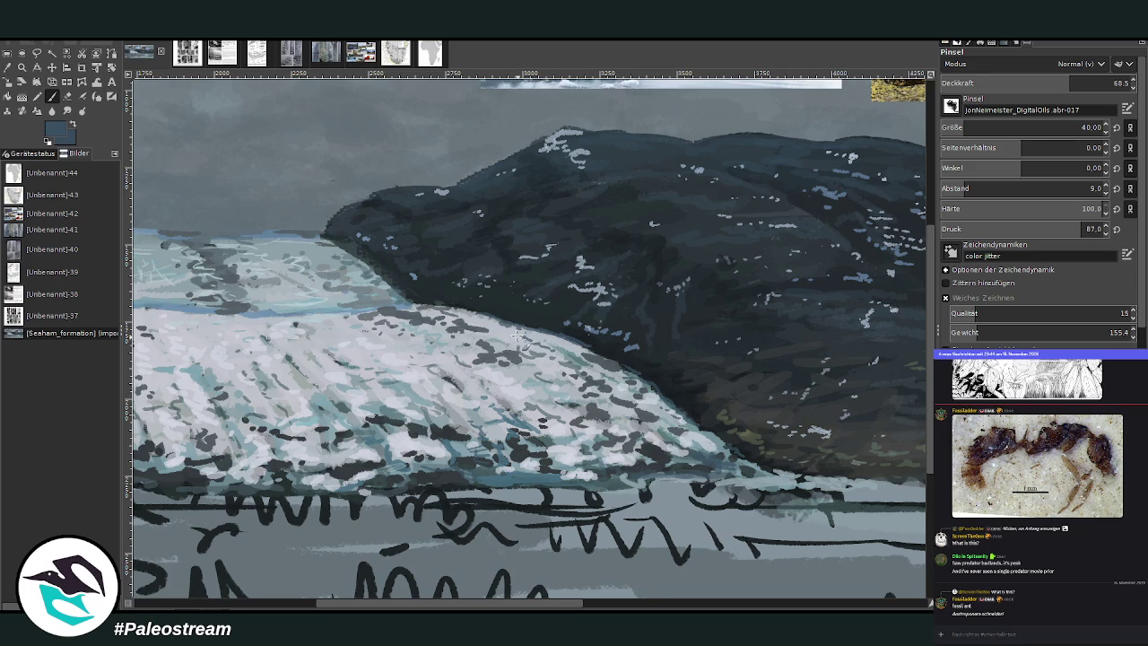
scroll(503, 357, left, 5)
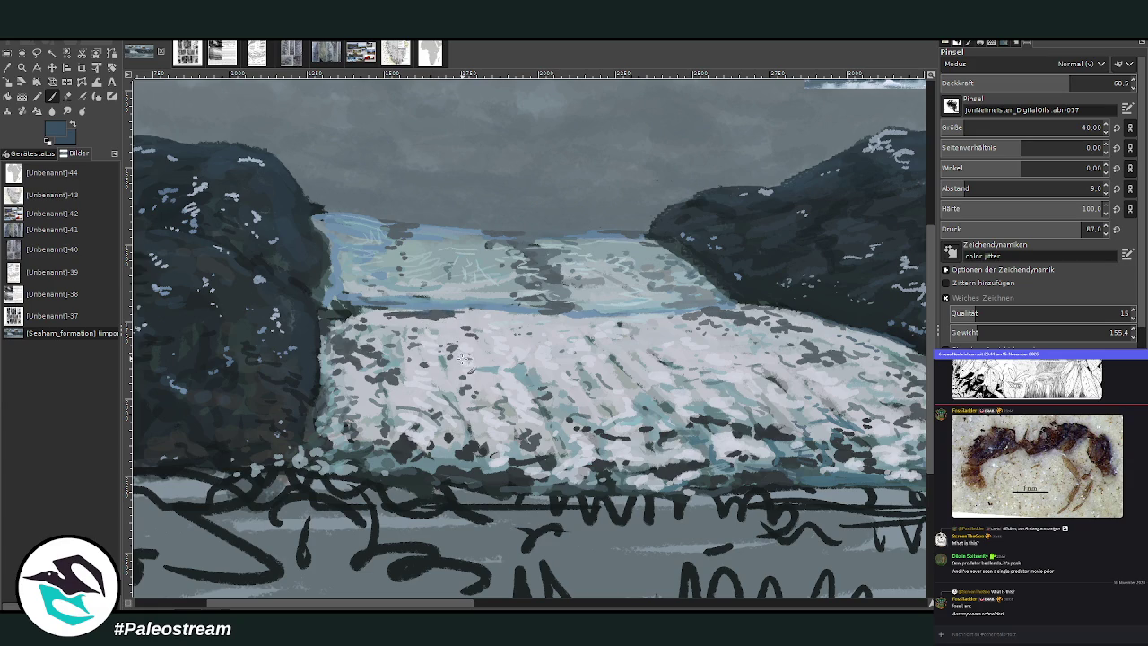
Step: Paint the ice with sampled light teal-blue at 53.9 opacity, then sample dark rock and lighter grey
key(o)
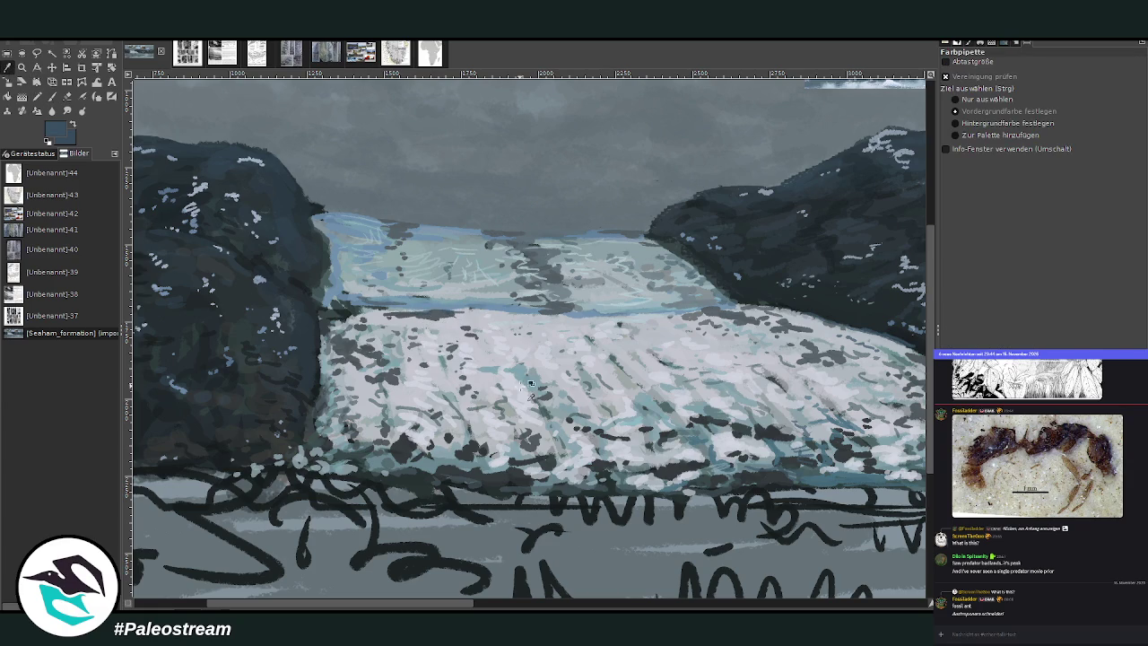
click(446, 454)
click(51, 98)
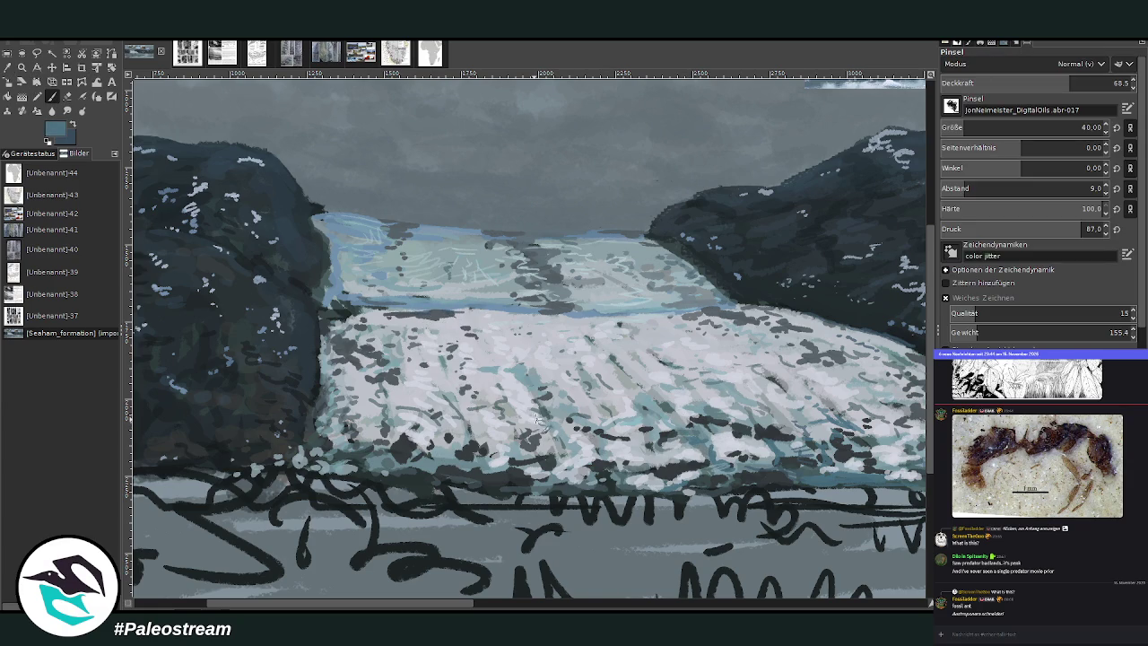
click(1041, 82)
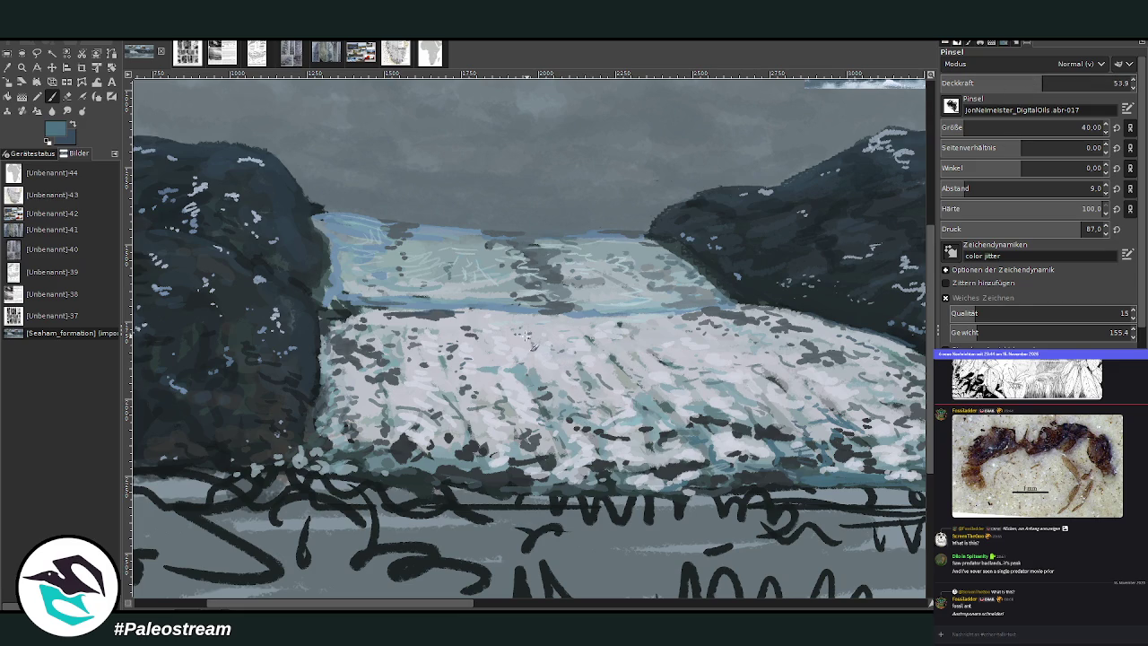
ctrl+click(901, 341)
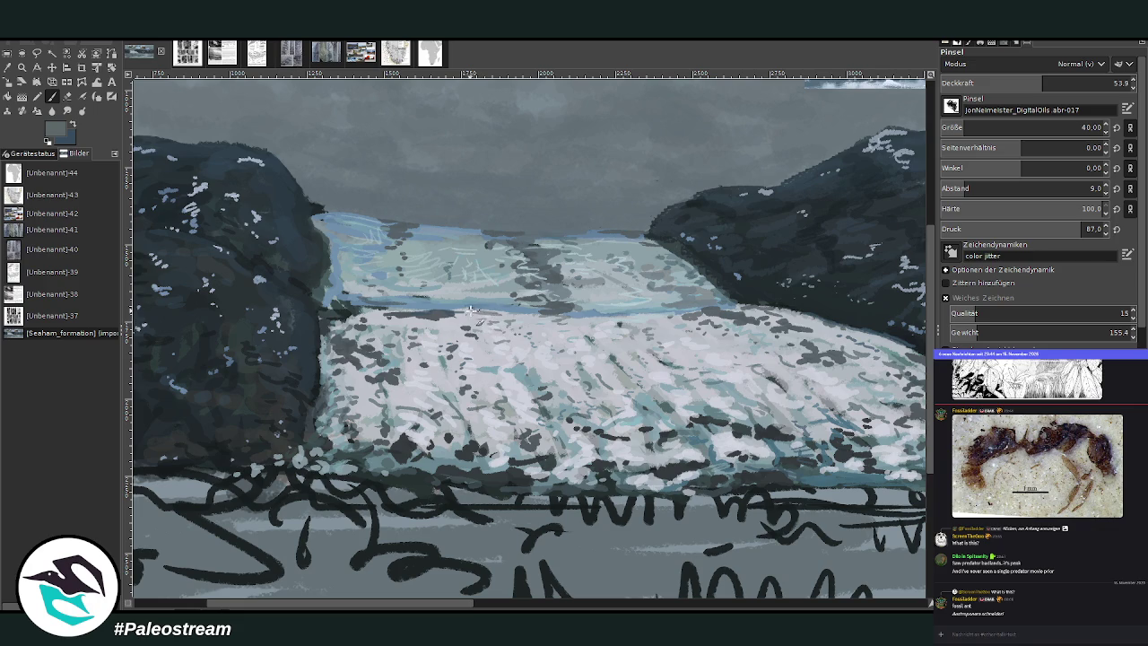
scroll(547, 422, left, 5)
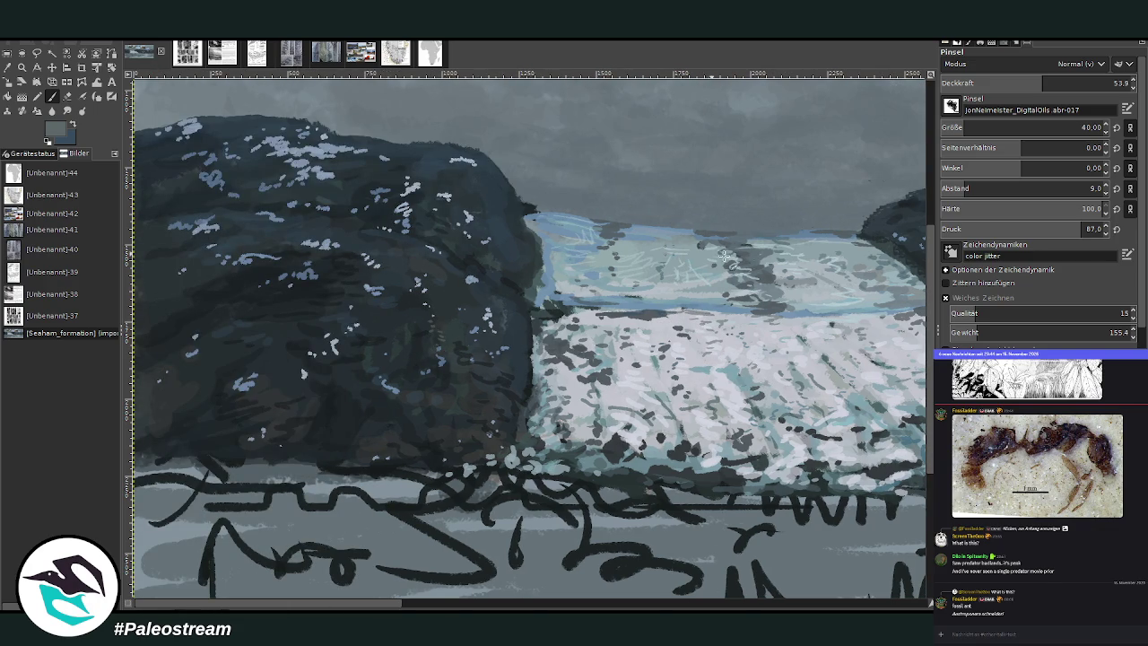
ctrl+click(780, 252)
Step: Brush faint lighter-grey strokes over the right mountain's slopes at 35.6 opacity
scroll(598, 398, right, 5)
scroll(598, 398, right, 3)
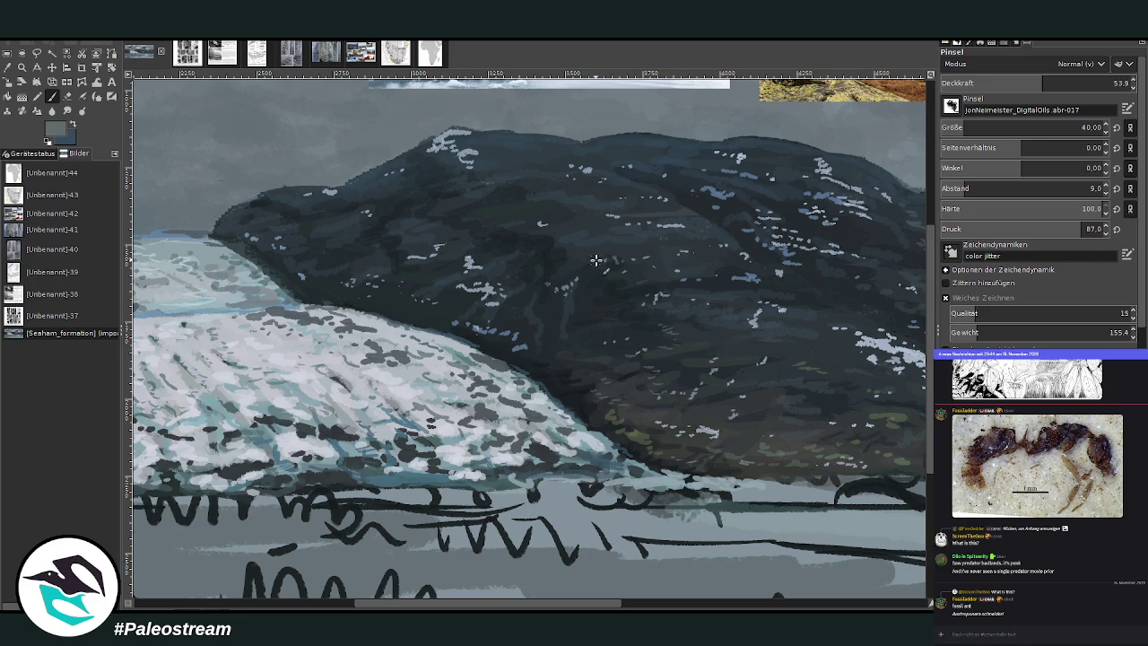
drag(968, 86, 1022, 43)
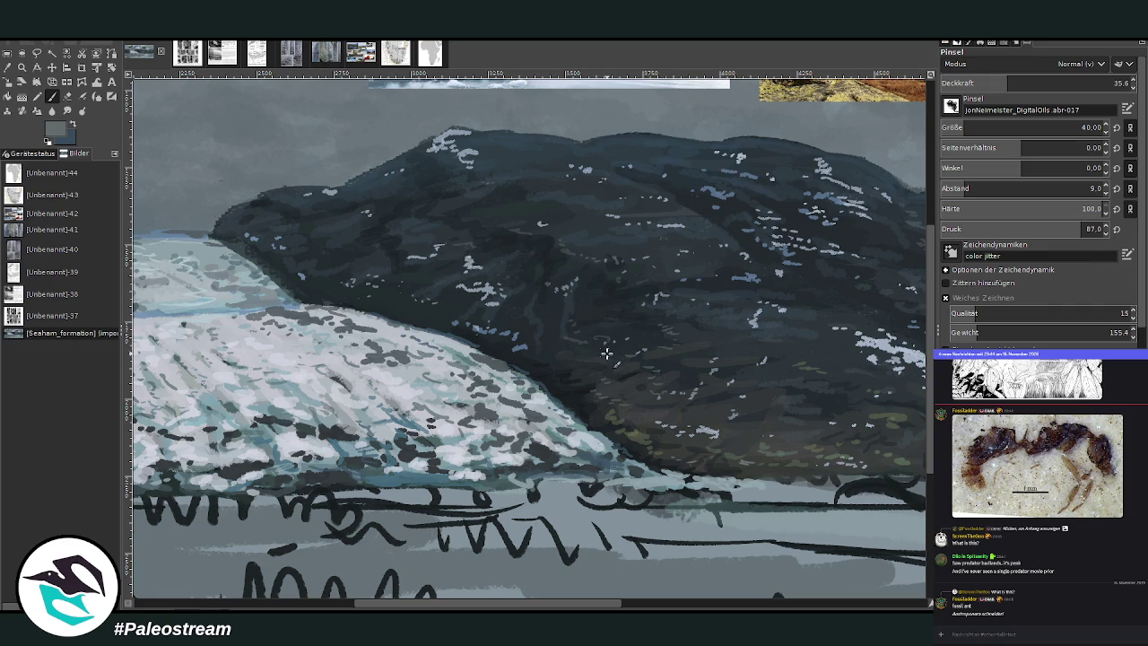
click(642, 606)
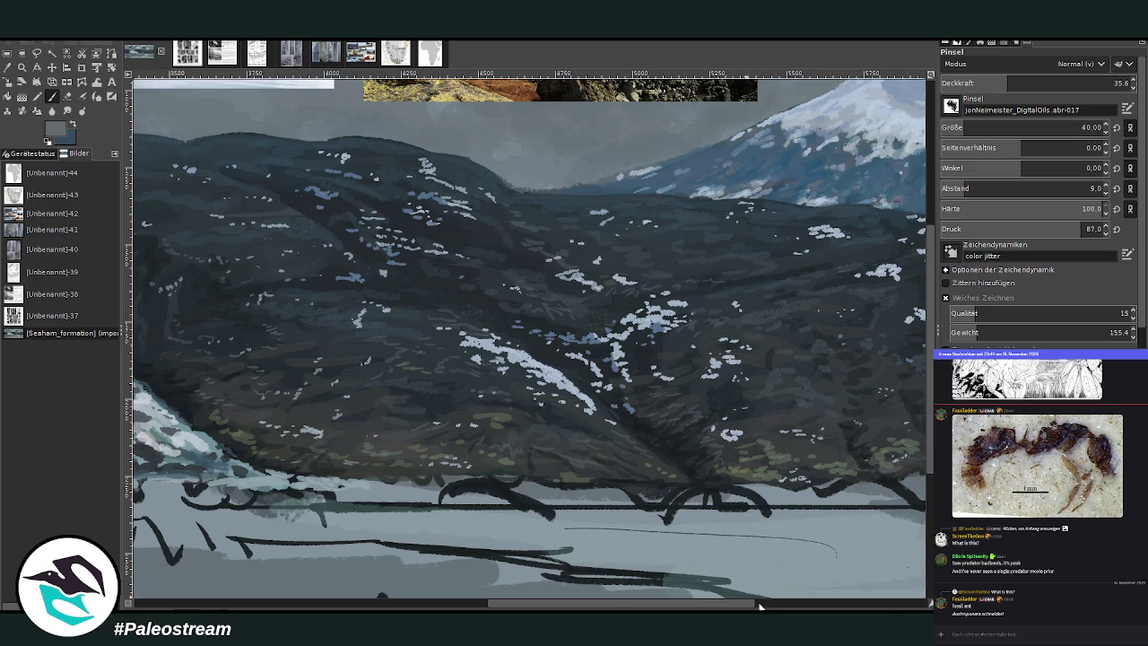
Step: Sample a lighter blue-grey and paint soft strokes below the snowy peak at 28.1 opacity
drag(758, 605, 893, 606)
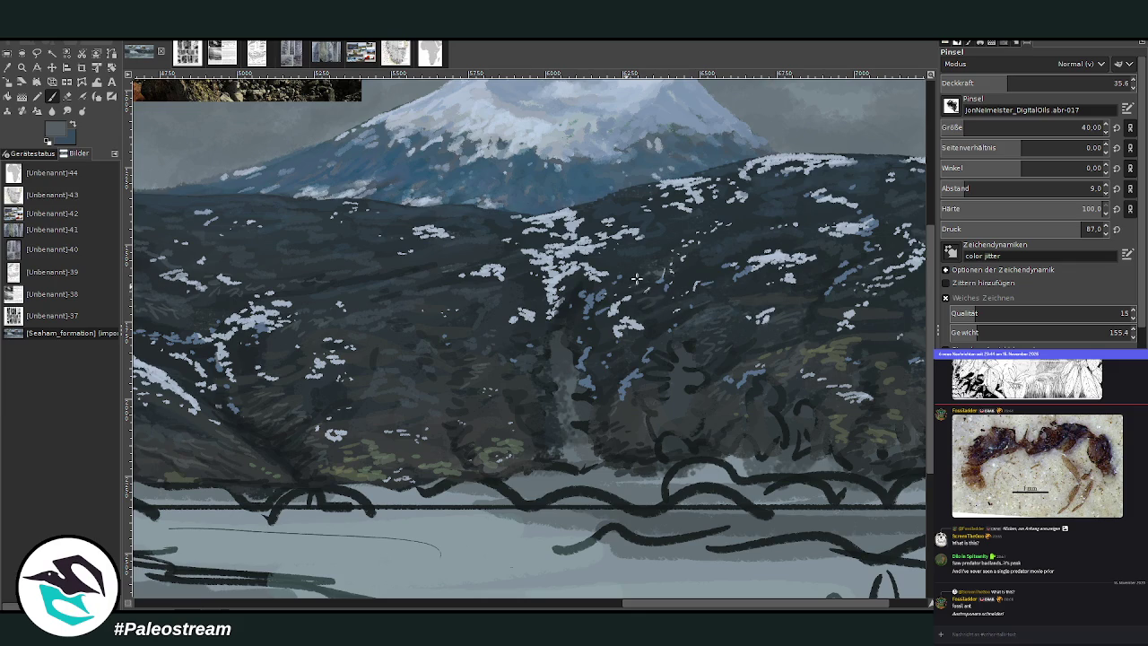
scroll(694, 258, left, 3)
scroll(709, 287, left, 3)
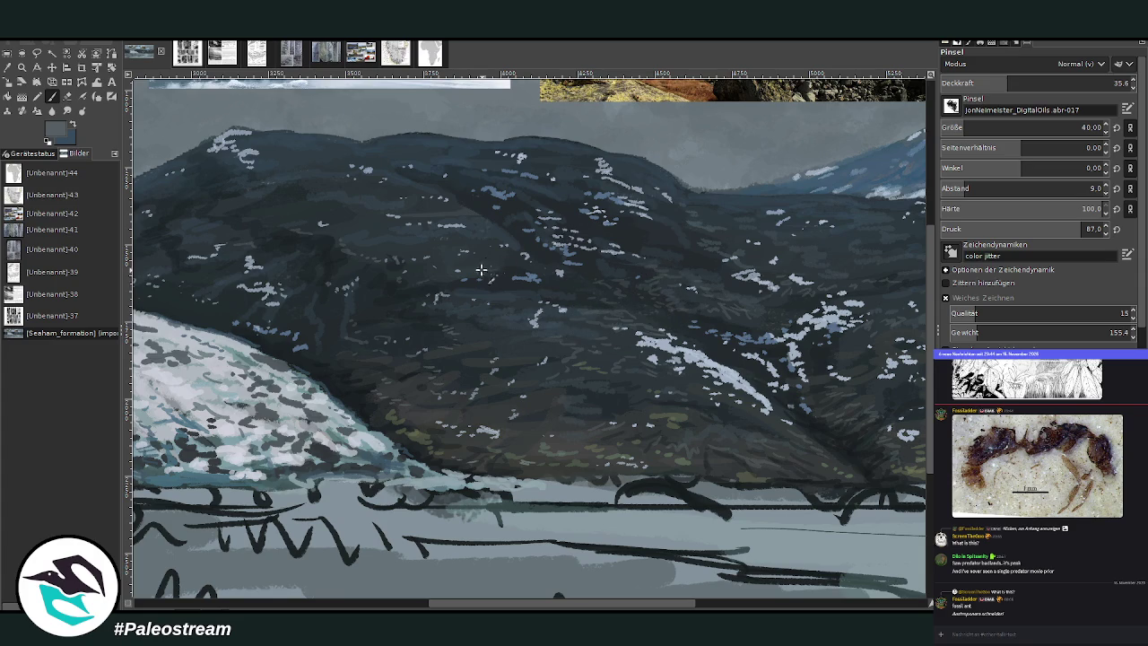
ctrl+click(902, 341)
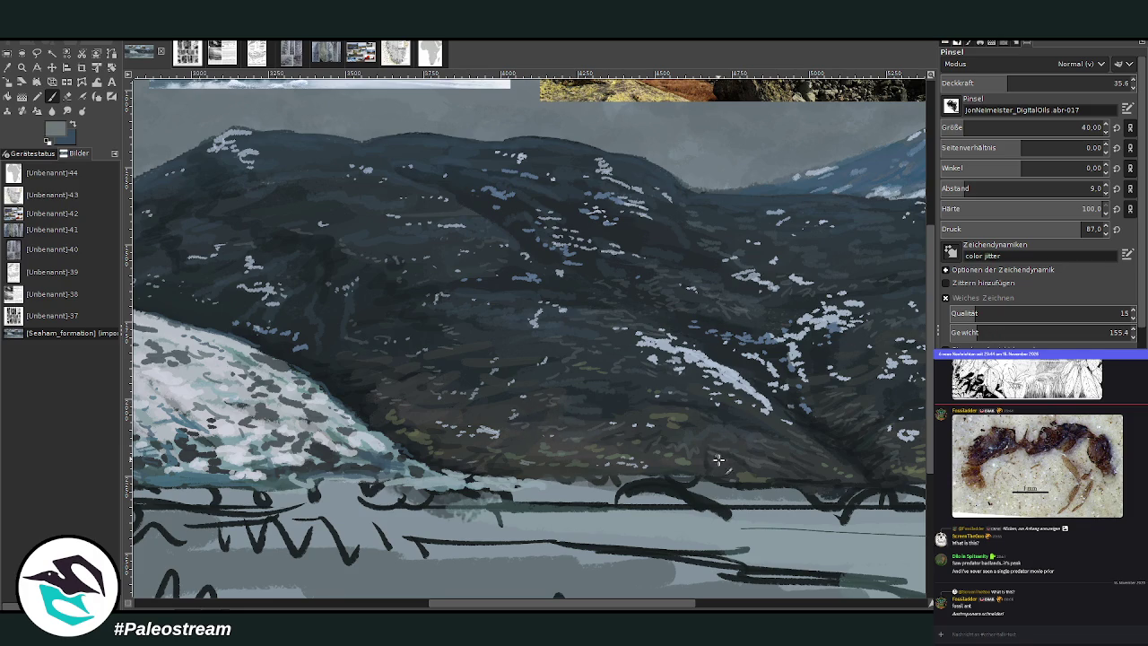
scroll(627, 404, right, 5)
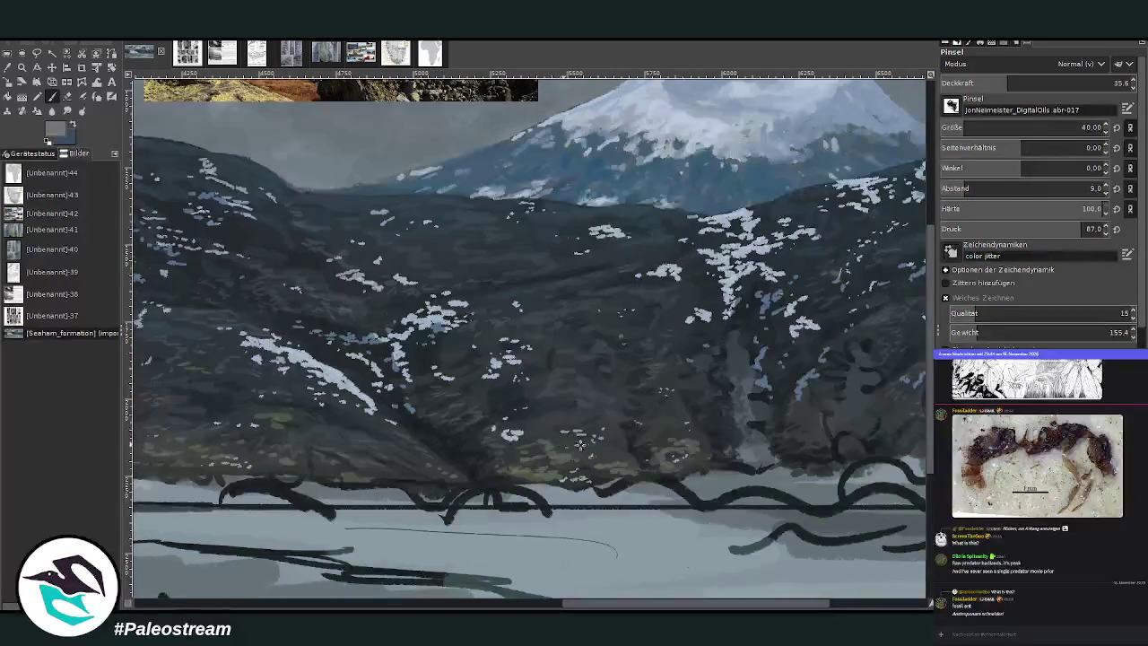
key(less)
key(less)
key(less)
key(less)
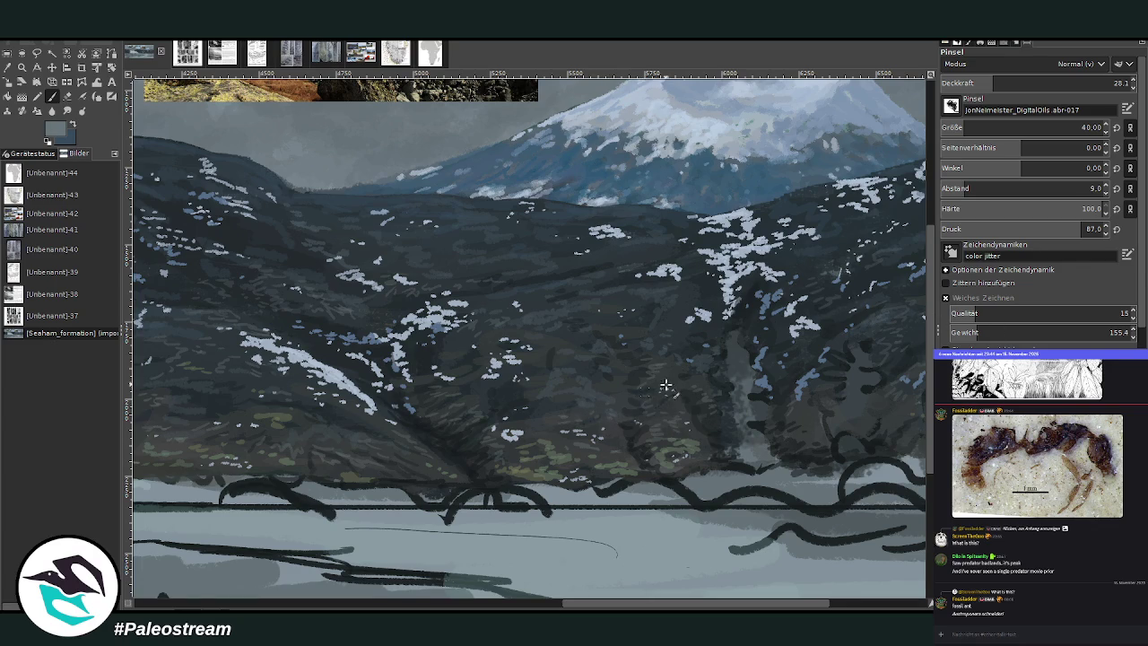
scroll(570, 562, left, 10)
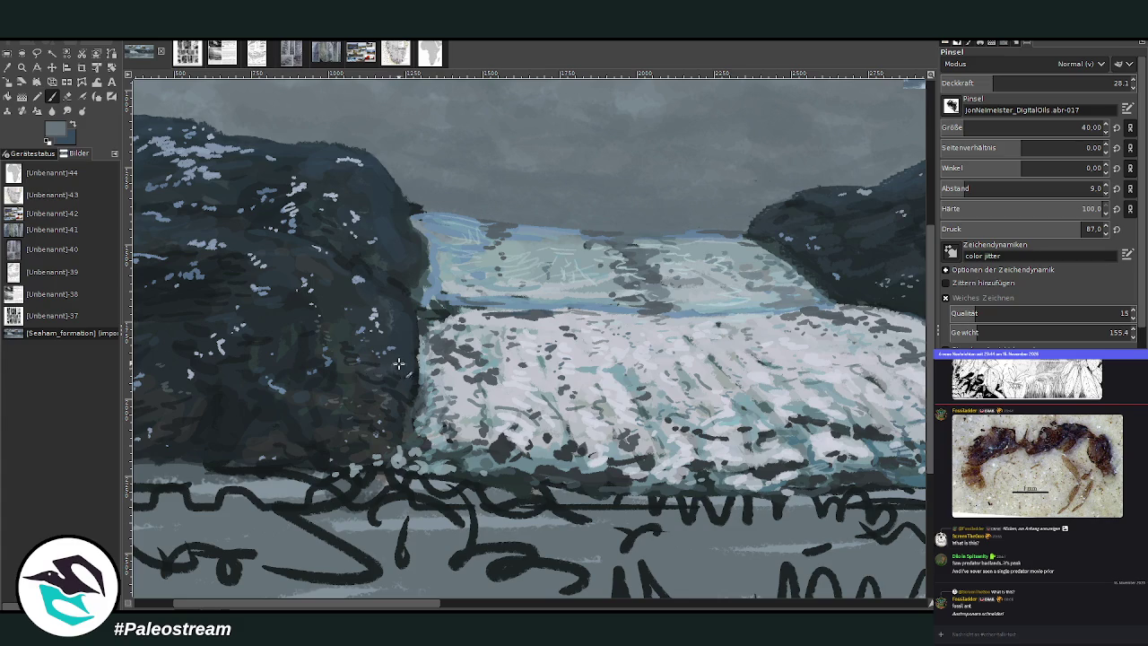
Step: Fit the entire glacier painting in the window with Shift+Ctrl+J
drag(225, 605, 185, 605)
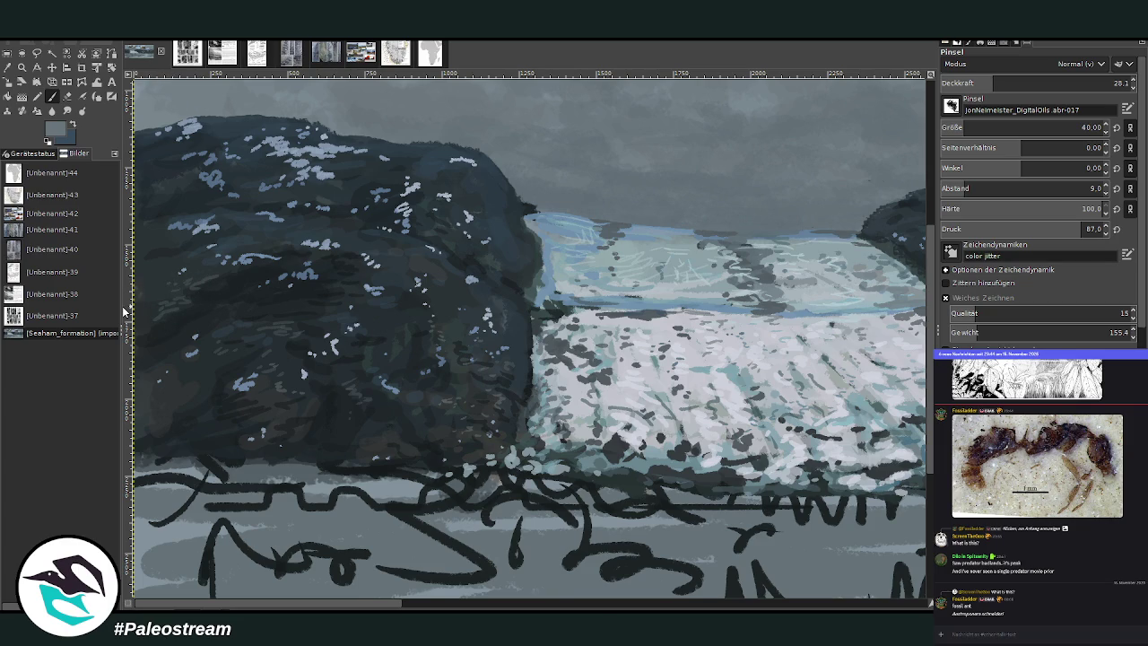
key(shift+ctrl+j)
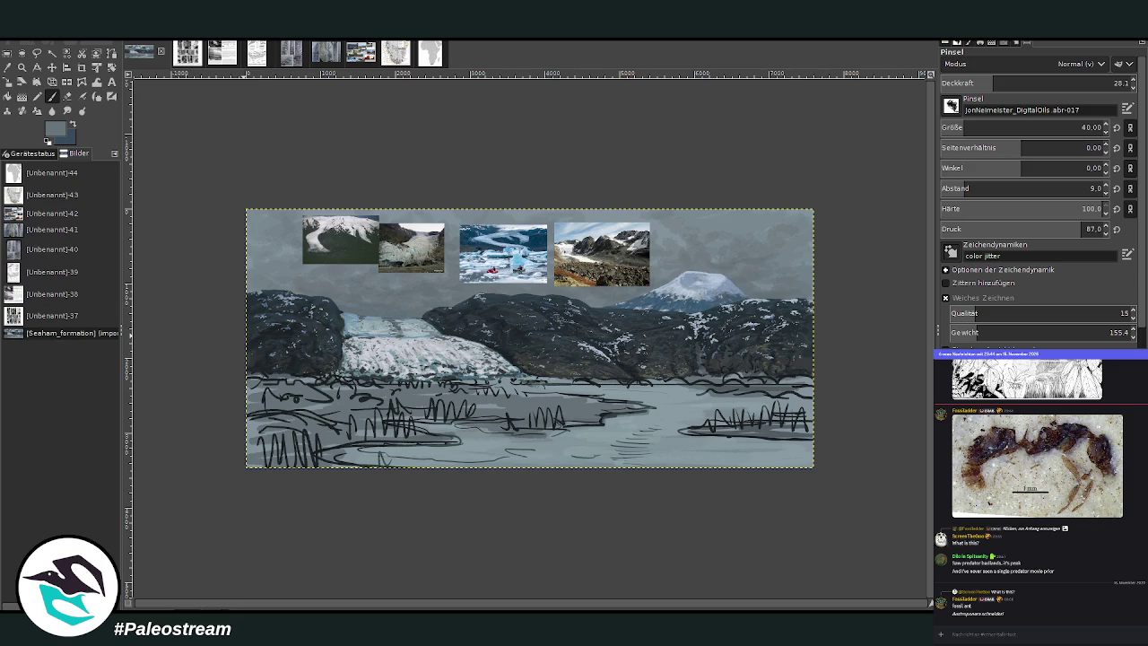
click(21, 67)
Step: Zoom in on the glacier and the dark mountain beside it
drag(248, 207, 811, 482)
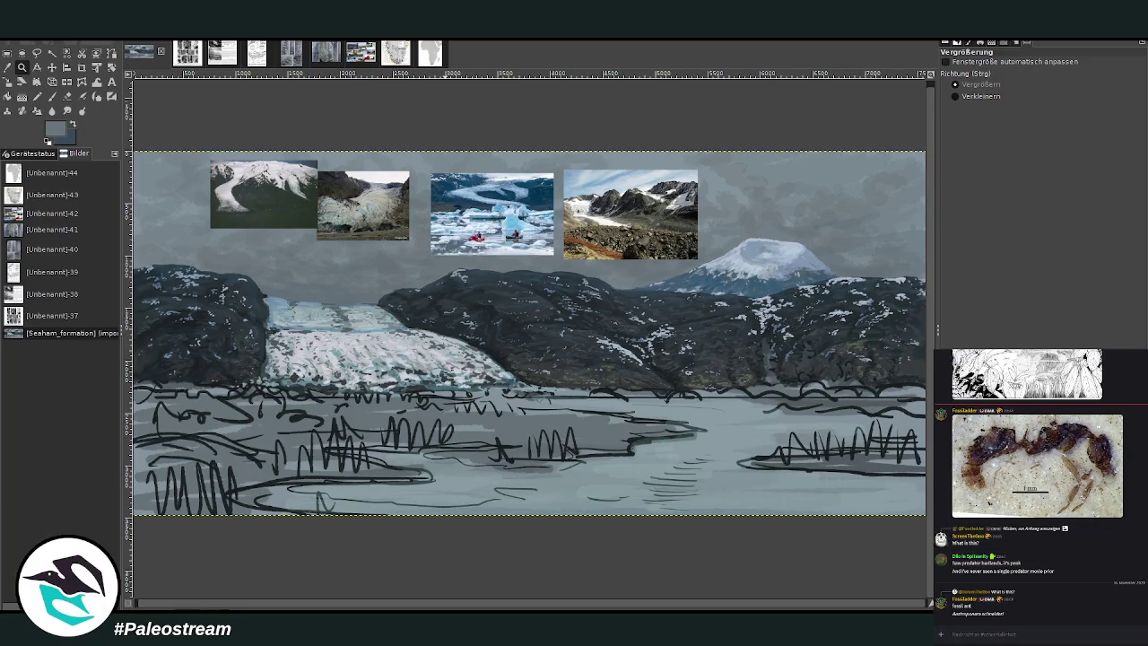
right_click(1045, 466)
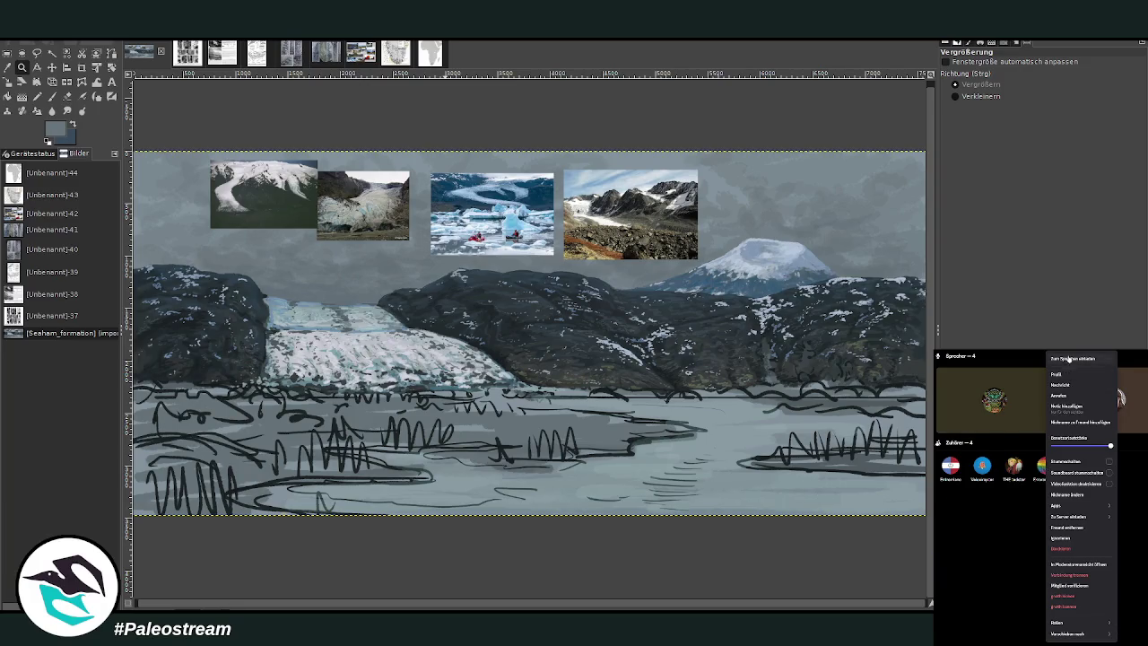
click(1068, 358)
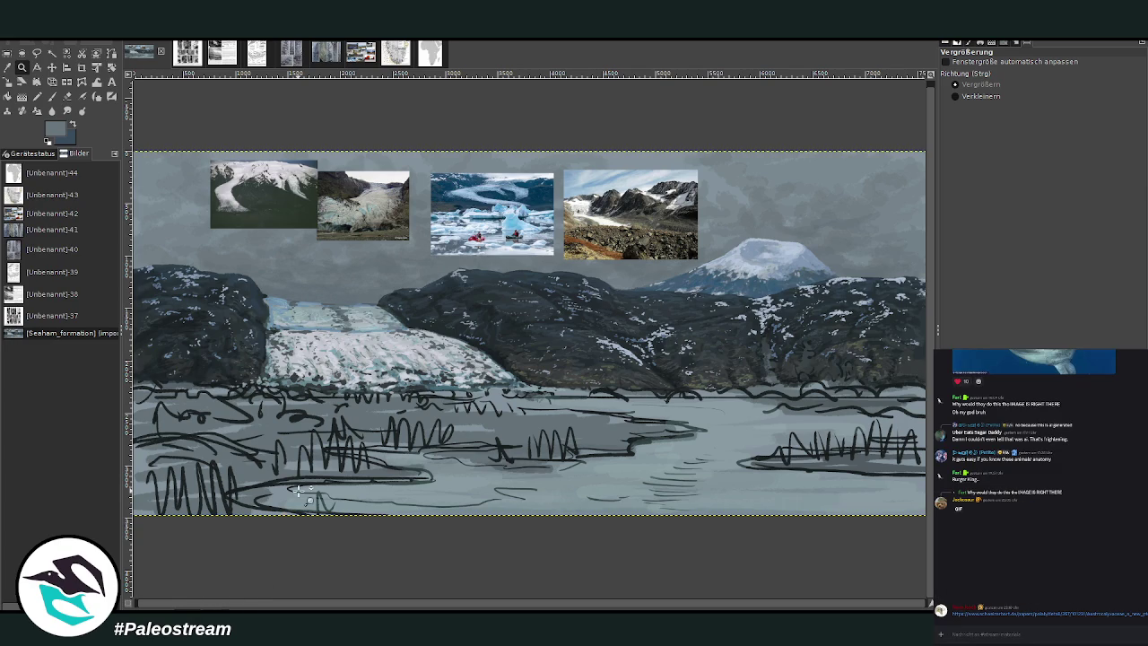
drag(312, 215, 653, 462)
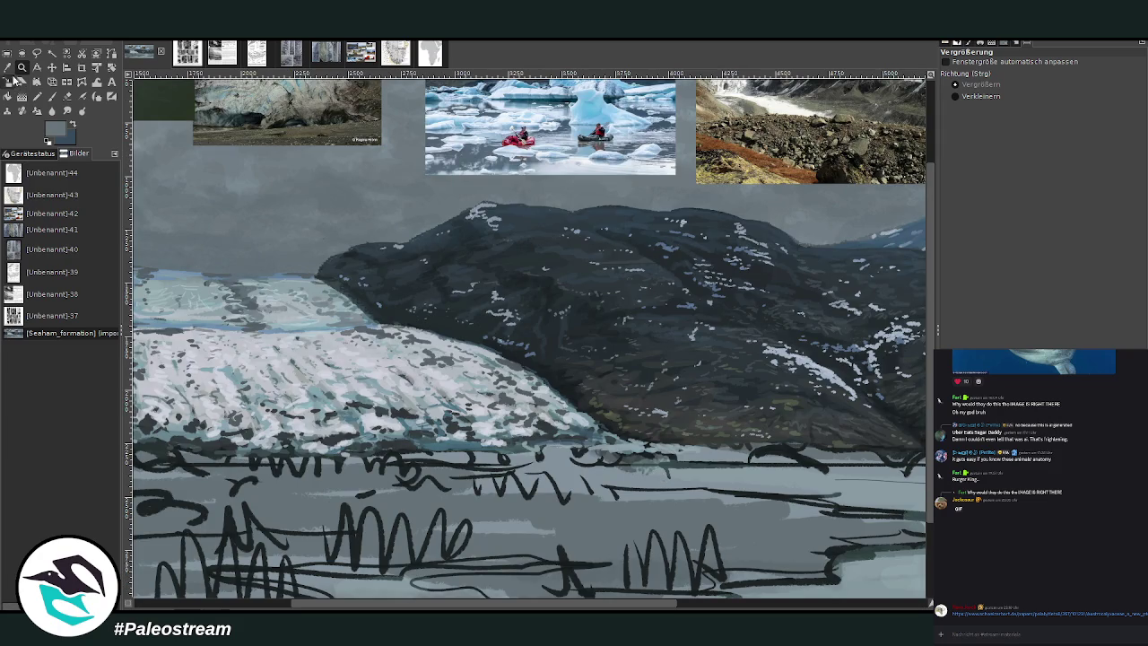
Step: Sample a dark colour and set the Paintbrush to size 108, opacity 47.3
click(7, 67)
click(52, 96)
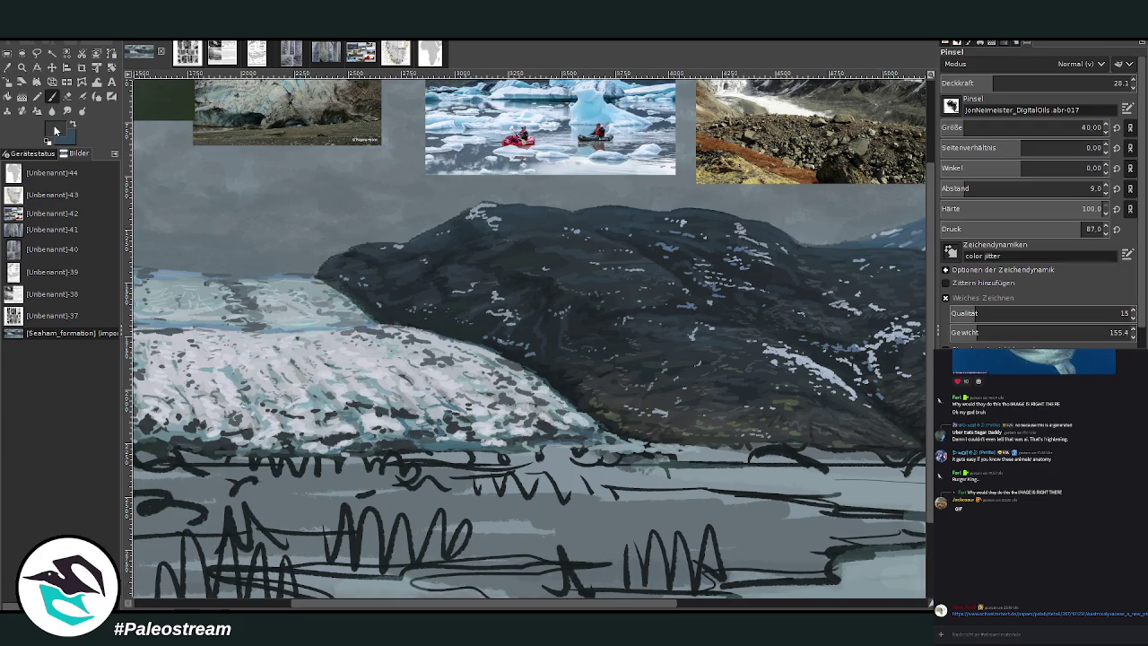
drag(950, 131, 968, 125)
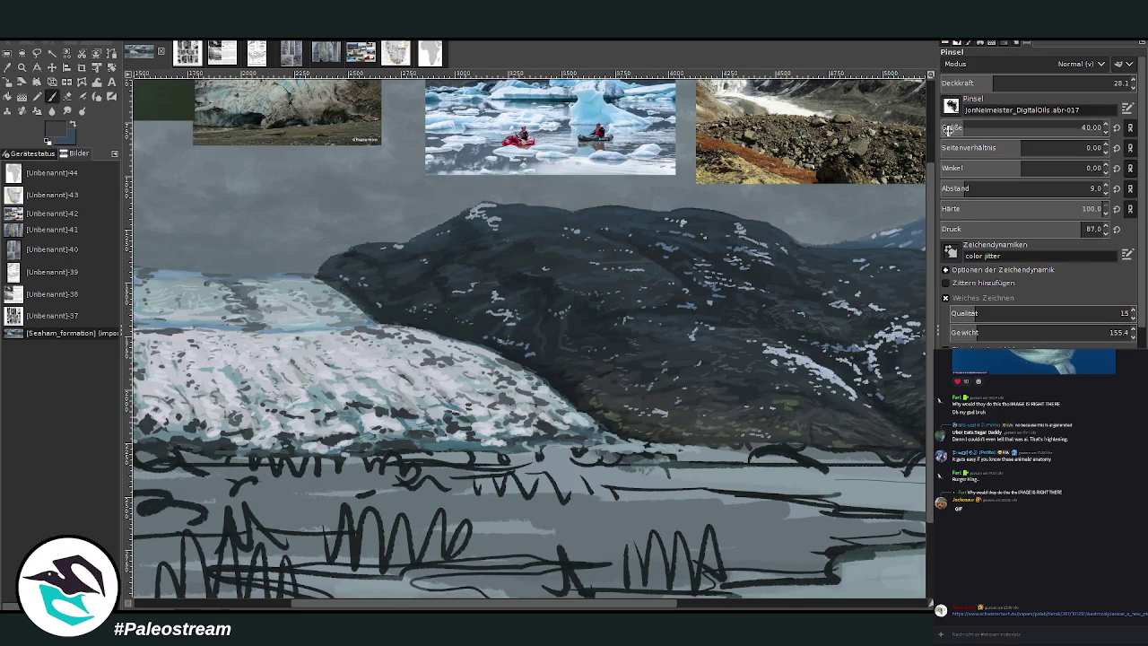
drag(994, 86, 1029, 86)
scroll(278, 605, left, 5)
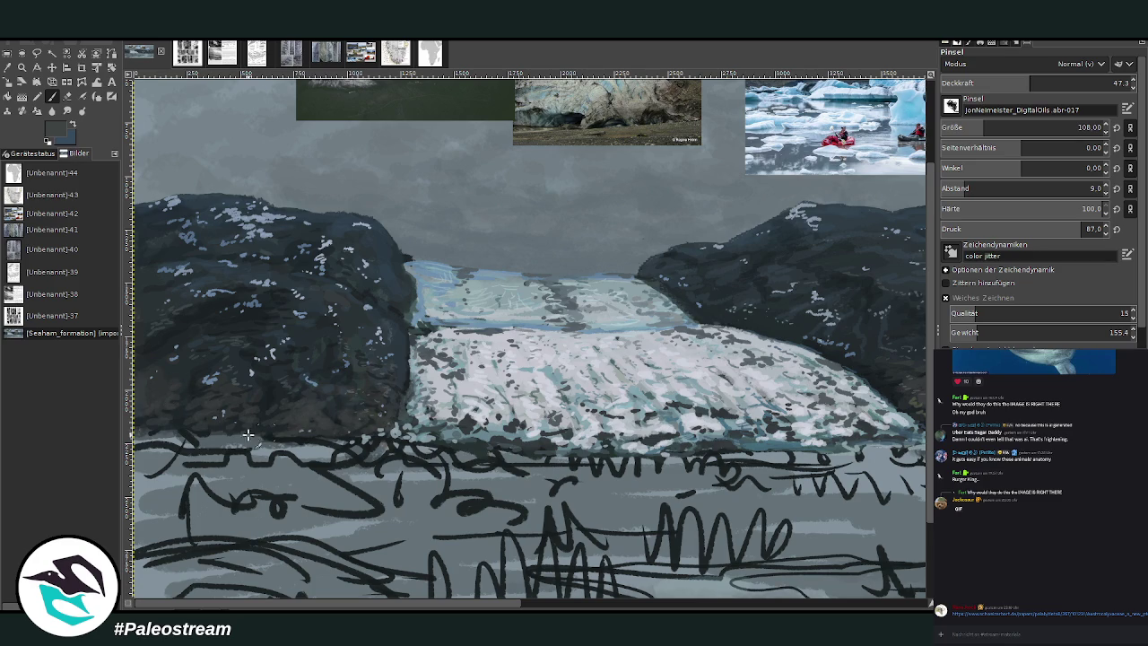
Step: Paint dark wavy strokes along the rock and mountain bases at the waterline
drag(195, 432, 336, 438)
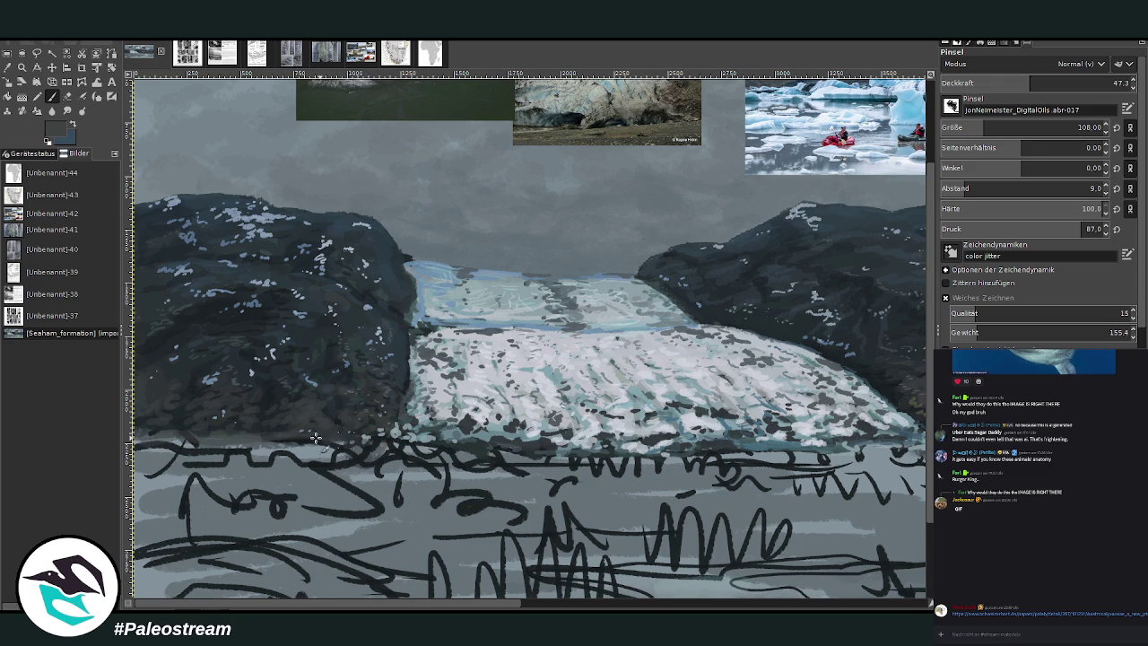
scroll(735, 220, right, 5)
scroll(730, 273, right, 3)
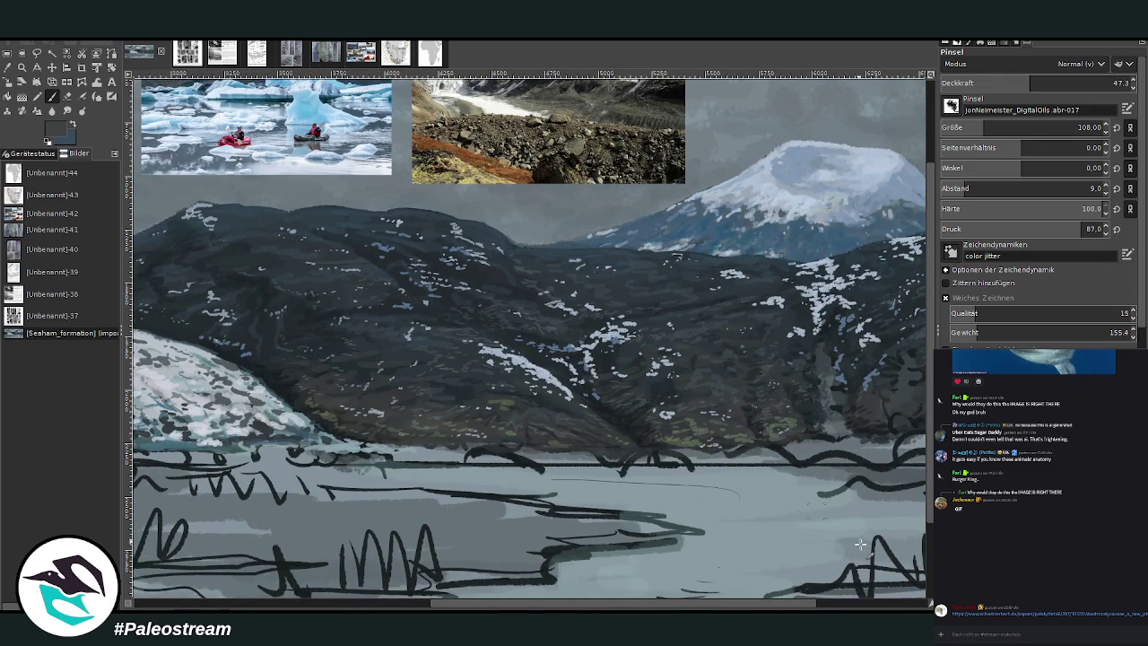
scroll(836, 599, right, 3)
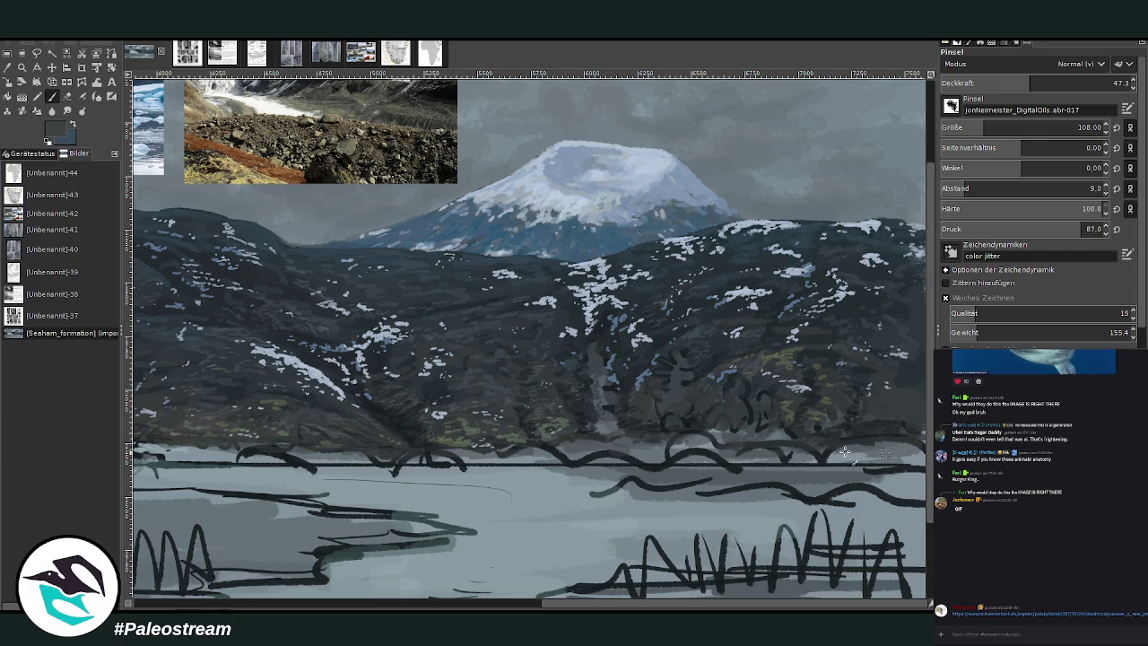
drag(679, 439, 403, 462)
key(shift+ctrl+j)
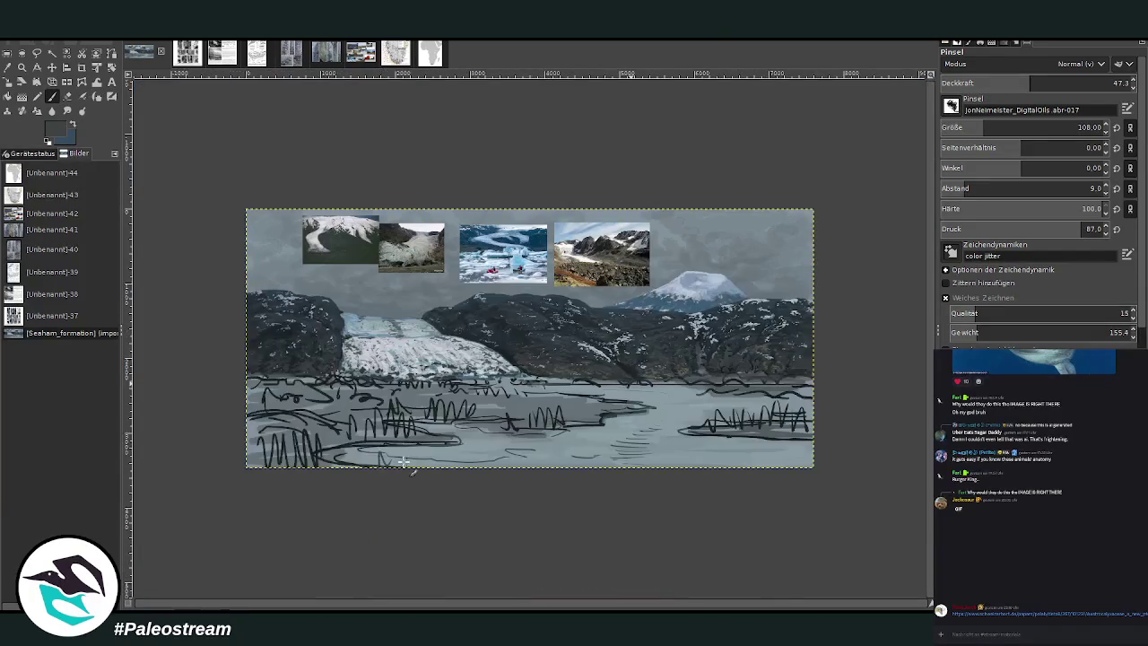
Step: Zoom in with the Zoom tool so the painting fills the window width
click(22, 68)
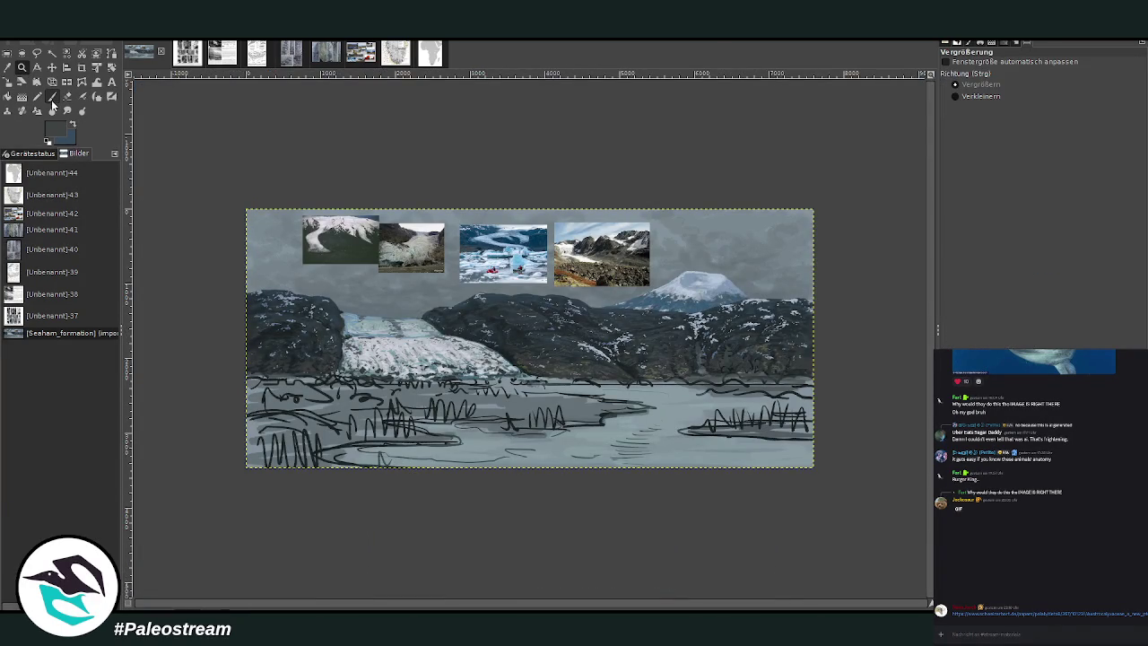
drag(238, 186, 846, 452)
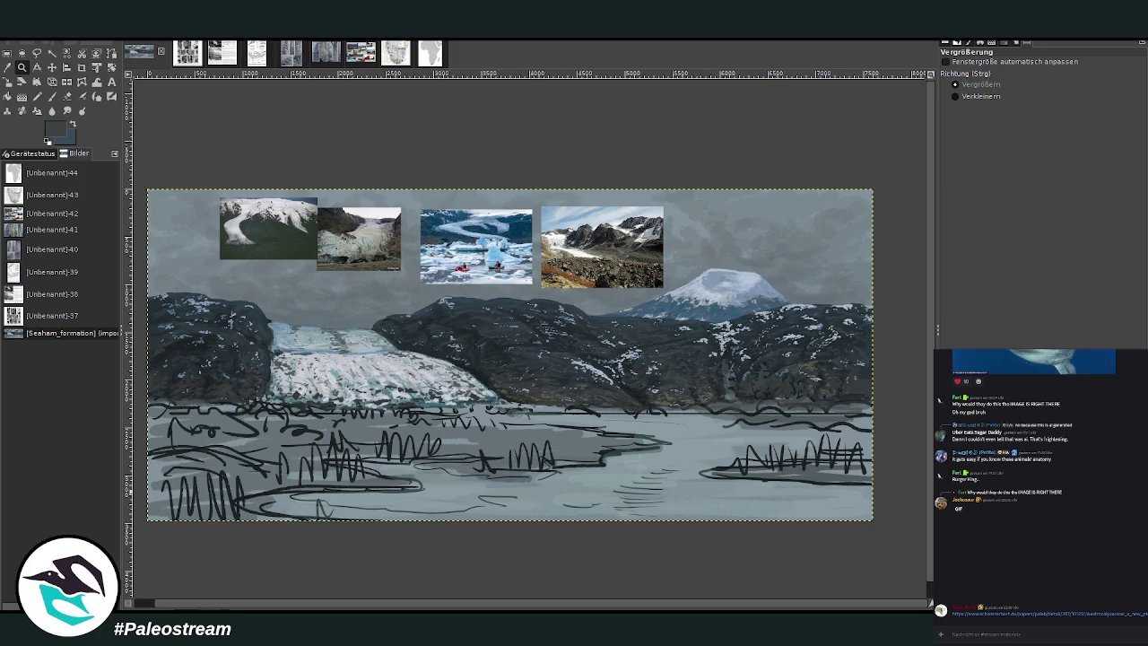
drag(144, 183, 870, 513)
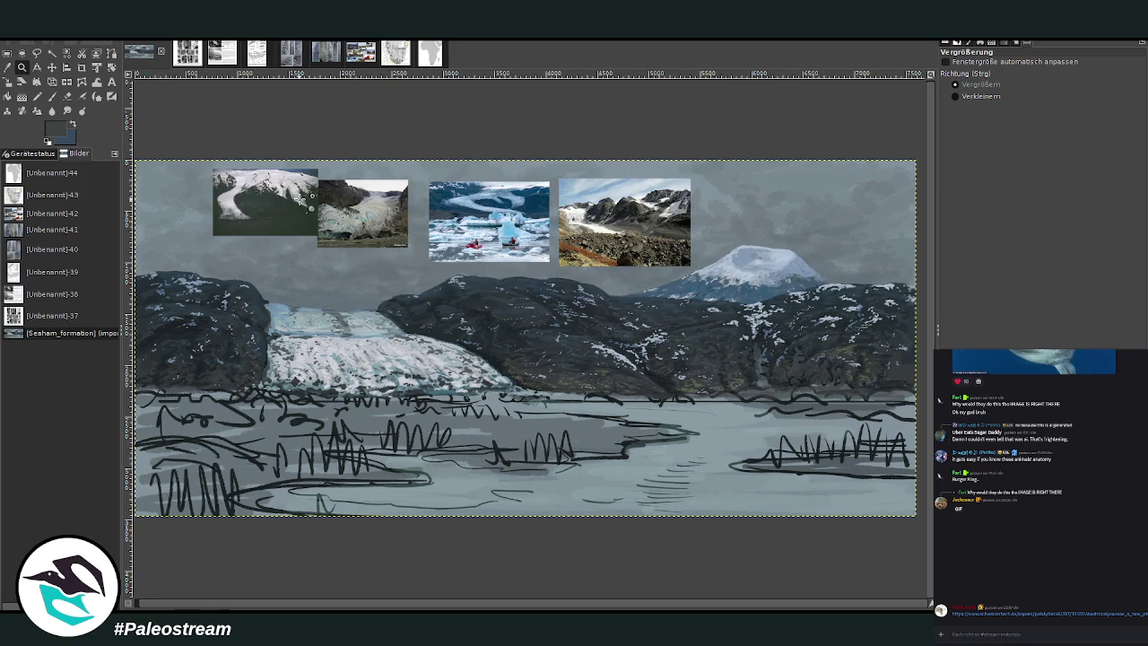
Step: Pick a slightly lighter colour and set the Paintbrush to size 366, opacity 88.3
click(51, 96)
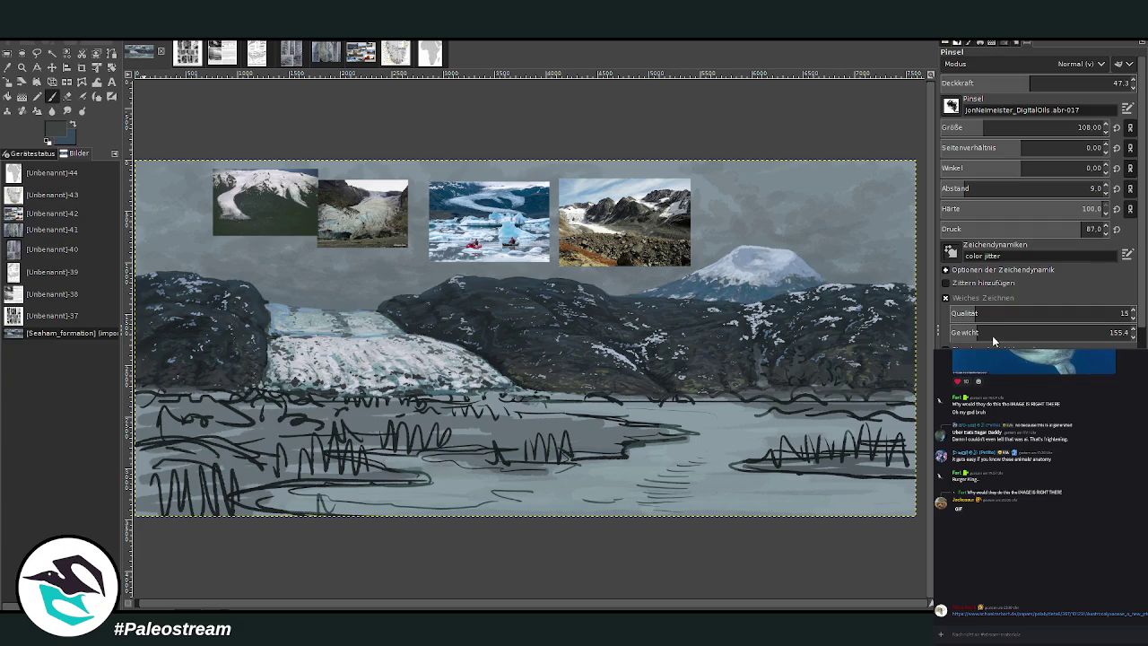
ctrl+click(895, 349)
drag(1031, 131, 1075, 131)
drag(1031, 87, 1111, 86)
Step: Paint broad dark grey bands across the lower-left and right-side water at size 366
mouse_move(331, 473)
mouse_down()
mouse_move(383, 483)
mouse_move(278, 468)
mouse_move(207, 497)
mouse_move(333, 467)
mouse_up()
drag(399, 448, 601, 459)
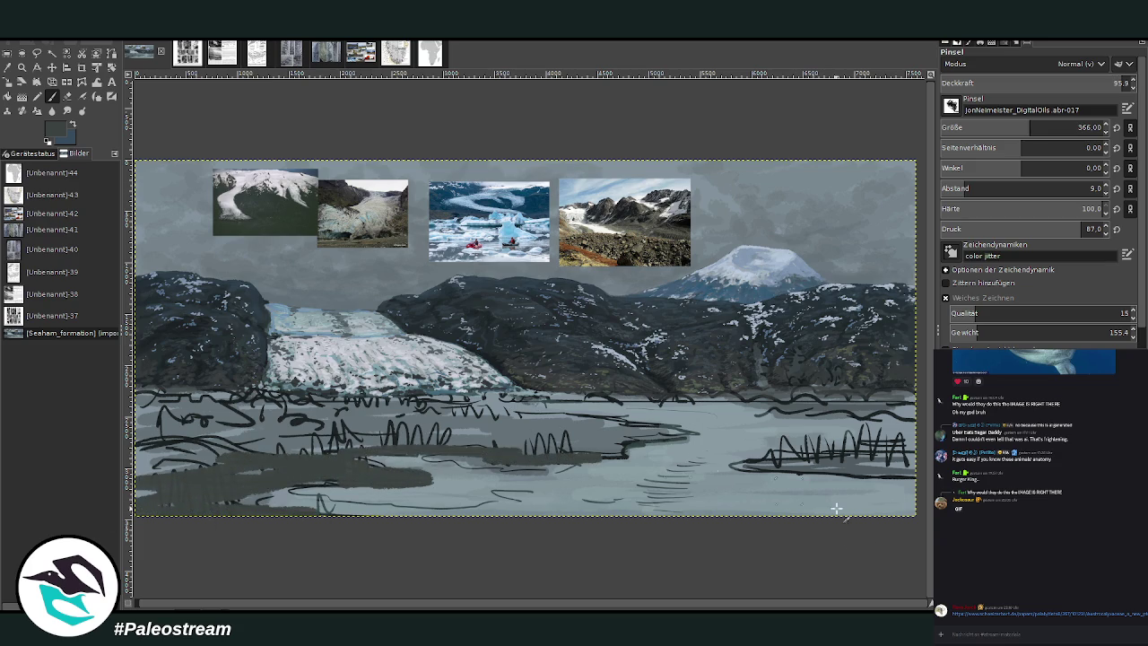
scroll(897, 444, right, 3)
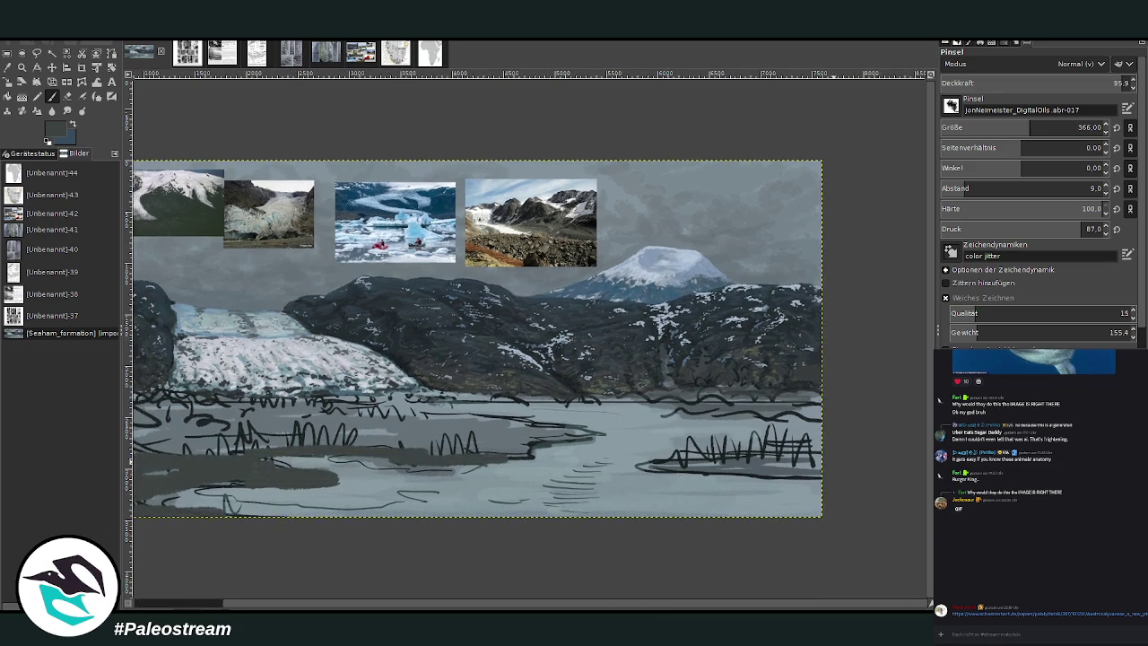
mouse_move(824, 473)
mouse_down()
mouse_move(670, 466)
mouse_move(840, 456)
mouse_move(842, 475)
mouse_move(771, 481)
mouse_up()
Step: At brush size 217, paint dark grey bands along the right shore, lower-left shore and middle water
click(1004, 128)
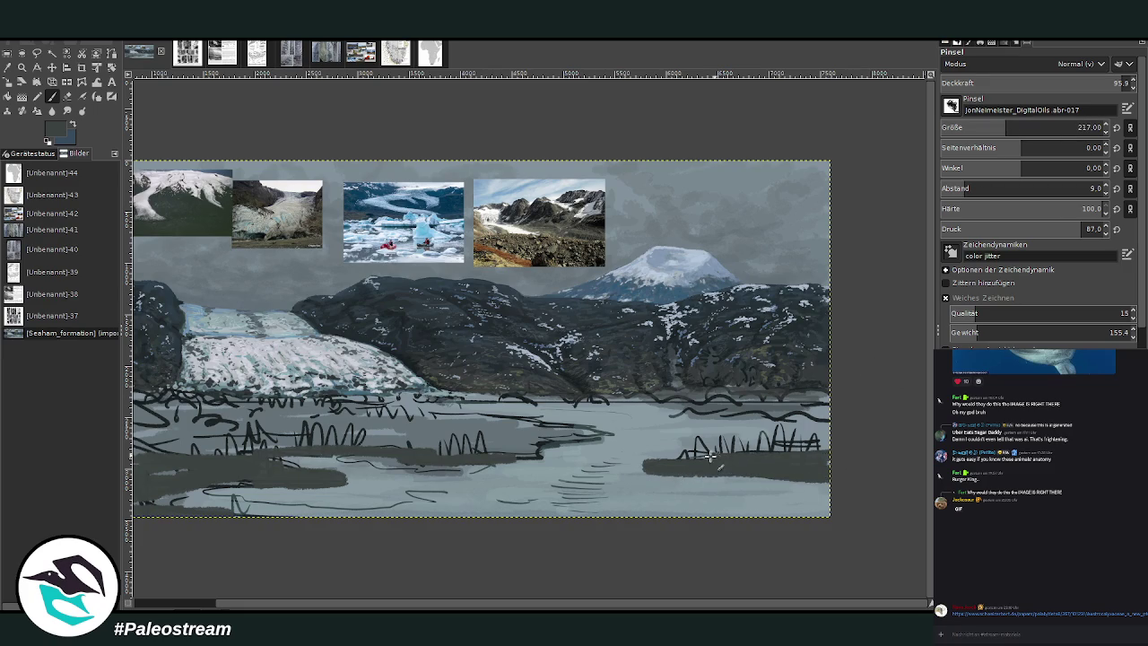
drag(827, 411, 452, 403)
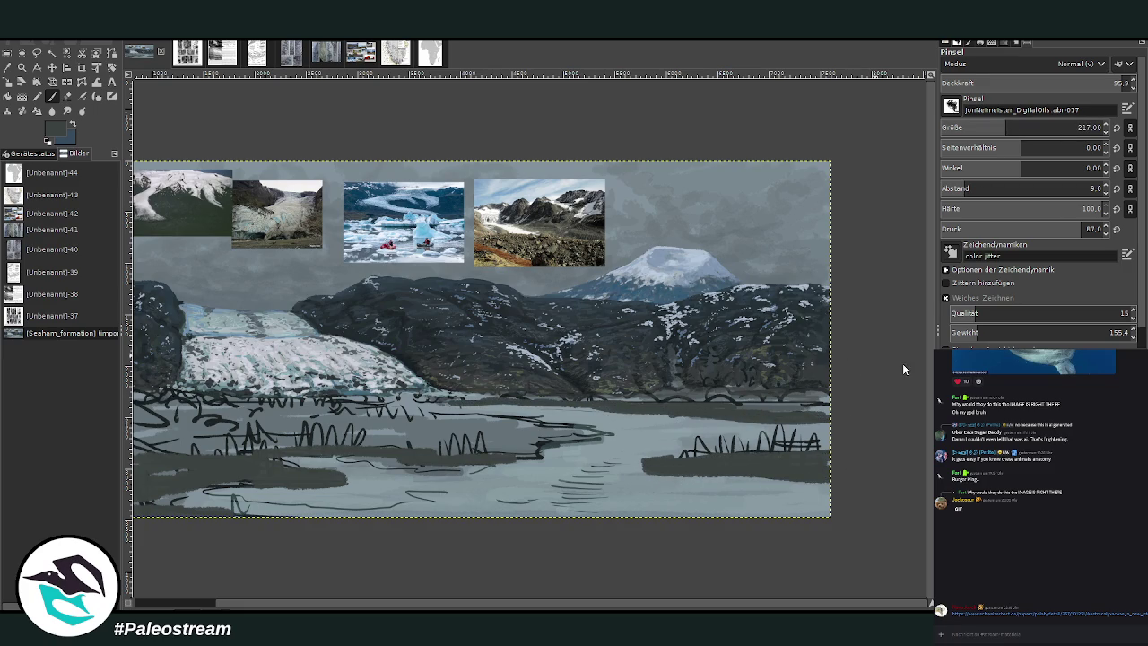
mouse_move(744, 418)
mouse_down()
mouse_move(806, 424)
mouse_move(641, 413)
mouse_move(846, 433)
mouse_move(592, 408)
mouse_move(825, 410)
mouse_move(749, 414)
mouse_up()
scroll(605, 553, left, 5)
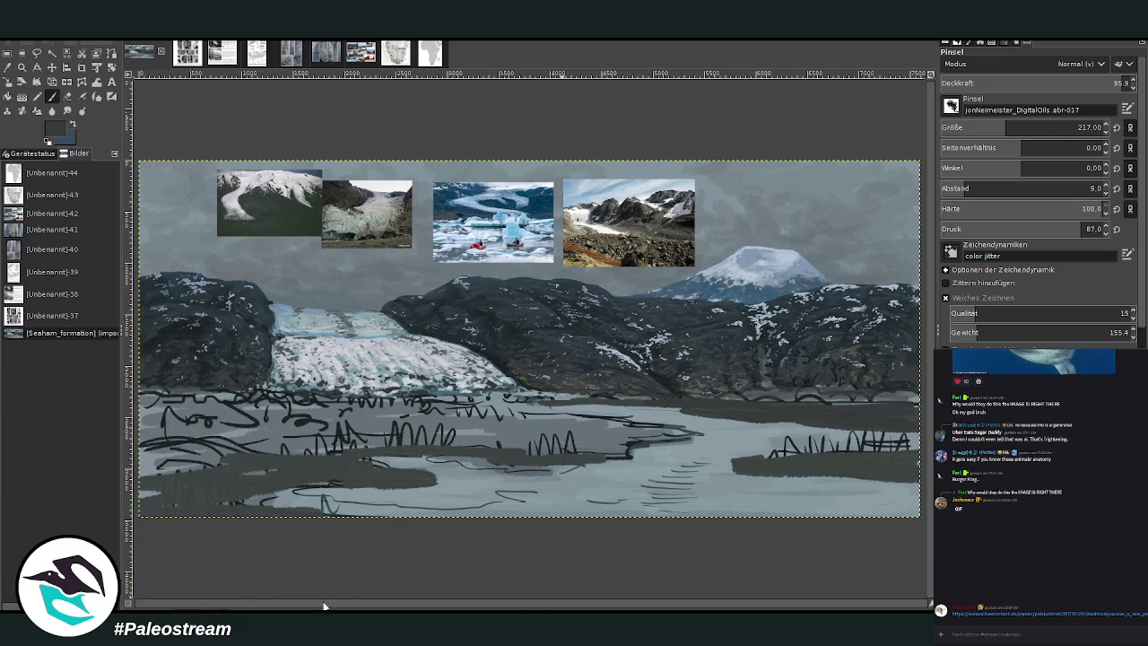
mouse_move(303, 489)
mouse_down()
mouse_move(170, 509)
mouse_move(247, 469)
mouse_move(157, 464)
mouse_up()
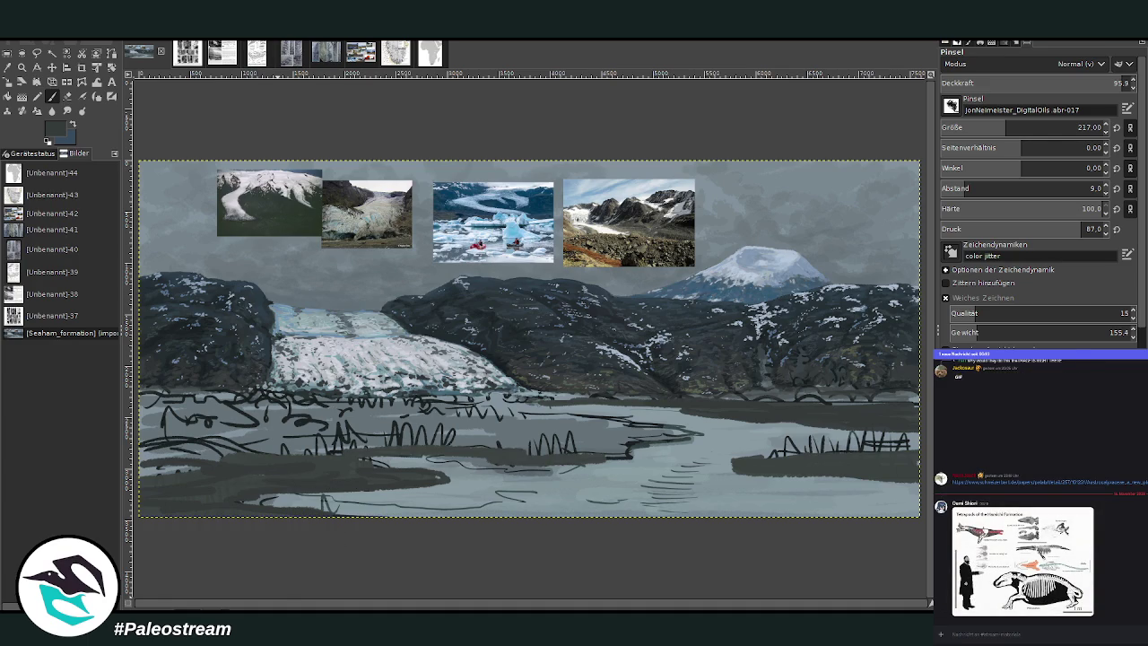
mouse_move(618, 456)
mouse_down()
mouse_move(152, 436)
mouse_move(314, 448)
mouse_move(197, 416)
mouse_move(134, 414)
mouse_up()
mouse_move(314, 439)
mouse_down()
mouse_move(708, 439)
mouse_move(622, 418)
mouse_move(543, 415)
mouse_move(555, 431)
mouse_move(502, 441)
mouse_move(367, 426)
mouse_up()
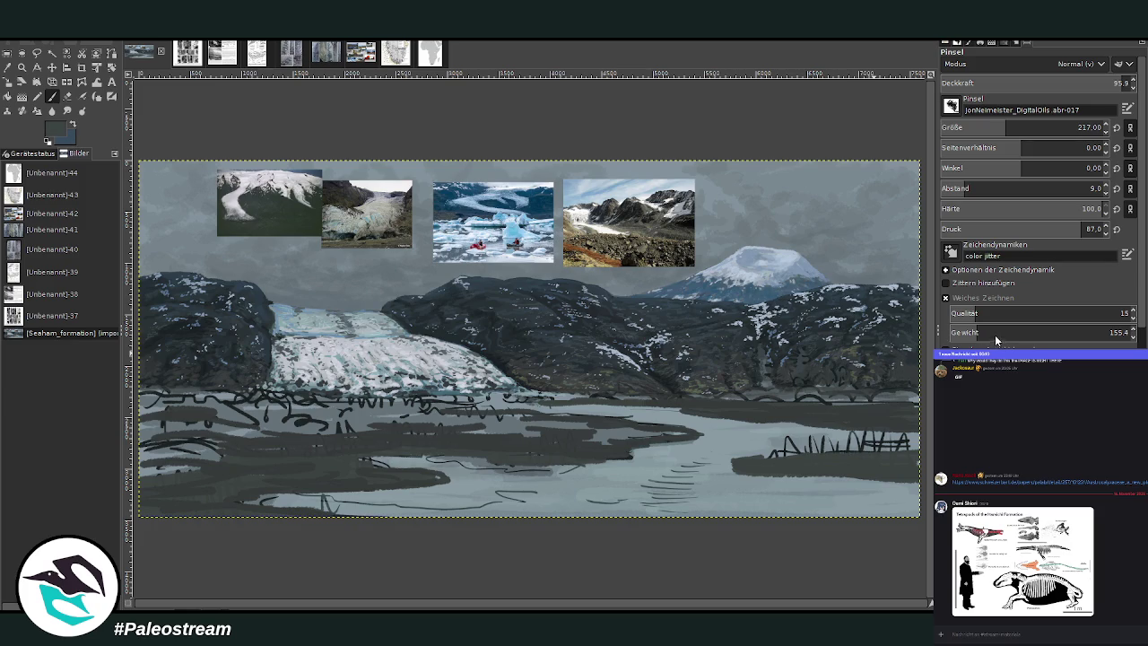
mouse_move(519, 436)
mouse_down()
mouse_move(681, 430)
mouse_move(565, 420)
mouse_up()
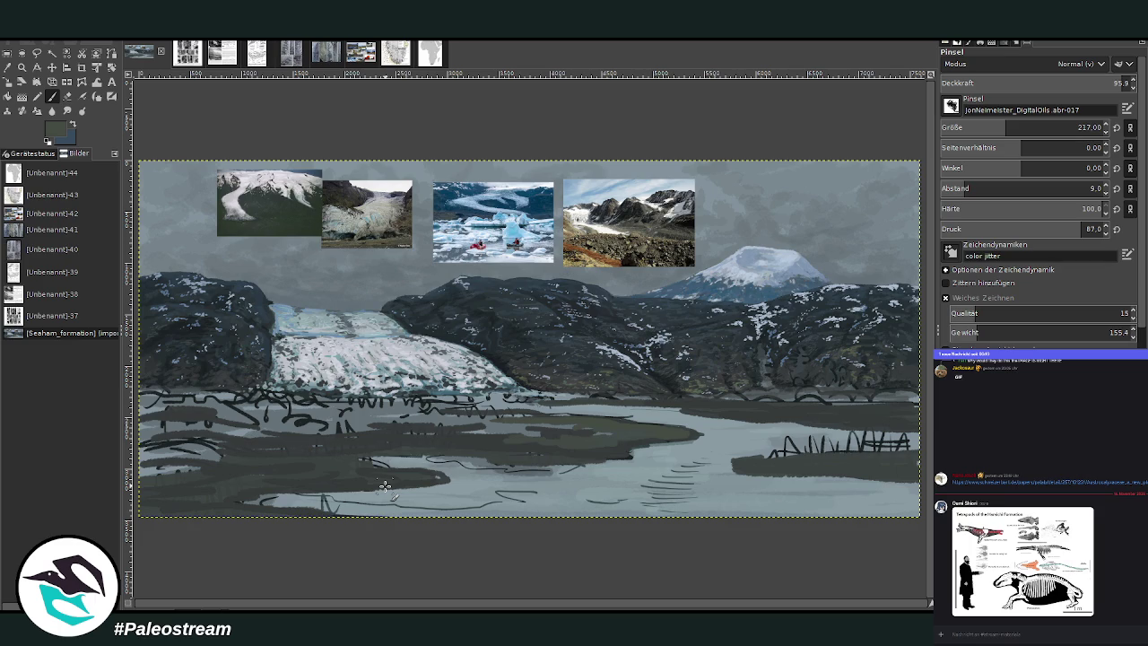
key(z)
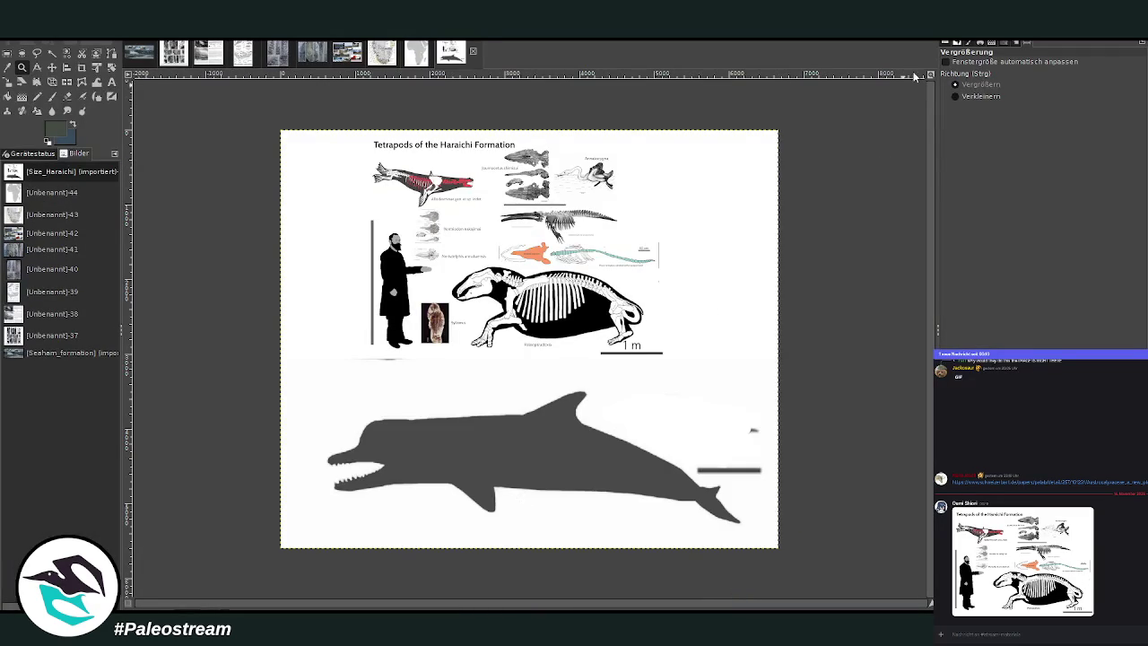
Step: Zoom in on the Size_Haraichi chart, share it in chat, then zoom to the top tetrapods
drag(300, 106, 760, 556)
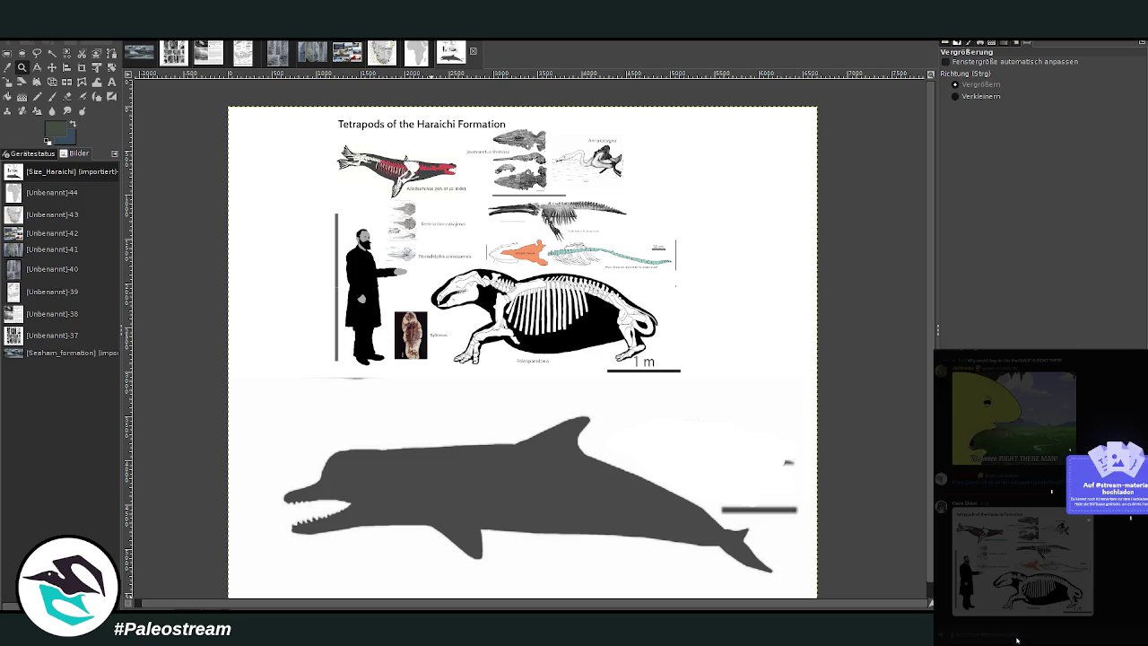
drag(1076, 466, 1016, 636)
key(Return)
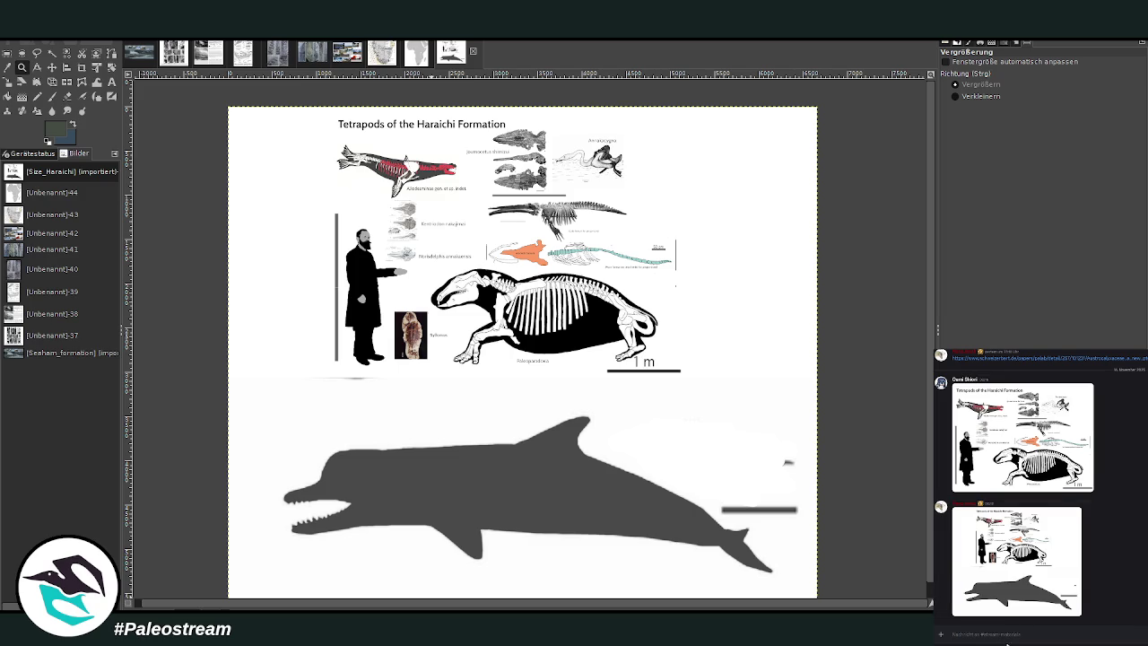
key(alt+Tab)
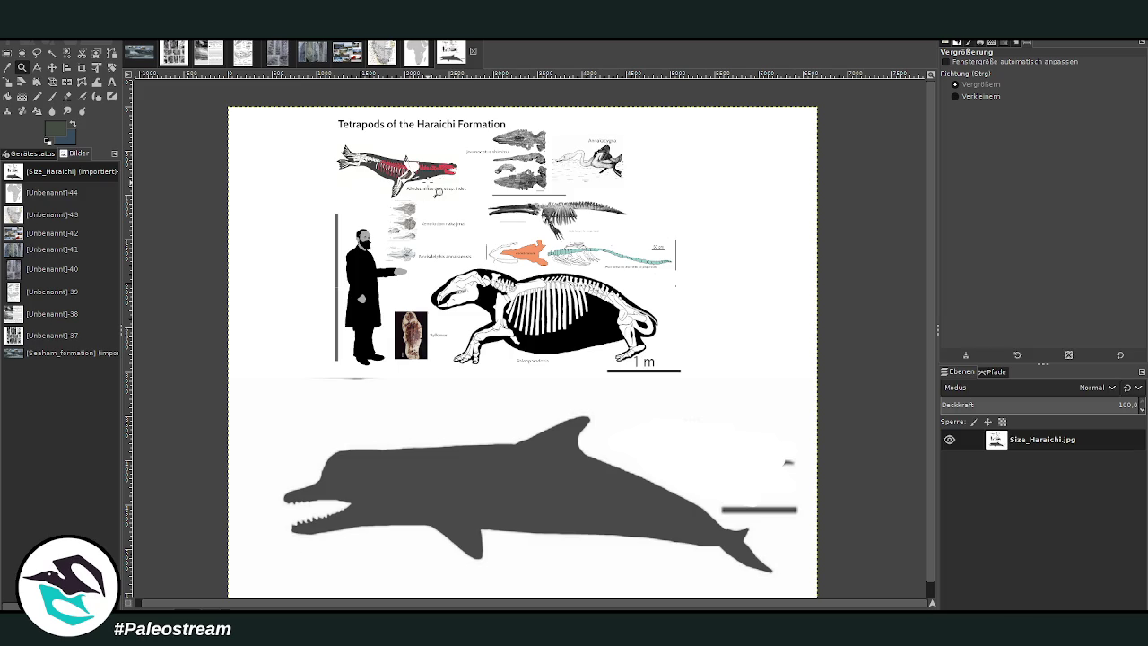
drag(333, 115, 725, 394)
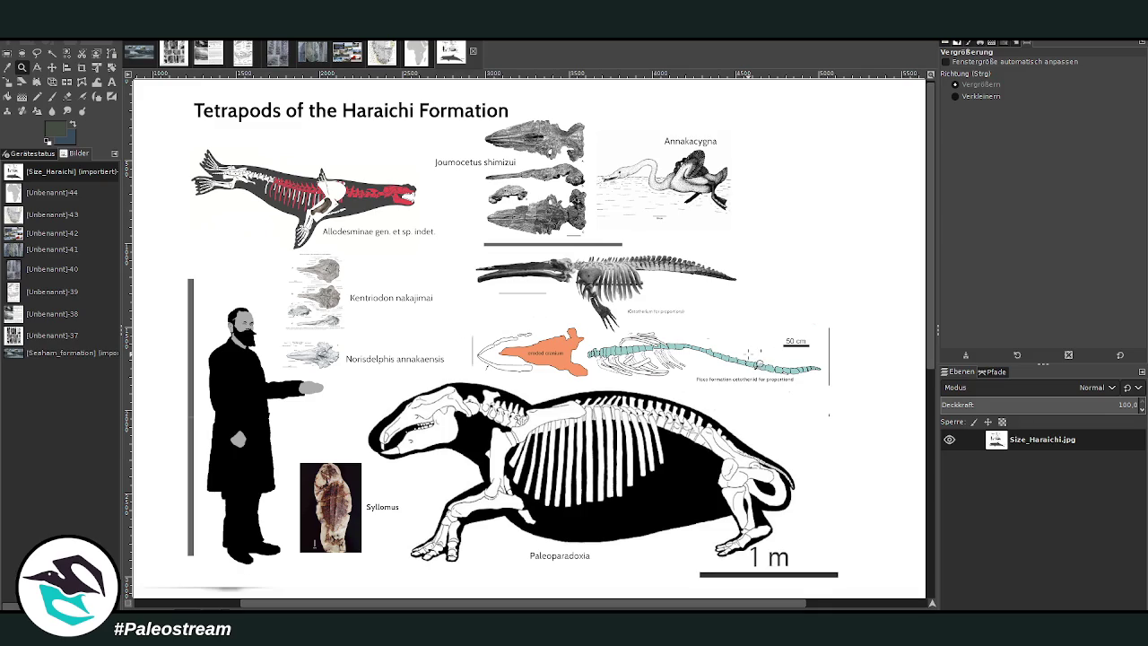
Step: Zoom in on the chart's human legs and the Syllomus figure
scroll(760, 364, down, 5)
scroll(760, 364, down, 3)
scroll(753, 359, up, 5)
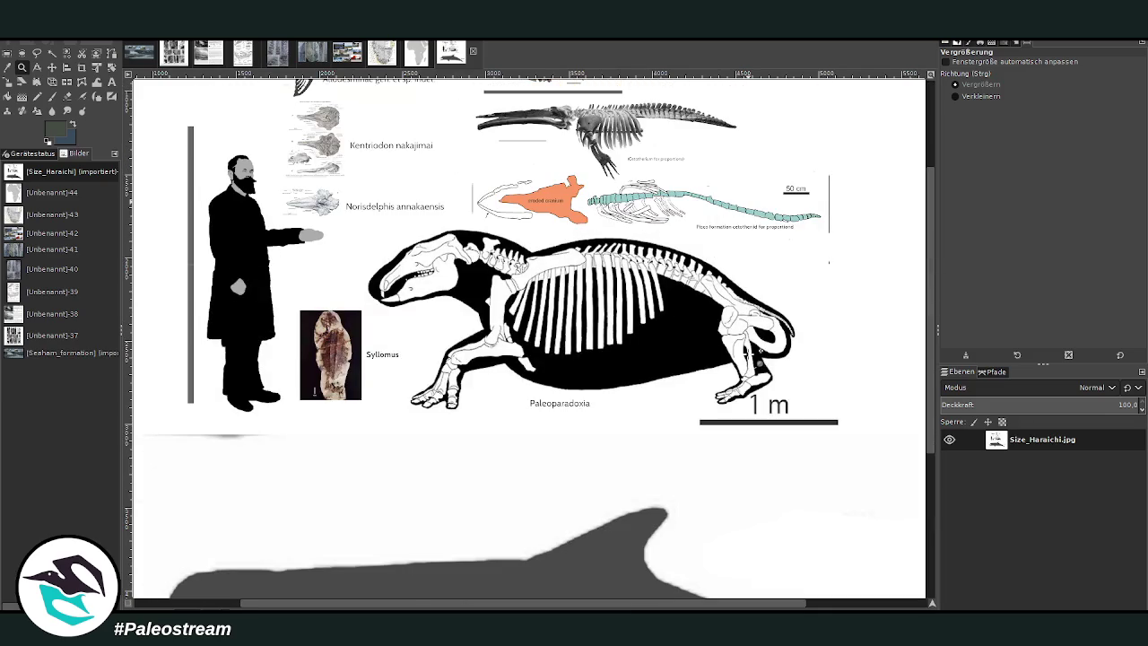
scroll(751, 354, up, 3)
key(ctrl)
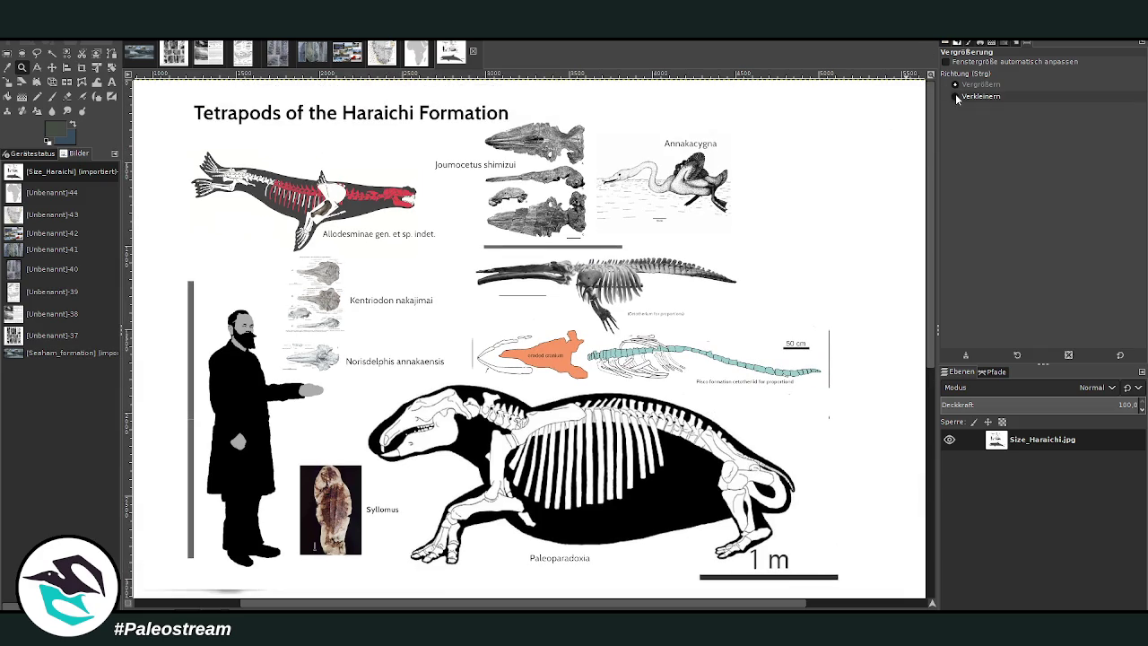
scroll(652, 339, down, 3)
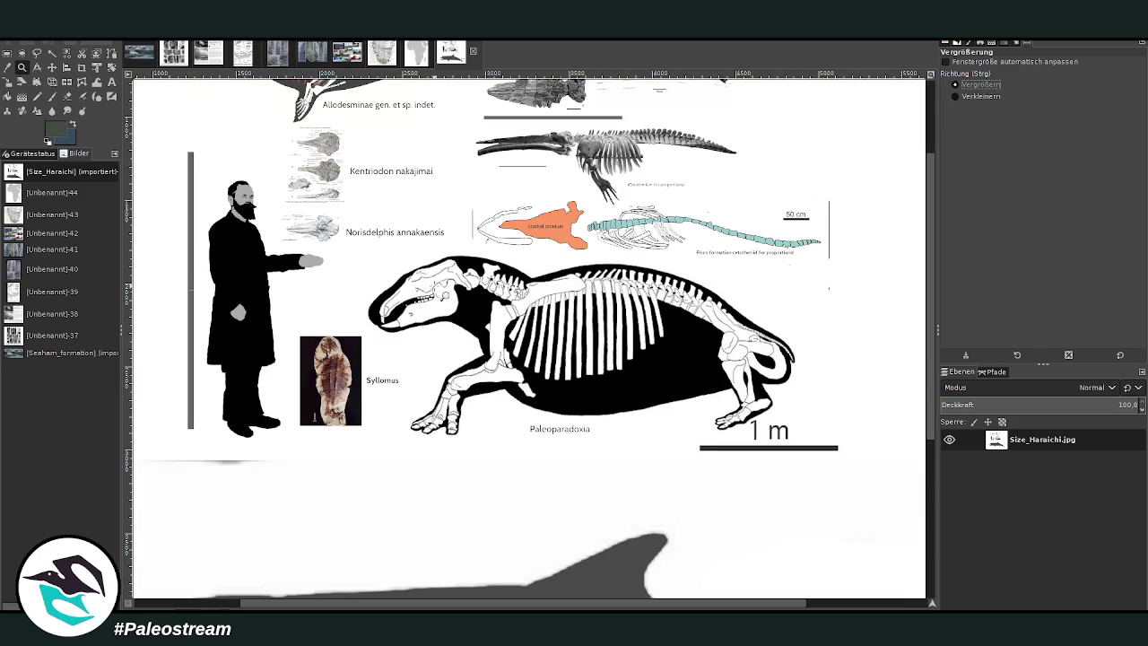
drag(224, 285, 491, 461)
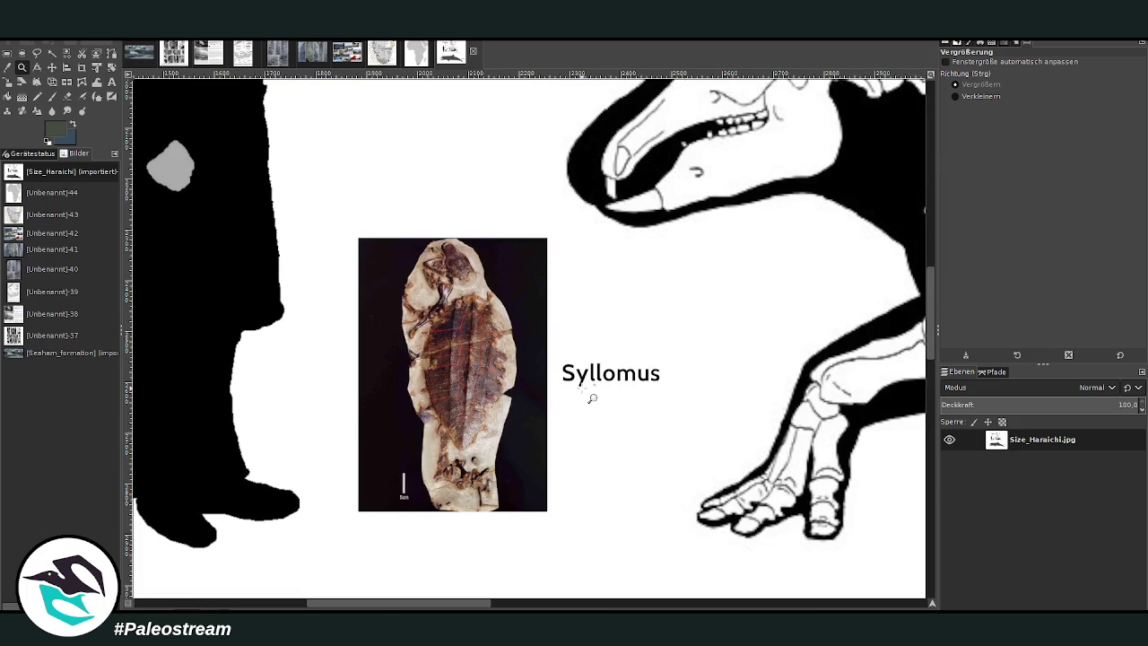
Step: Zoom out to view the whole Size_Haraichi chart
click(973, 96)
click(652, 295)
click(652, 295)
click(653, 323)
click(657, 388)
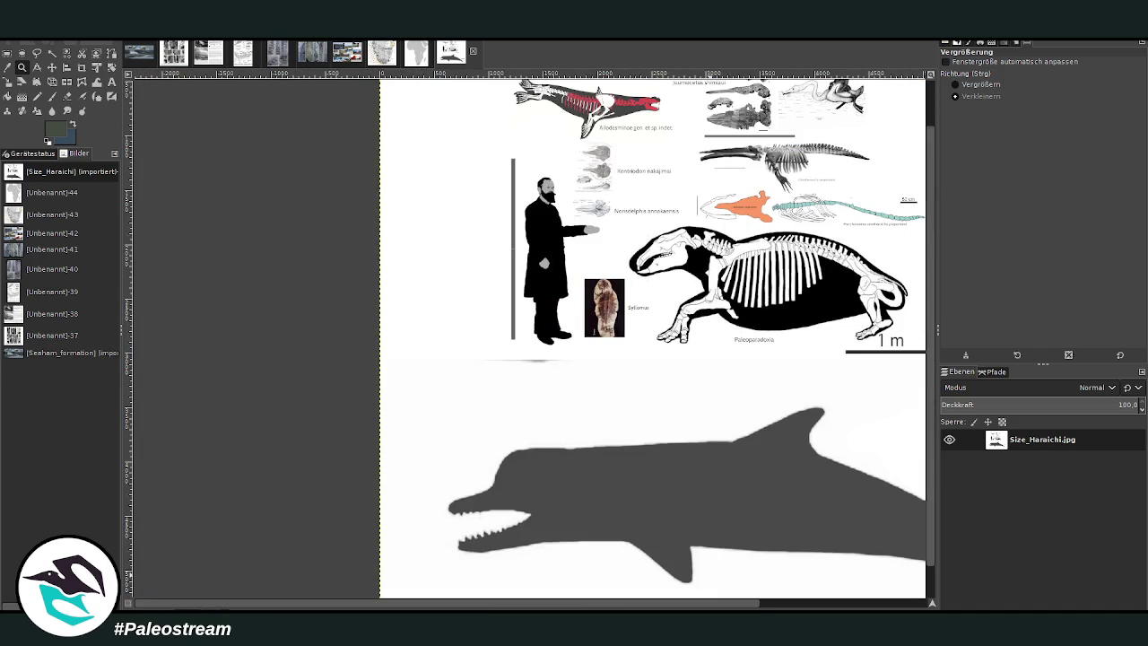
drag(631, 605, 797, 608)
scroll(663, 496, down, 2)
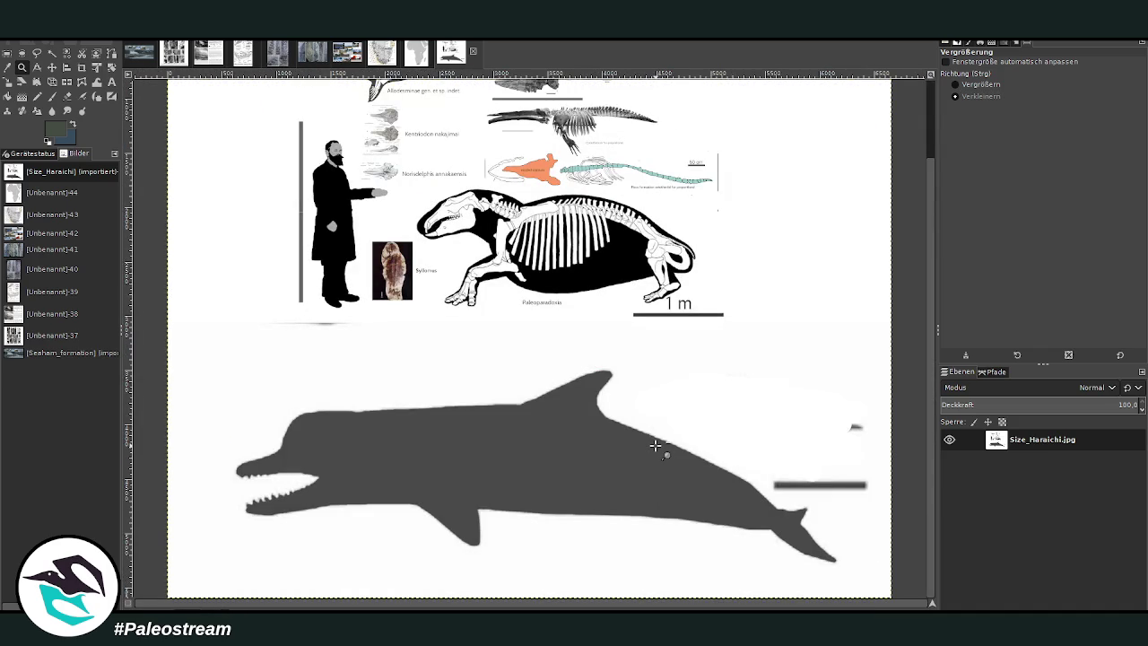
scroll(656, 445, up, 2)
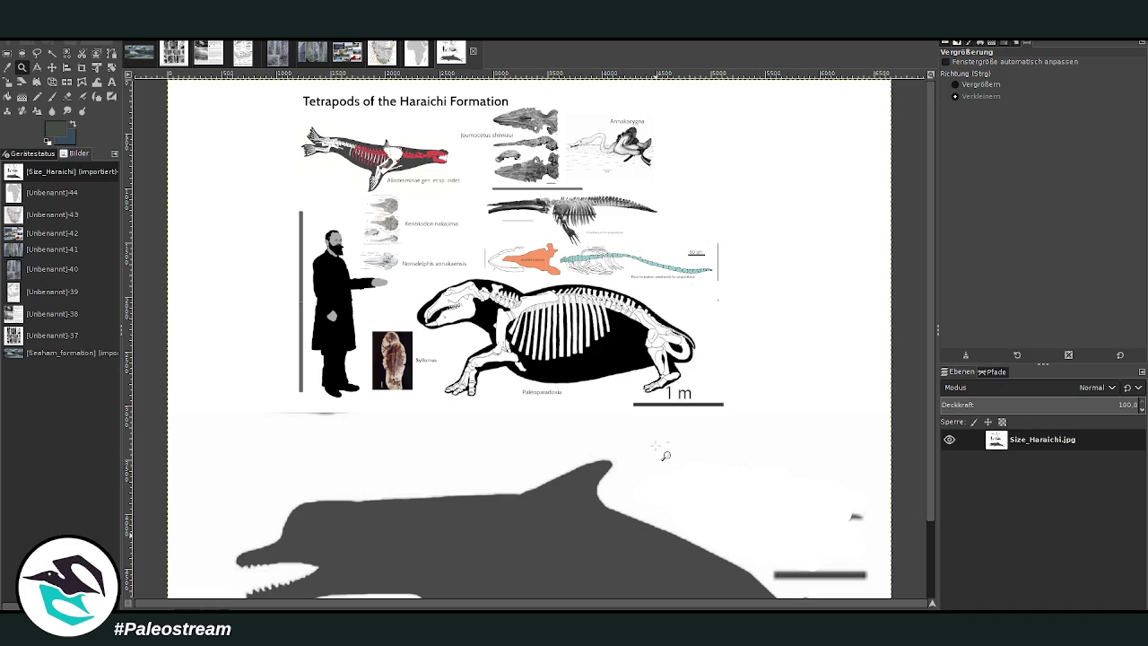
scroll(665, 455, down, 2)
scroll(665, 455, up, 2)
Step: Zoom into the chart's figure block, then return to the glacier landscape image
key(ctrl)
drag(277, 85, 757, 434)
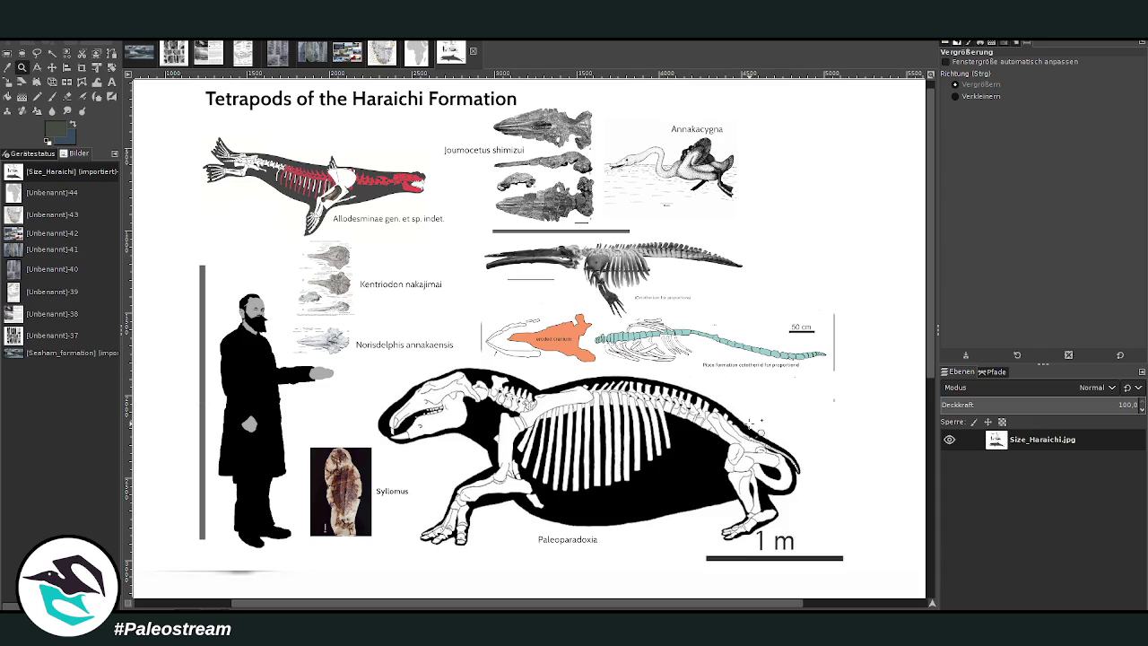
click(139, 53)
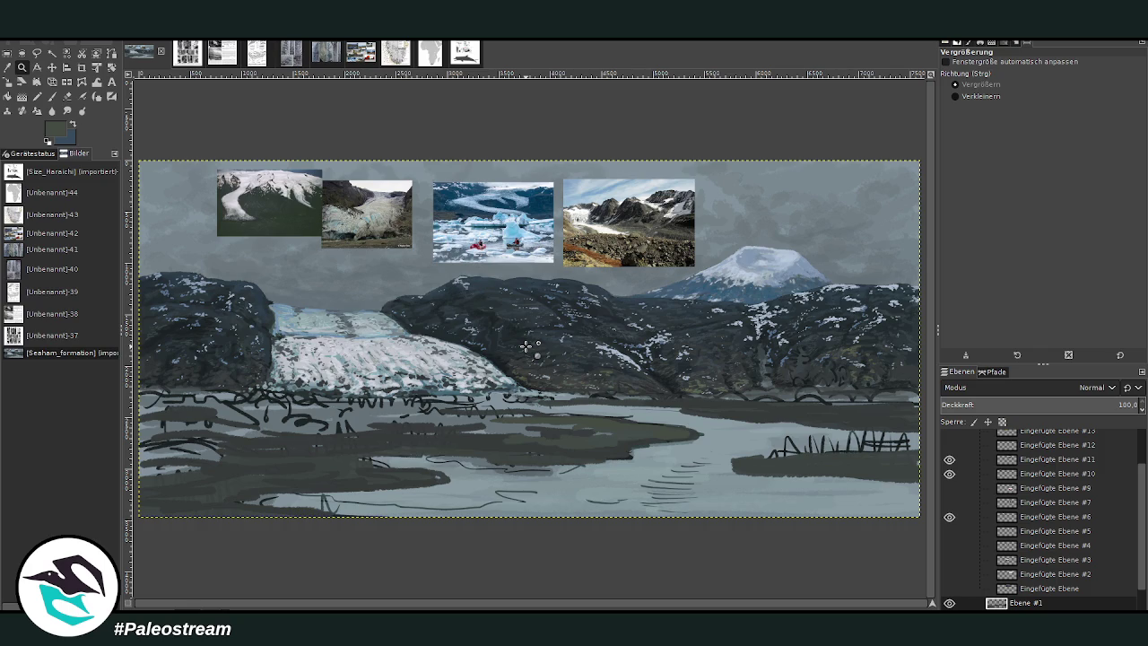
Step: Paint olive-grey over the lower and left shoreline sketch lines, widening the brush to 350
key(p)
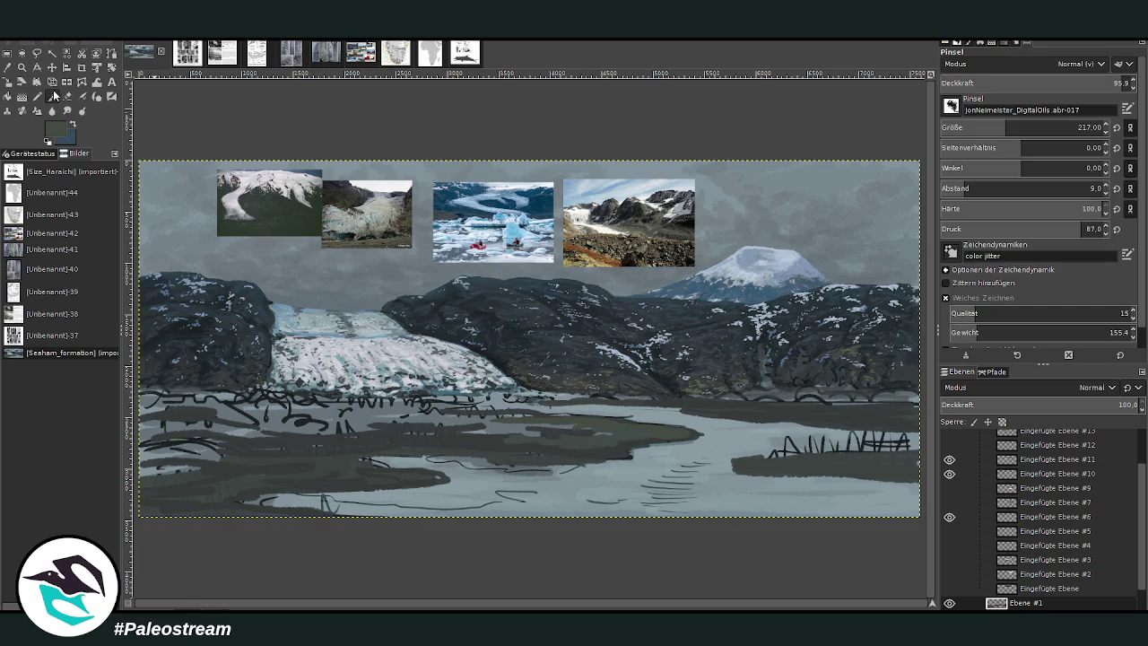
drag(367, 432, 275, 431)
mouse_move(377, 436)
mouse_down()
mouse_move(466, 439)
mouse_move(359, 453)
mouse_move(205, 444)
mouse_move(224, 475)
mouse_move(192, 479)
mouse_move(287, 471)
mouse_up()
drag(274, 432, 143, 431)
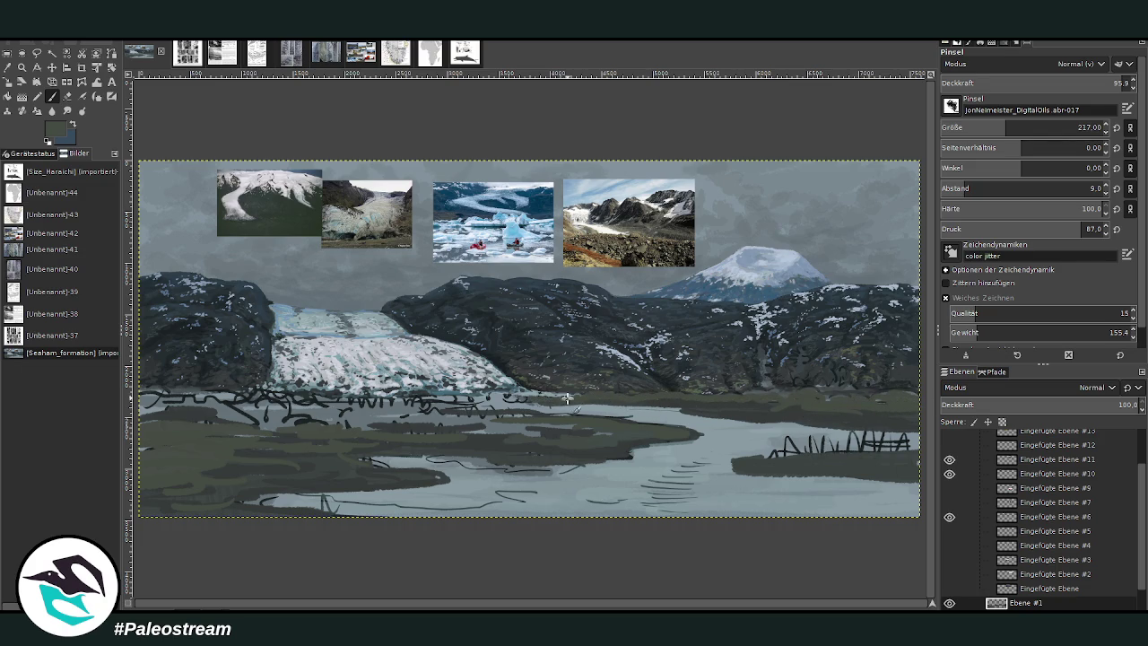
mouse_move(256, 395)
mouse_down()
mouse_move(143, 400)
mouse_move(288, 406)
mouse_move(345, 421)
mouse_up()
click(1026, 126)
mouse_move(426, 413)
mouse_down()
mouse_move(444, 421)
mouse_move(363, 398)
mouse_move(219, 395)
mouse_up()
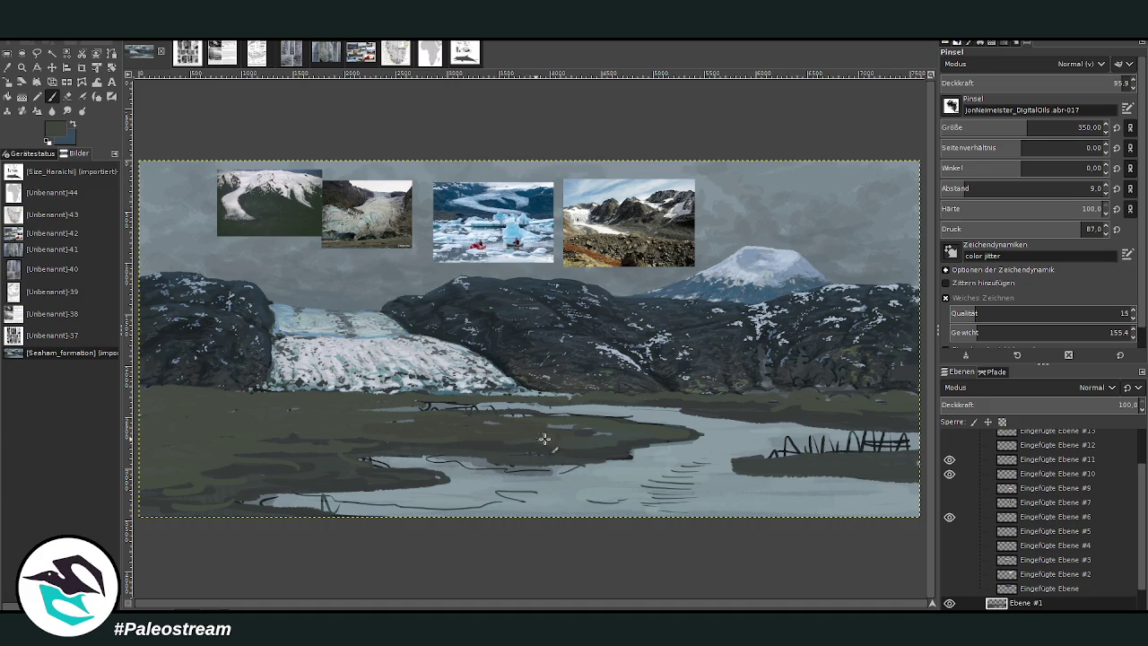
drag(436, 412, 362, 413)
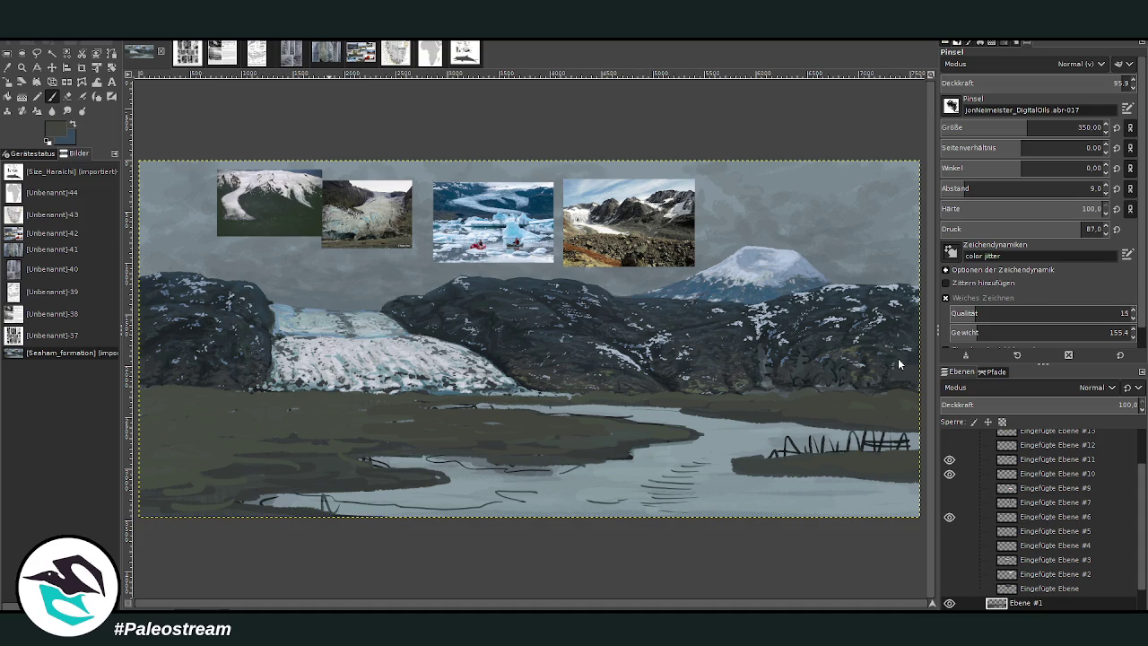
Step: At brush size 241, extend dark land along the right and bottom shore and left water
drag(1027, 130, 1010, 130)
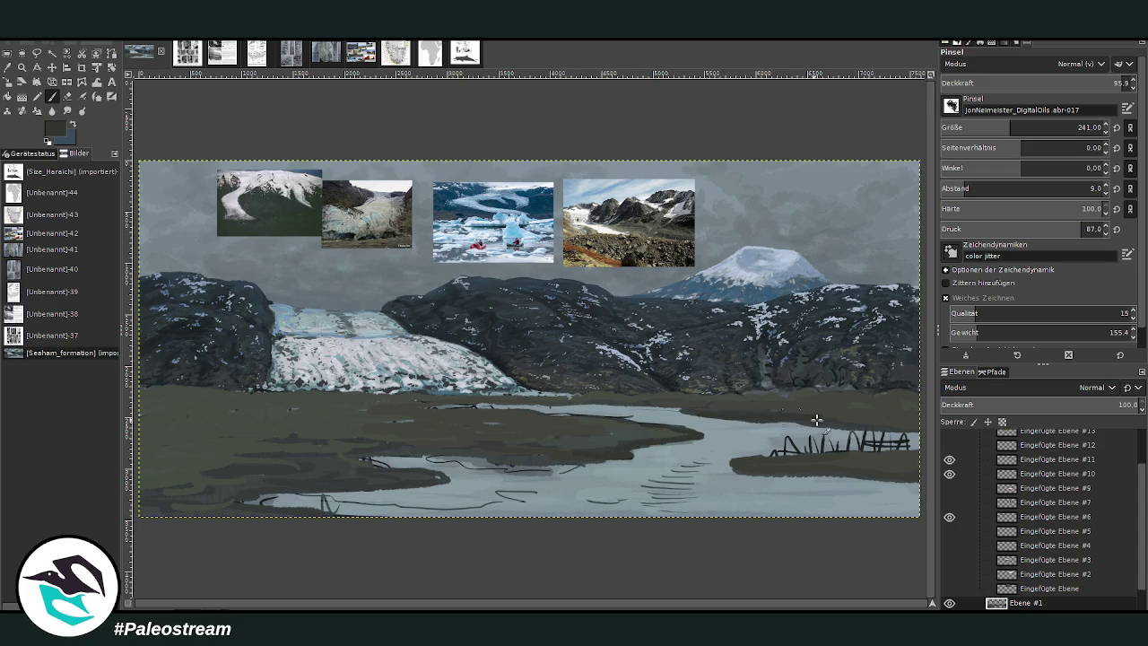
drag(858, 427, 815, 414)
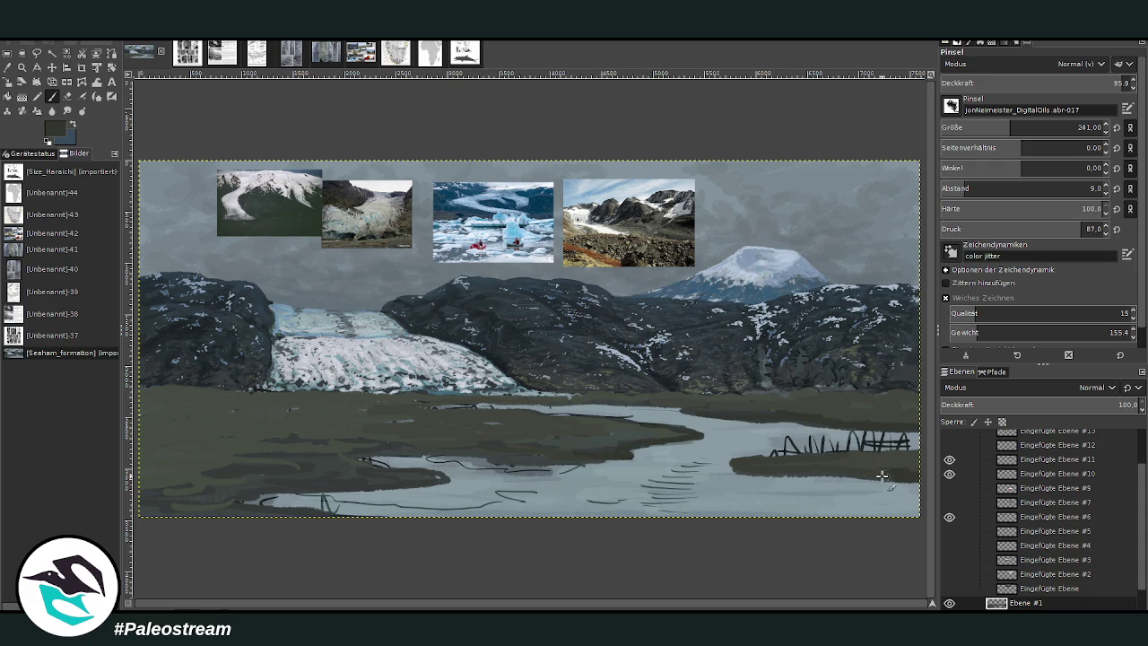
mouse_move(871, 476)
mouse_down()
mouse_move(892, 498)
mouse_move(853, 517)
mouse_up()
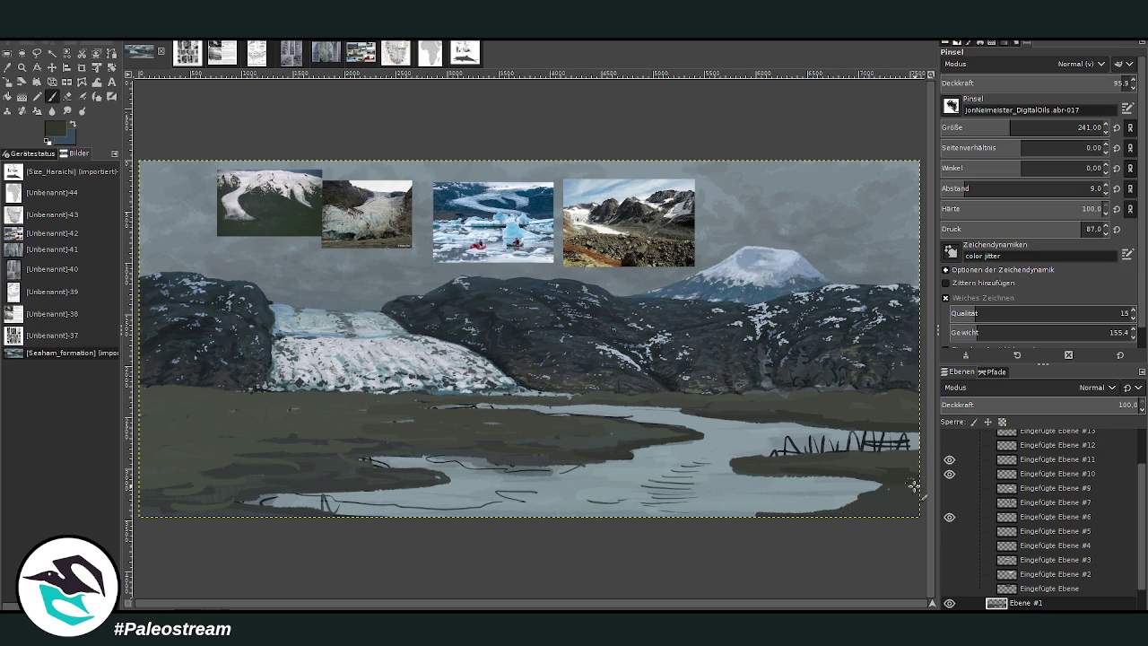
drag(859, 507, 696, 519)
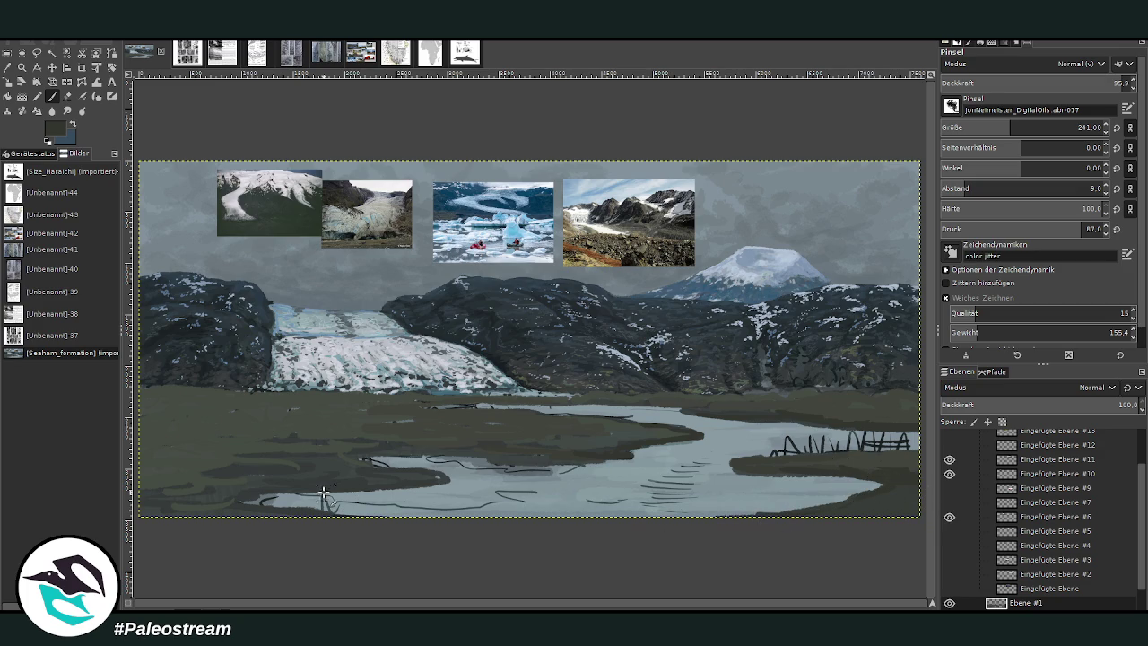
mouse_move(434, 476)
mouse_down()
mouse_move(356, 464)
mouse_move(371, 443)
mouse_move(284, 438)
mouse_move(336, 423)
mouse_move(269, 404)
mouse_move(386, 424)
mouse_up()
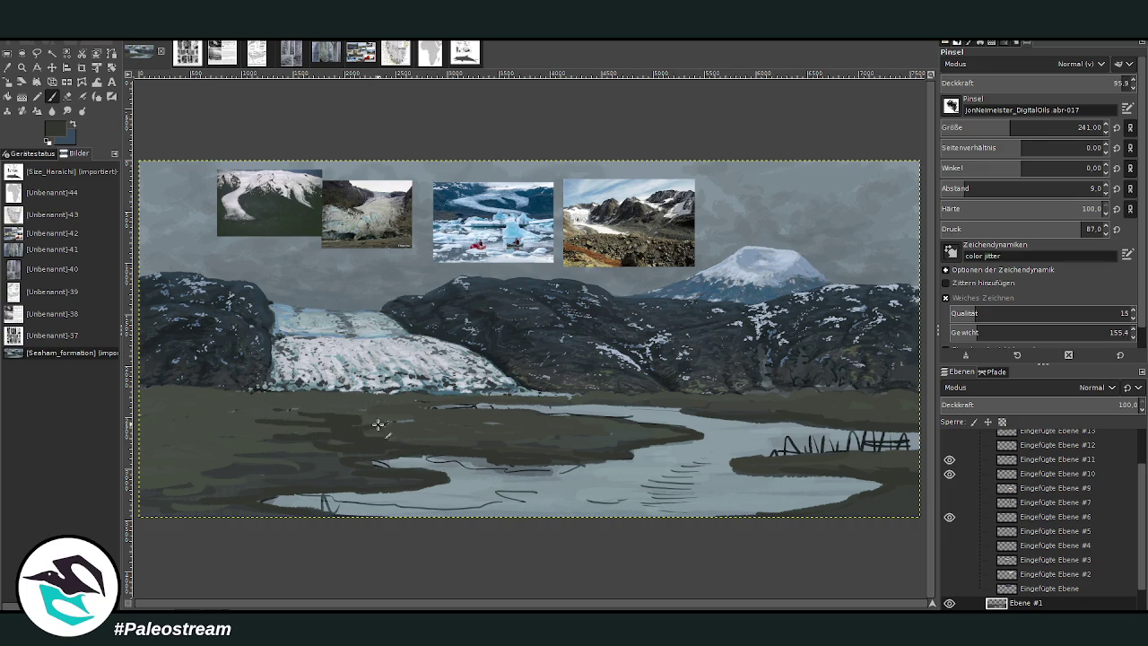
Step: Add soft, lower-opacity strokes on the land near the glacier foot, then retune brush size and opacity
click(1043, 82)
mouse_move(214, 418)
mouse_down()
mouse_move(282, 403)
mouse_move(174, 404)
mouse_move(214, 400)
mouse_up()
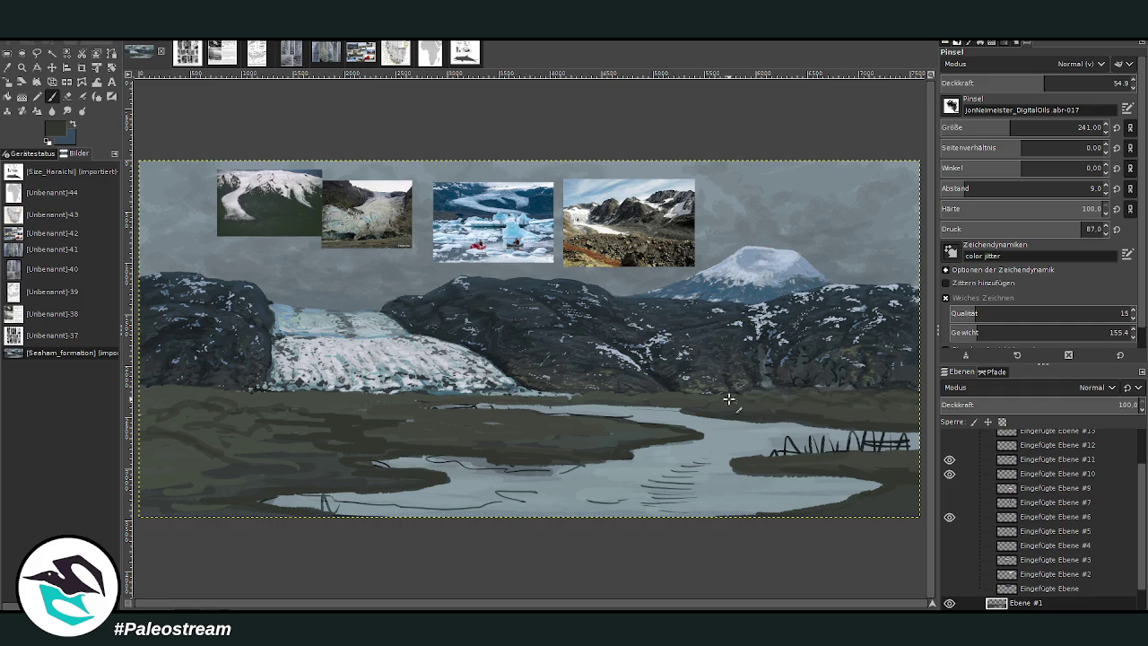
click(1056, 82)
click(989, 127)
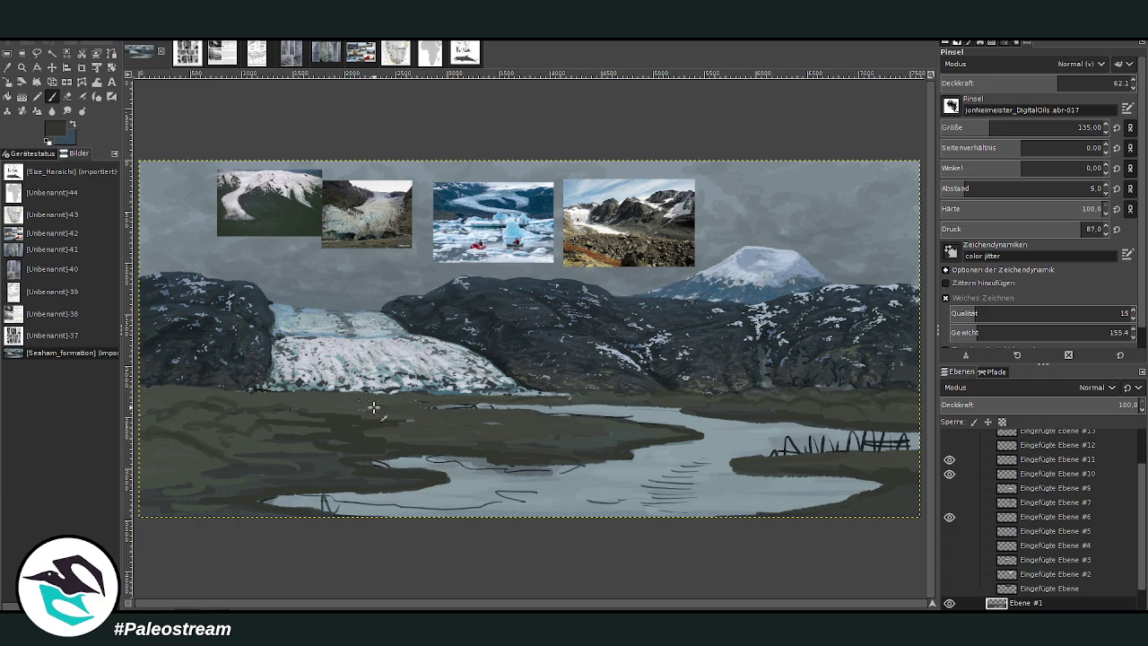
drag(995, 131, 1002, 131)
drag(1058, 82, 1027, 82)
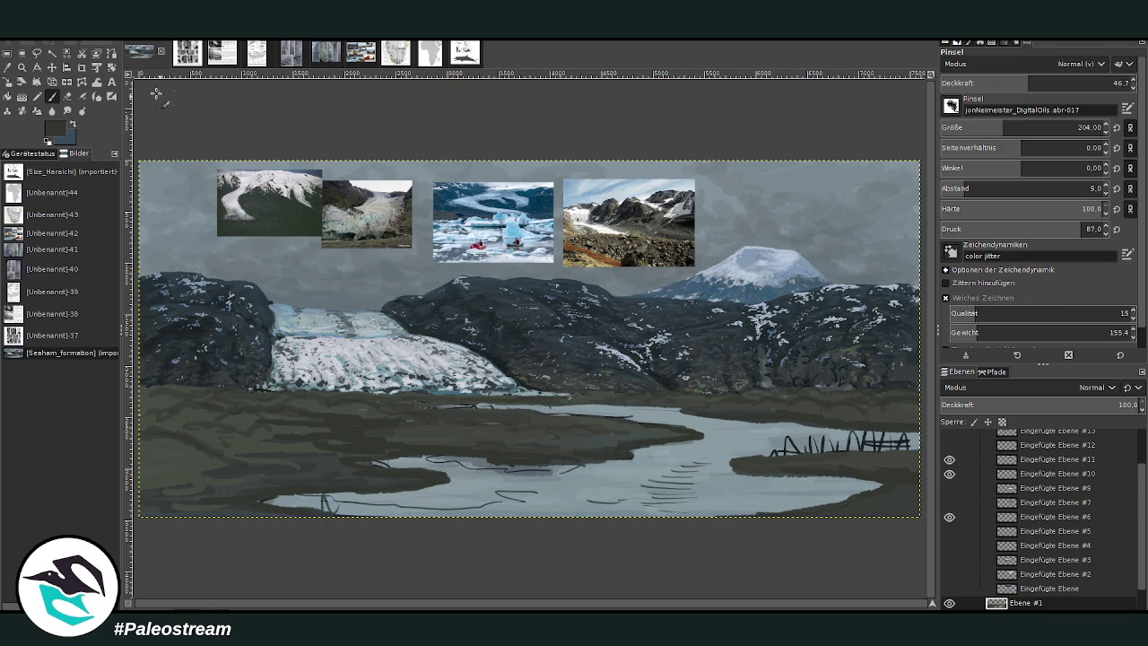
Step: Sample a new colour from the painting and readjust the Paintbrush size and opacity
click(8, 67)
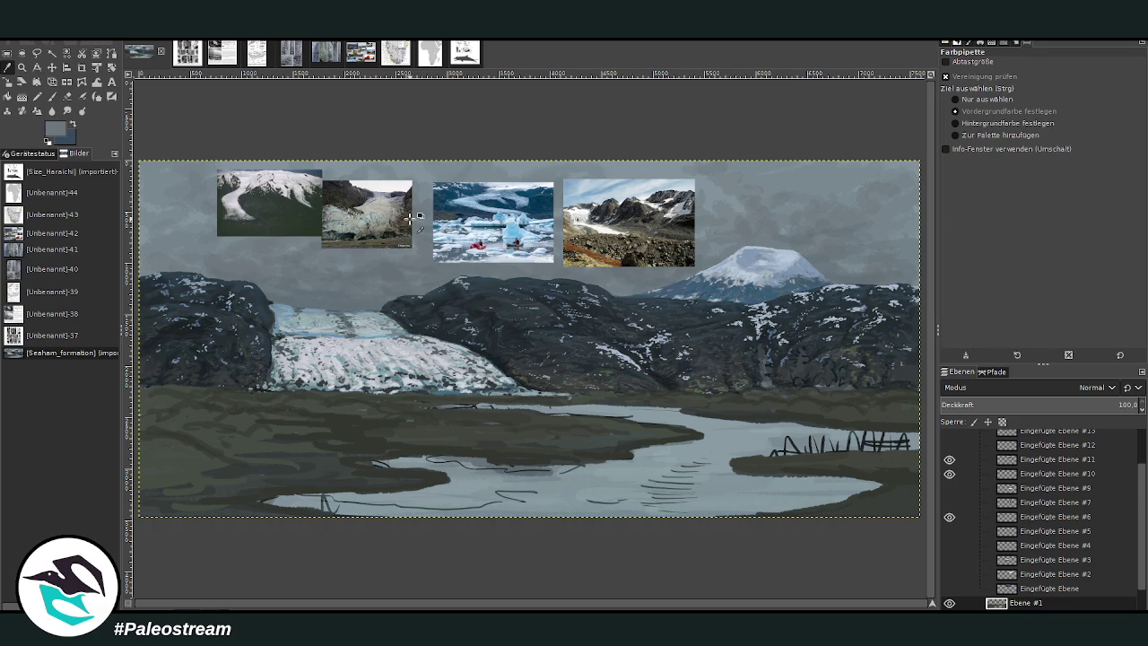
click(52, 98)
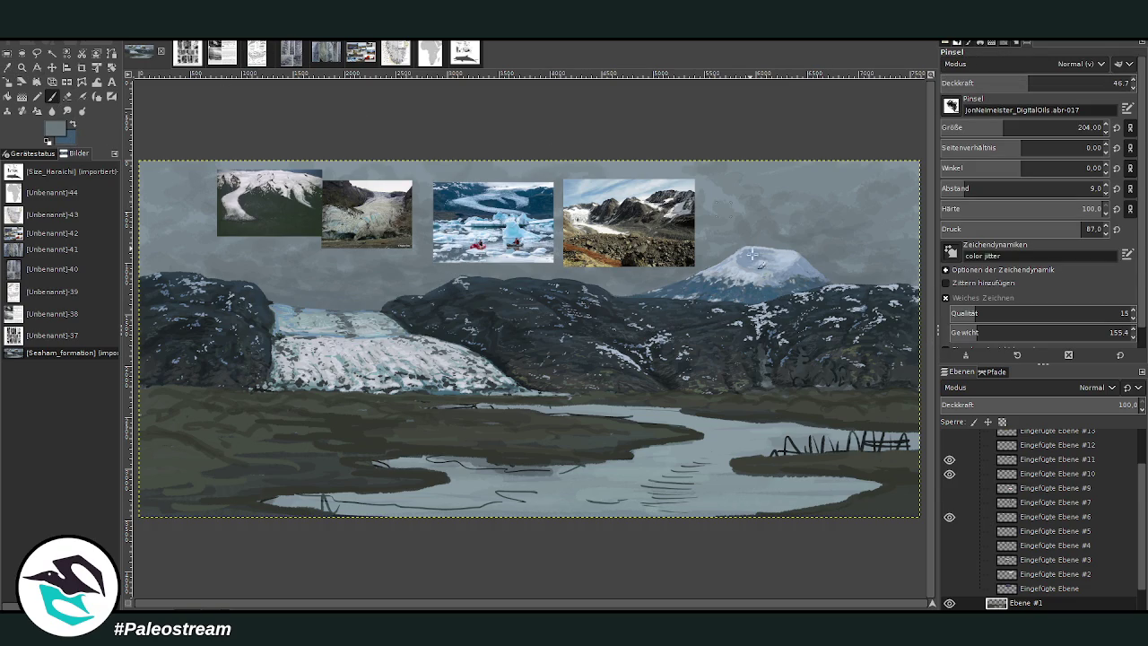
drag(1029, 83, 1067, 82)
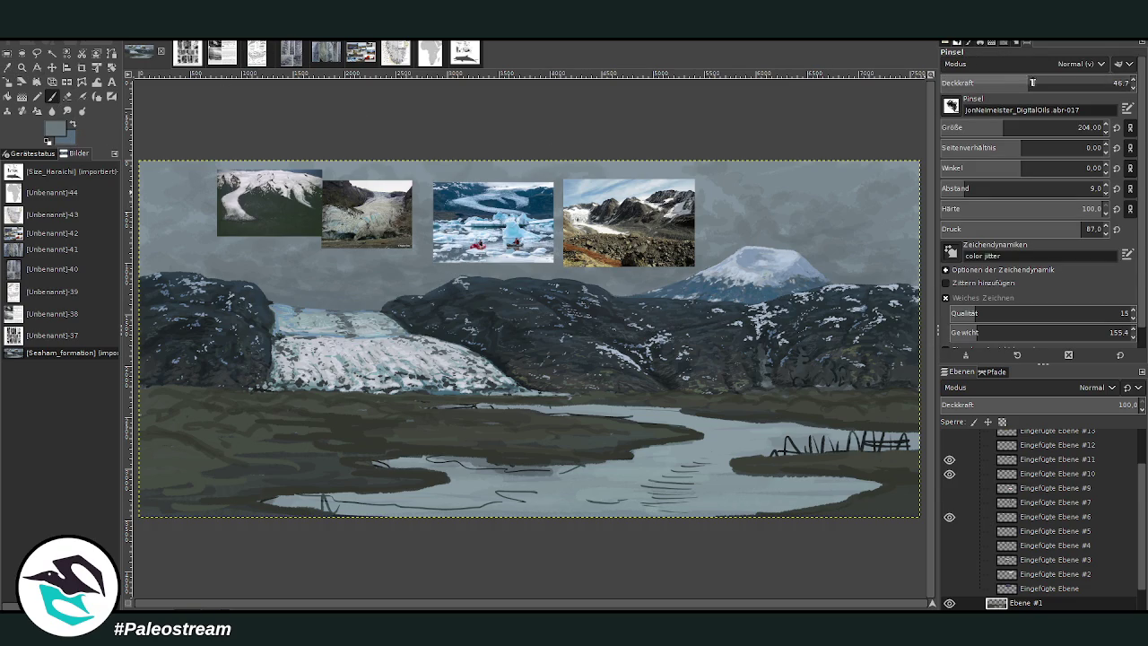
drag(1004, 127, 991, 128)
scroll(1040, 520, down, 1)
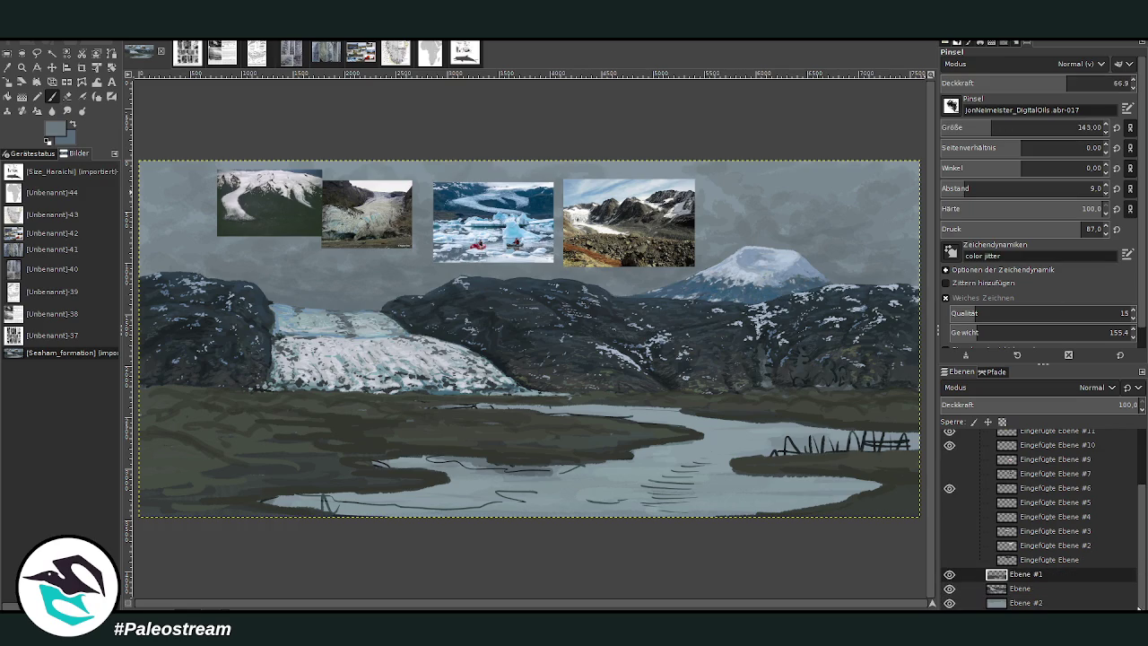
Step: On layer Ebene #2 swap foreground and background colours, set brush size 299, then reactivate Ebene #1
click(1023, 599)
key(bracketright)
key(bracketright)
key(bracketright)
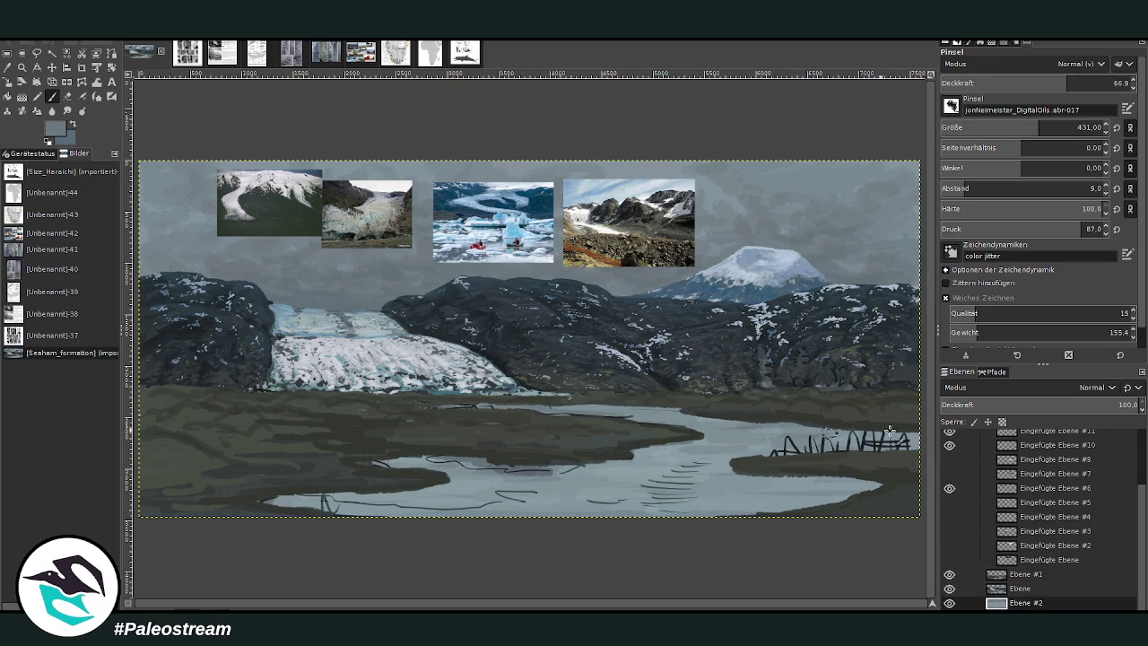
click(74, 126)
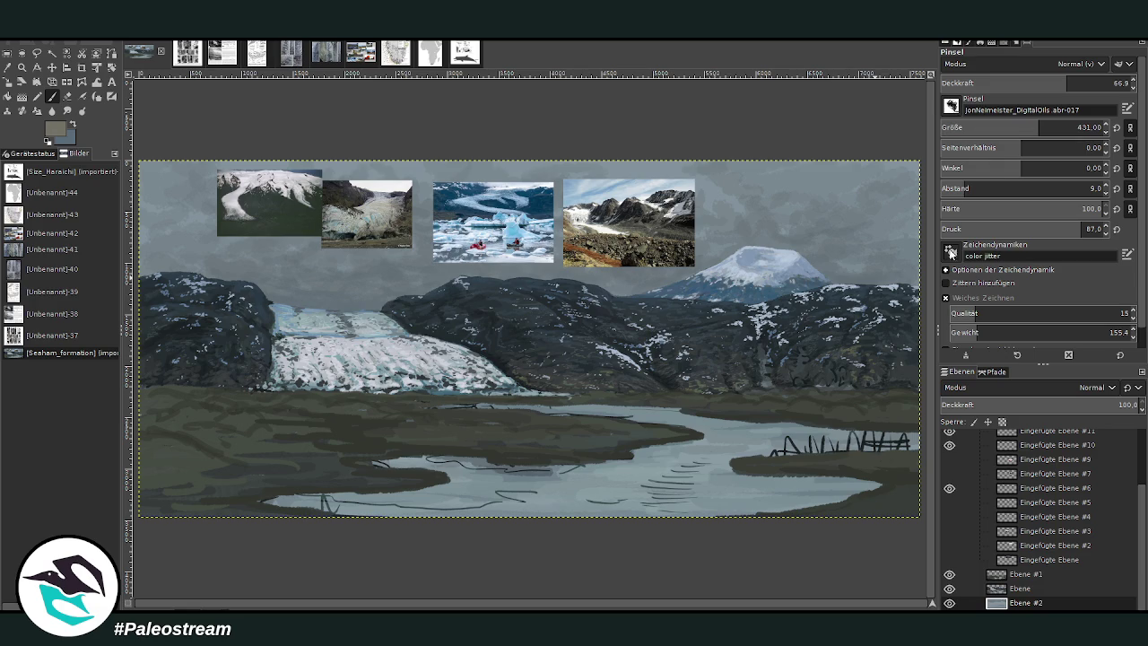
drag(1076, 82, 1068, 83)
drag(1058, 128, 1020, 127)
click(1022, 575)
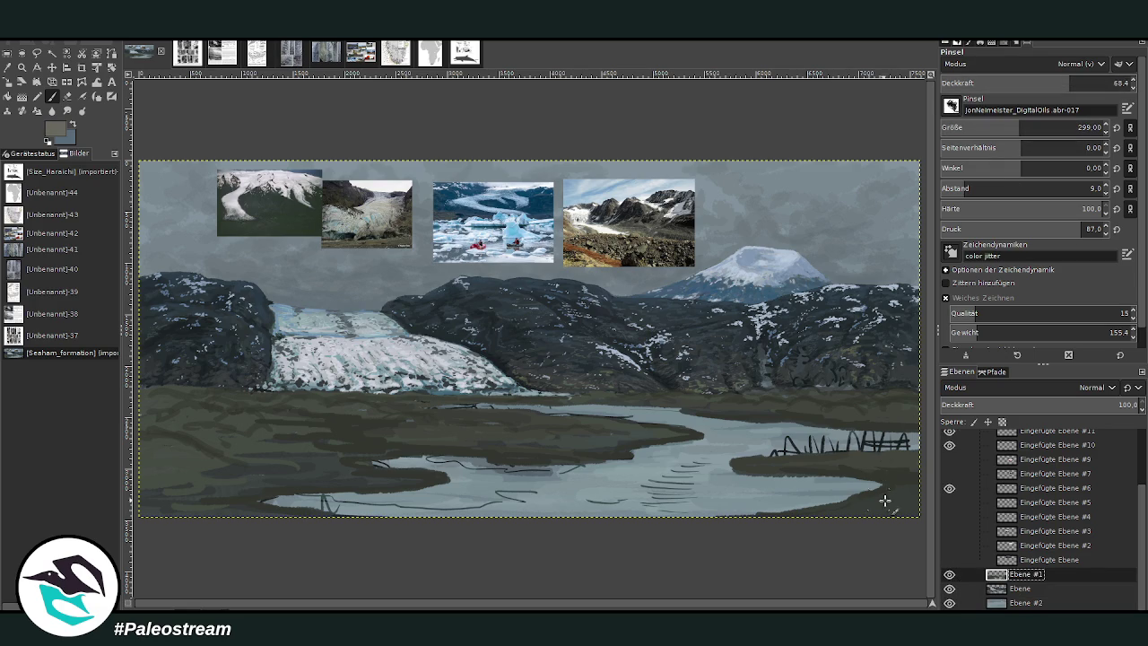
Step: Sample a darker mountain colour and set the brush to size 188, opacity 58.7
drag(1069, 82, 1027, 82)
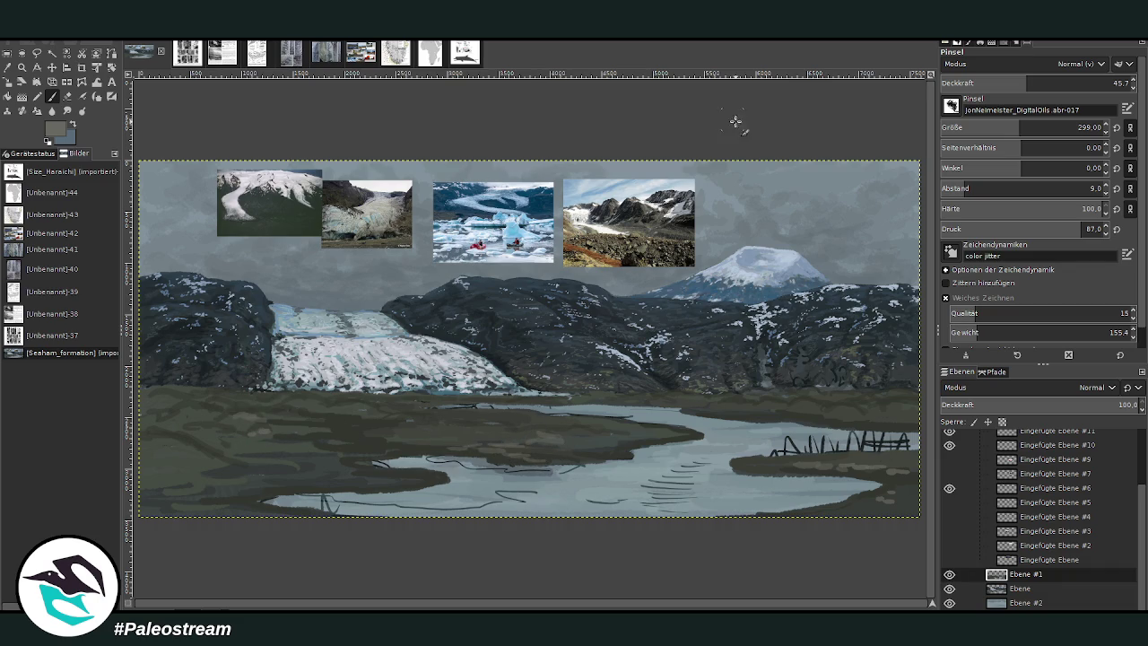
ctrl+click(897, 343)
drag(1038, 85, 1051, 85)
click(1000, 127)
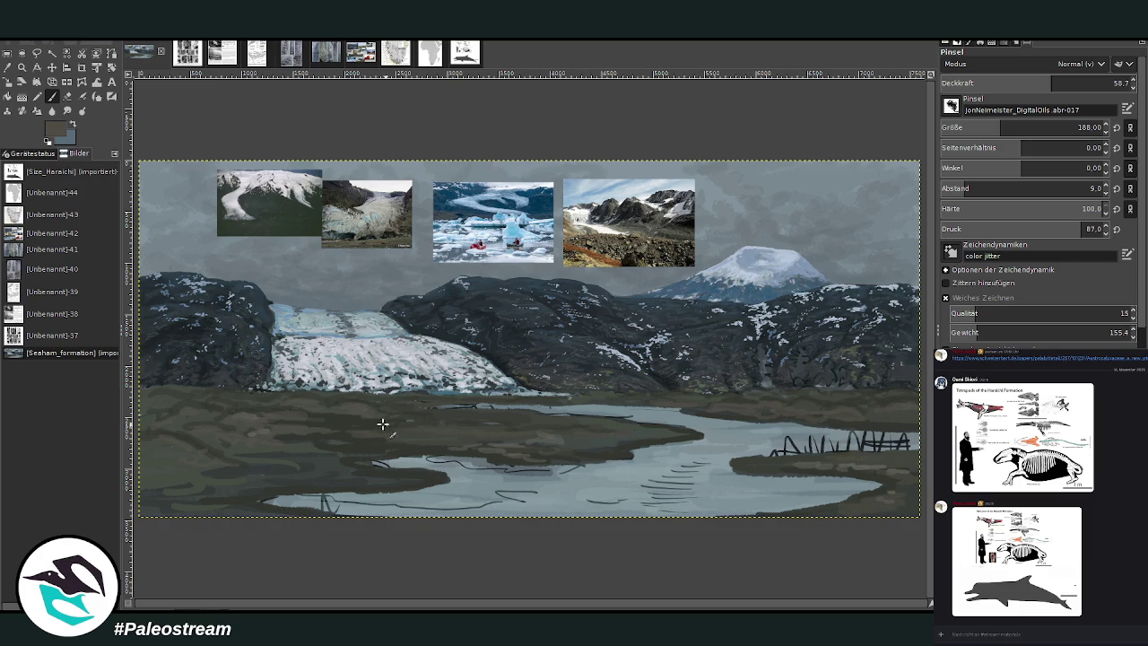
Step: Add a light blue-grey patch to the shore, then load a dark shore colour at brush size 220
ctrl+click(717, 427)
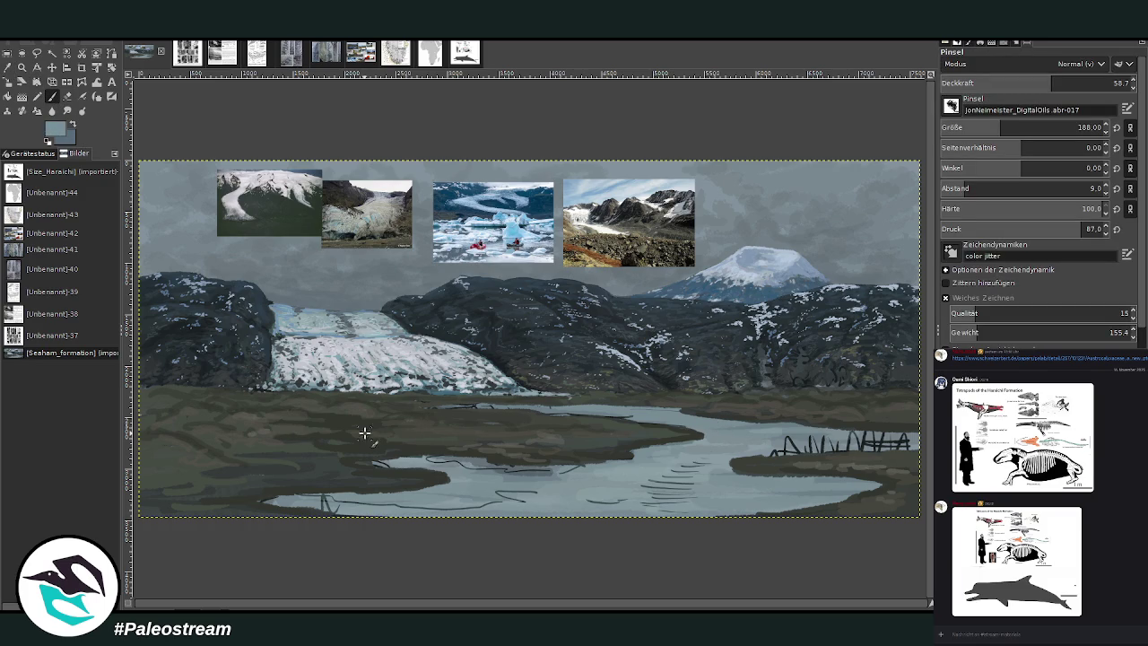
mouse_move(357, 427)
mouse_down()
mouse_move(296, 419)
mouse_move(300, 410)
mouse_move(362, 423)
mouse_move(305, 414)
mouse_up()
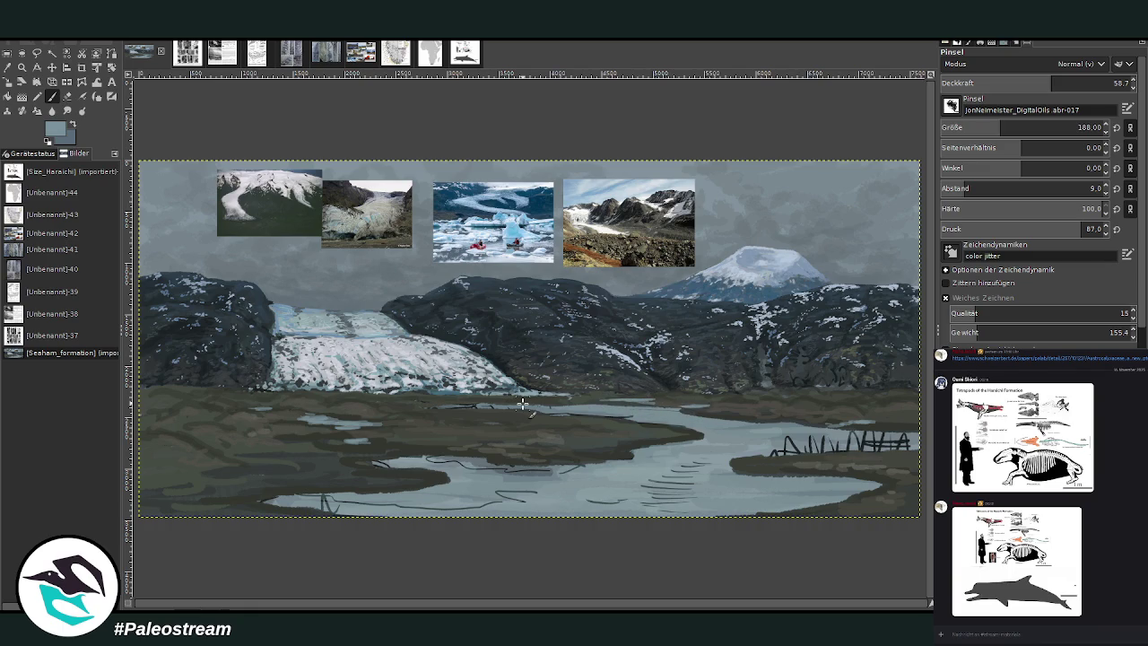
key(o)
click(860, 466)
click(51, 96)
drag(998, 130, 1009, 131)
drag(1026, 87, 1038, 87)
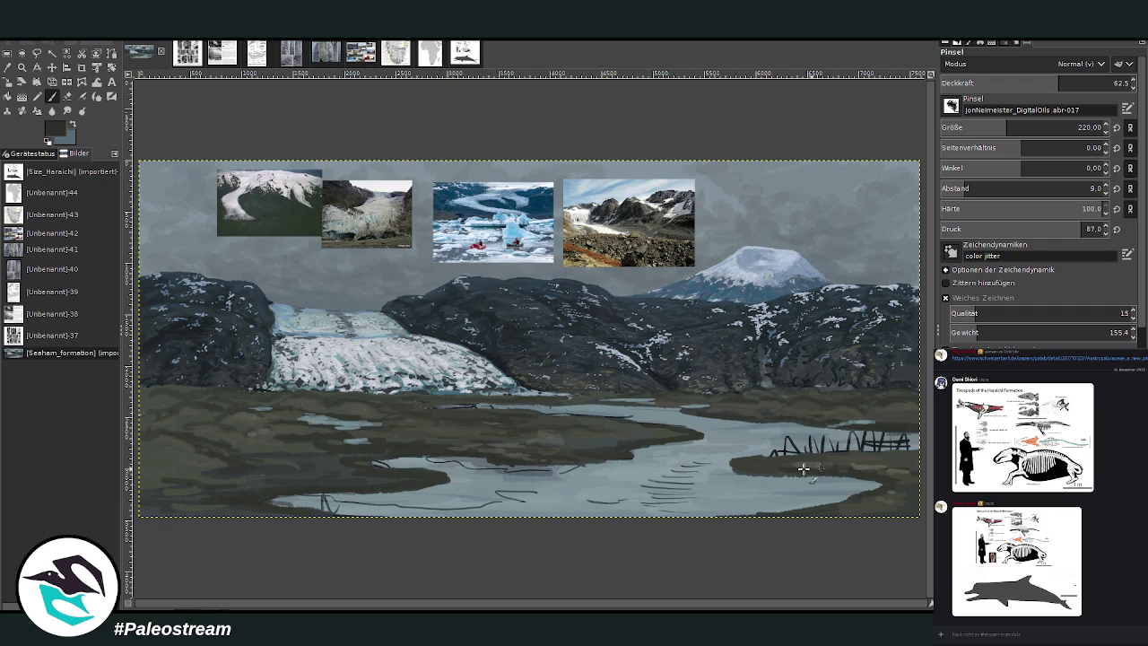
Step: Sample a greenish grey and paint a broad band along the bottom at size 413, opacity 53
key(o)
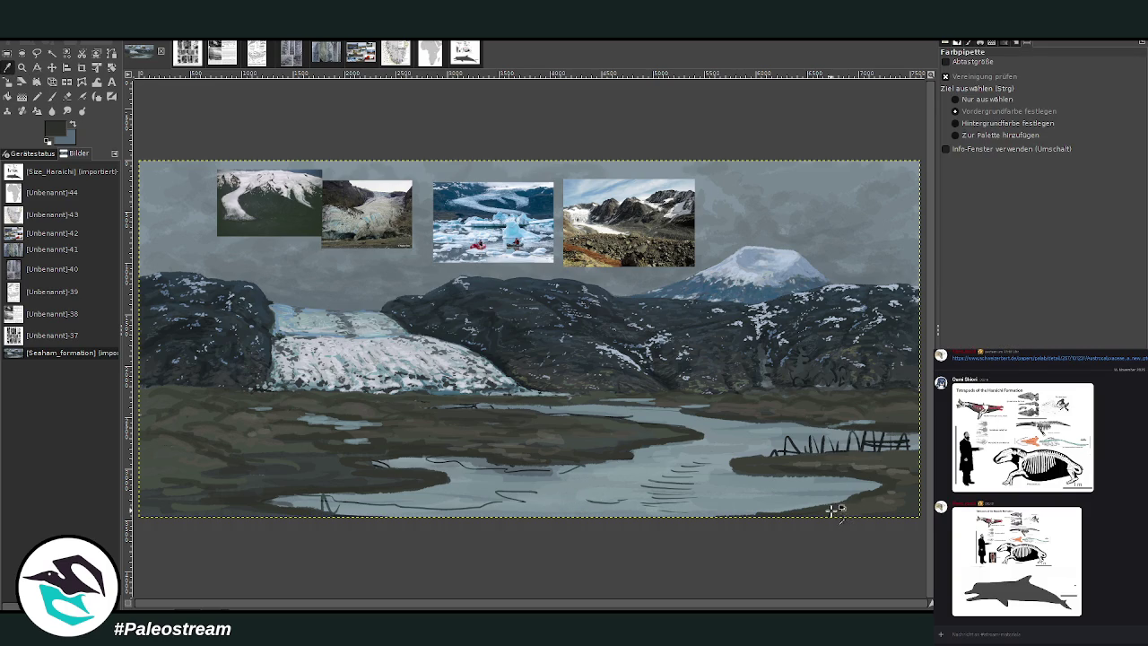
click(856, 504)
key(p)
ctrl+click(916, 346)
click(1036, 125)
click(1040, 80)
mouse_move(755, 510)
mouse_down()
mouse_move(416, 492)
mouse_move(780, 500)
mouse_move(406, 495)
mouse_move(418, 471)
mouse_move(684, 478)
mouse_move(692, 457)
mouse_up()
Step: Smudge the lower water with the Smudge tool at size 814
click(65, 111)
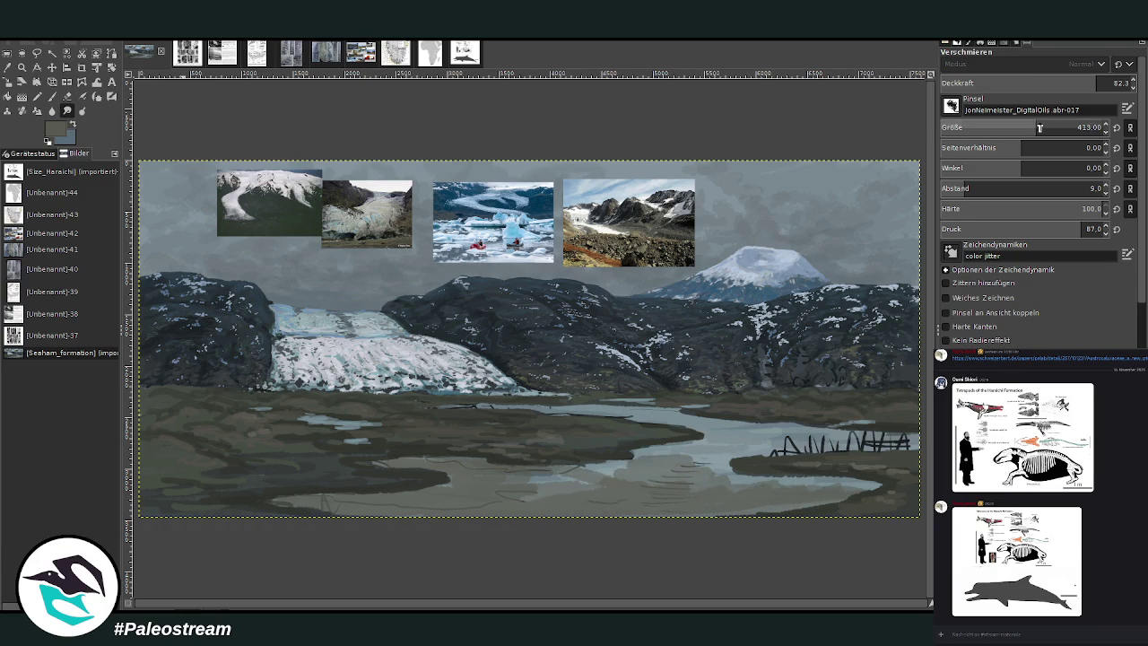
drag(1058, 128, 1077, 127)
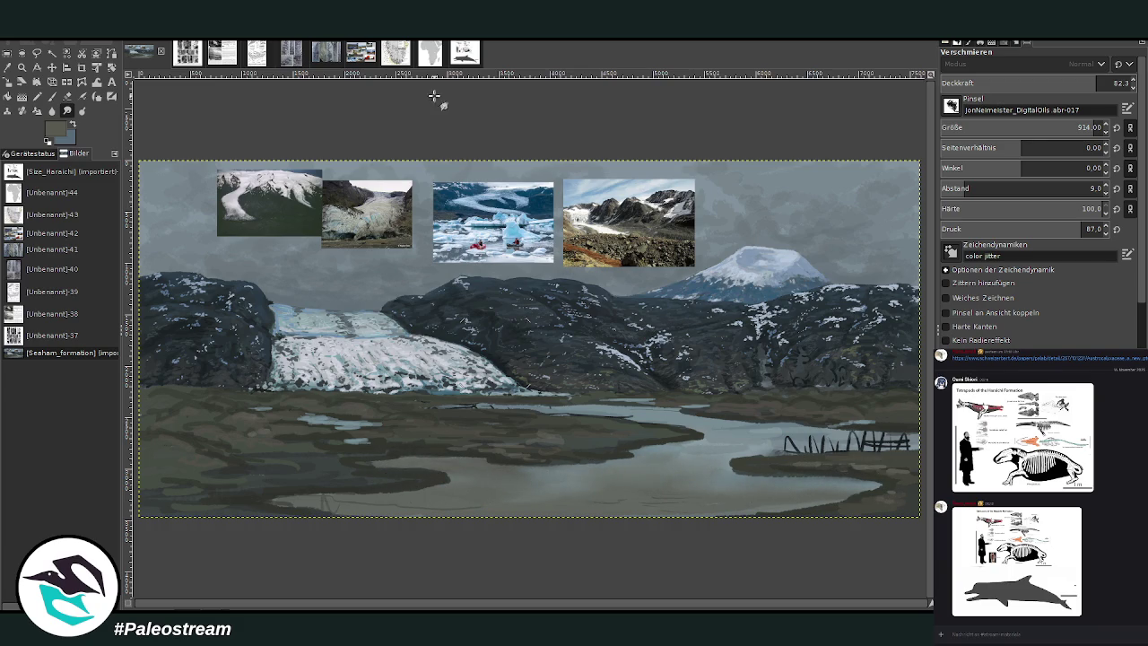
click(51, 96)
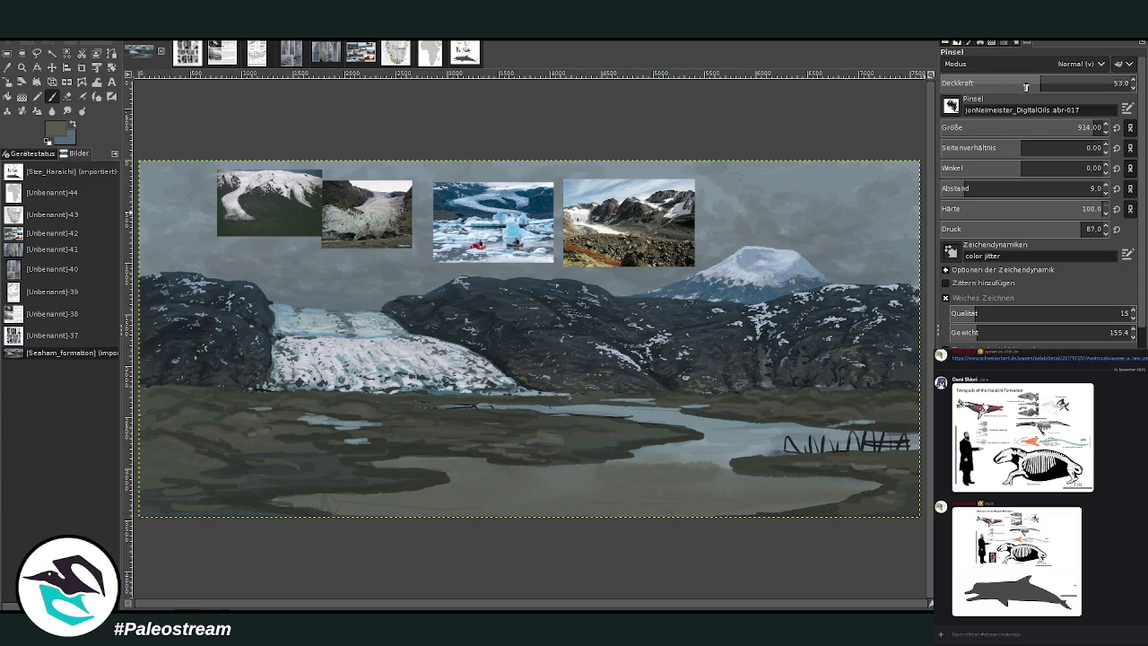
Step: Set the Paintbrush opacity to 36.9 and sample a slightly darker paint colour
click(996, 83)
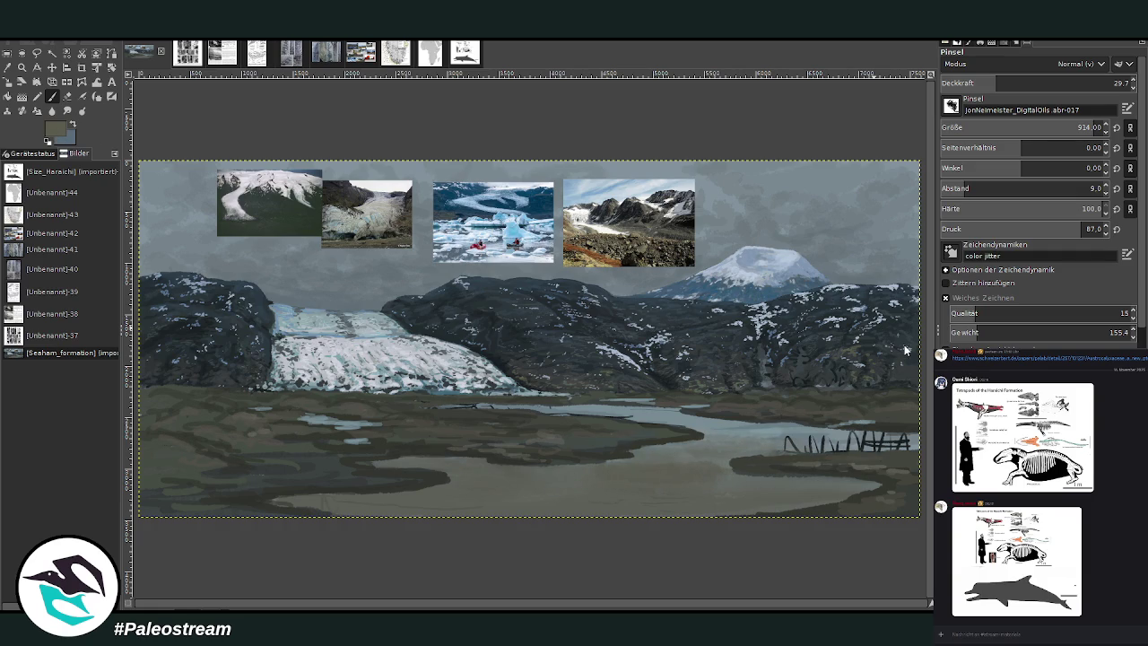
click(1011, 82)
ctrl+click(909, 349)
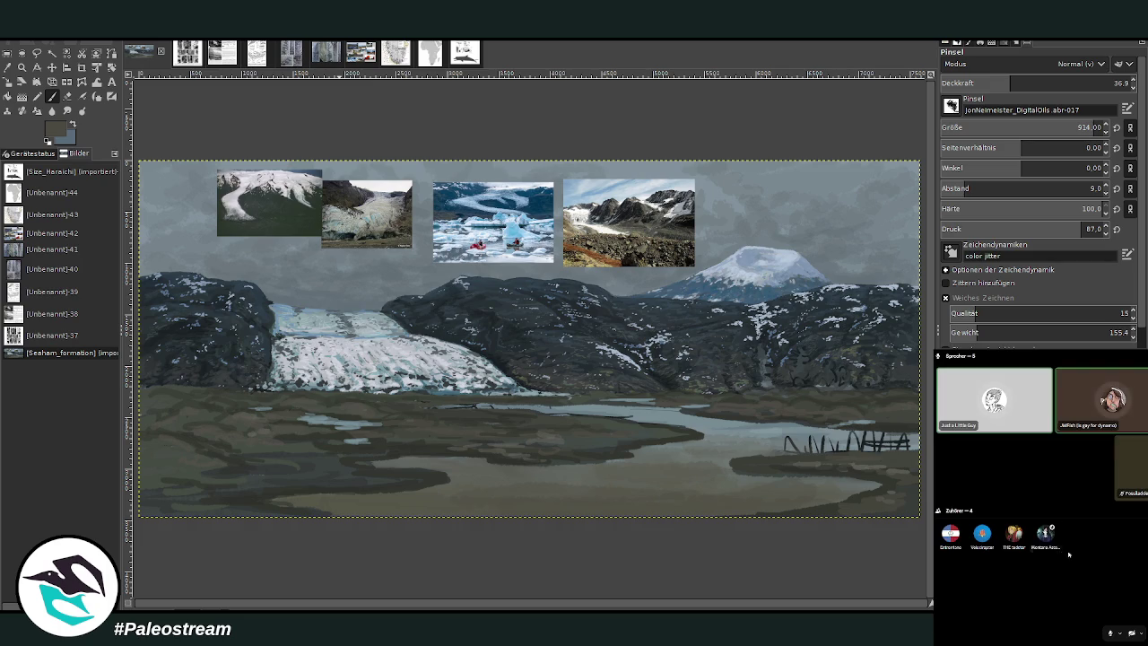
right_click(1116, 398)
Step: Close the chat menu and sample the river's light blue-grey as the paint colour
key(Escape)
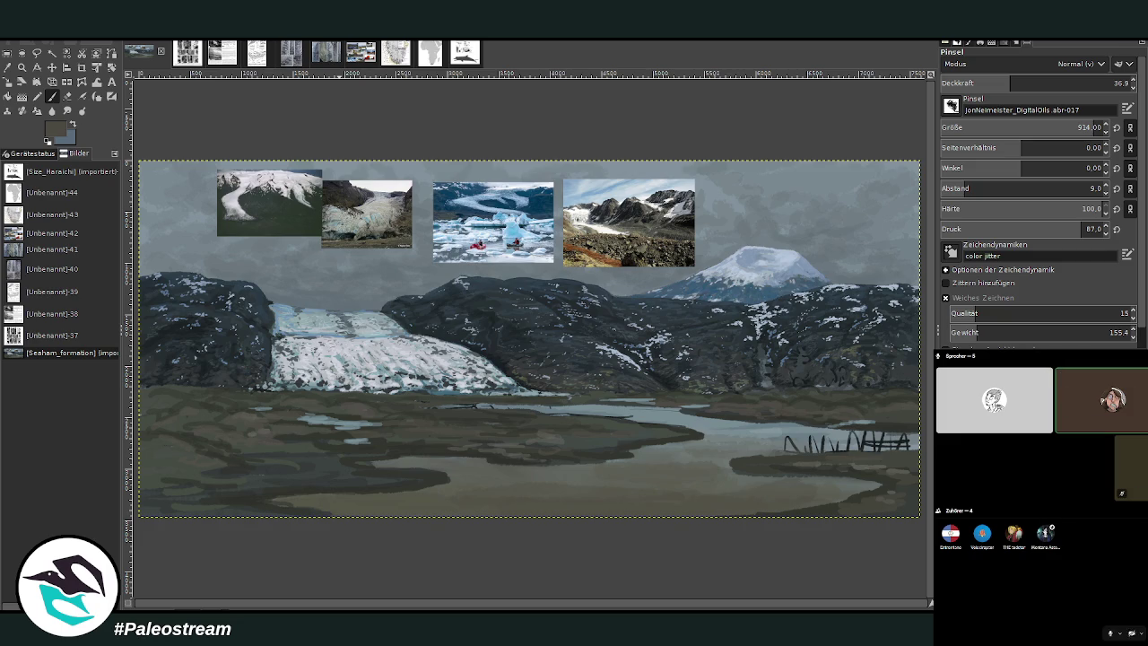
click(1105, 516)
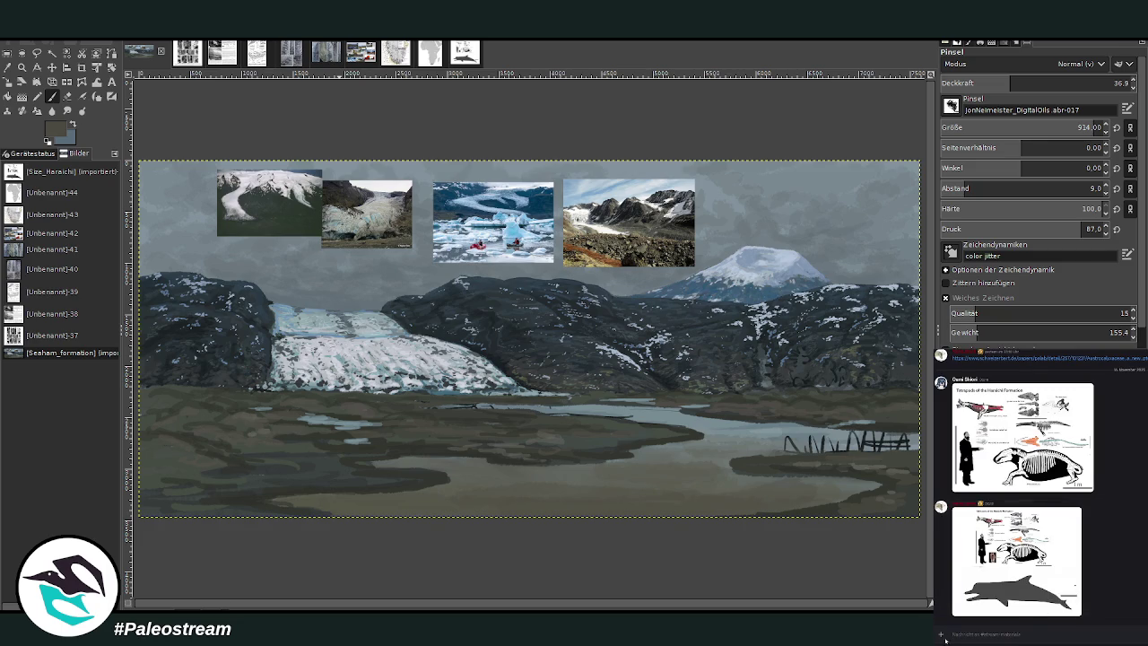
click(7, 66)
click(736, 429)
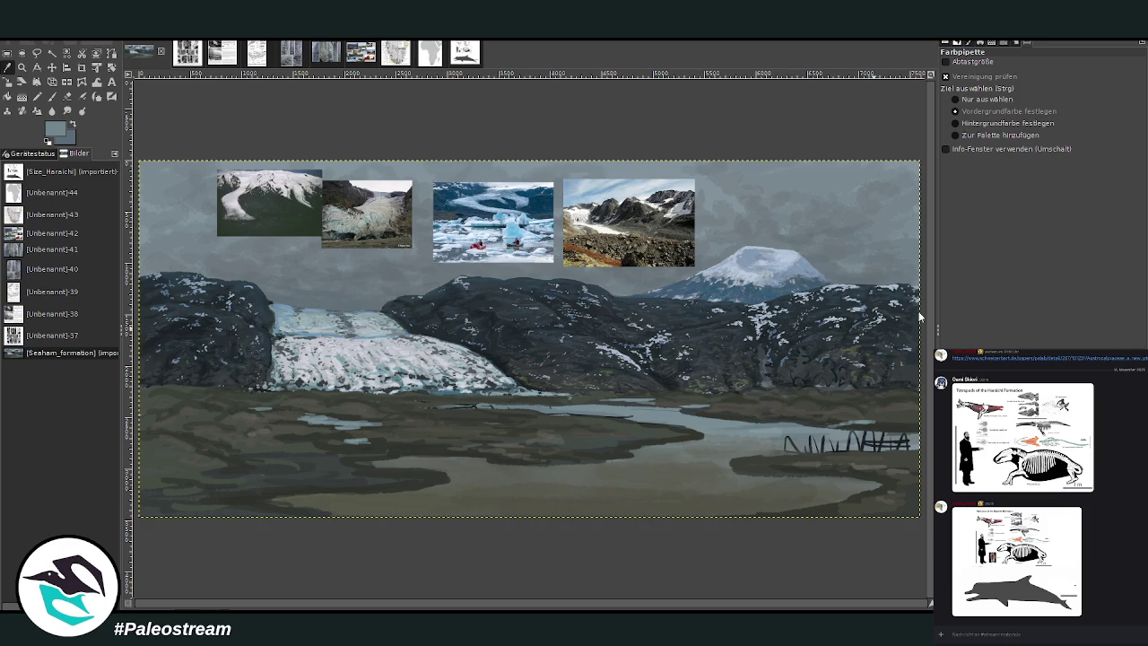
click(903, 318)
Step: Lighten the lake with pale blue-grey brush strokes at size 431 and 38.8 opacity
key(p)
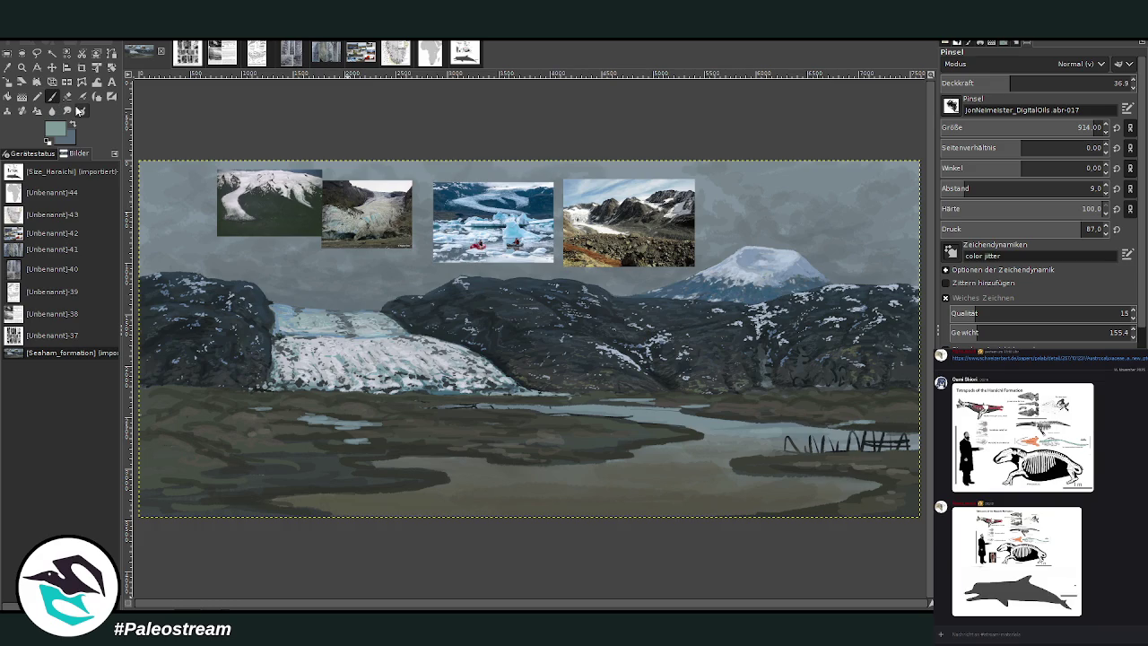
key(greater)
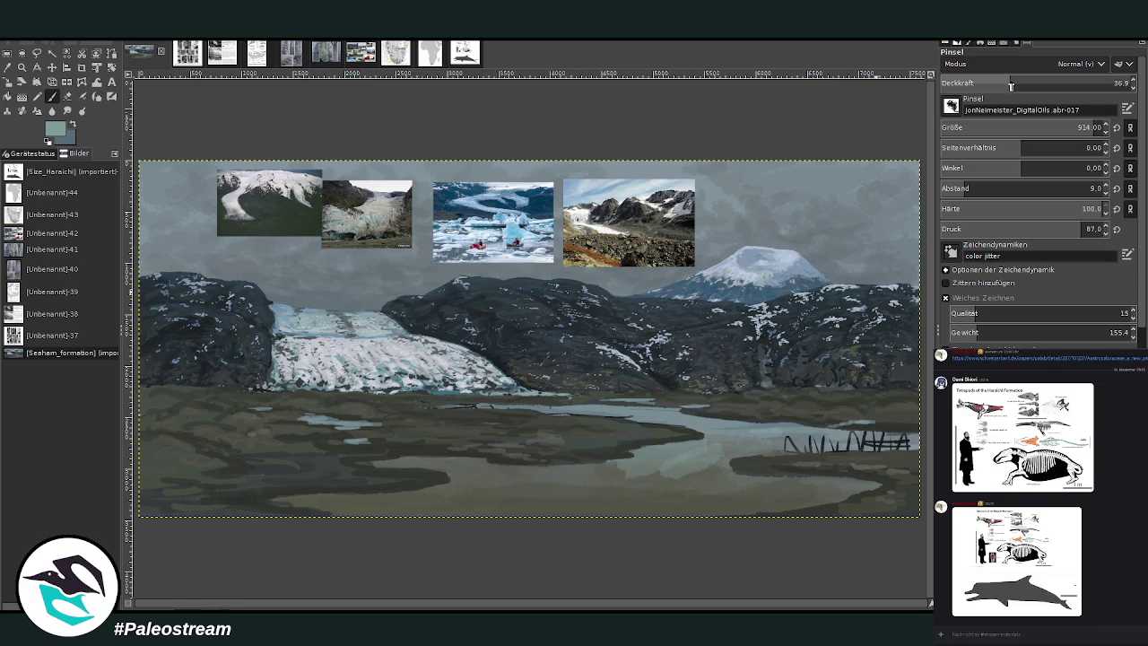
key(bracketleft)
mouse_move(711, 438)
mouse_down()
mouse_move(694, 462)
mouse_move(661, 473)
mouse_move(547, 479)
mouse_move(677, 473)
mouse_move(634, 495)
mouse_move(564, 500)
mouse_up()
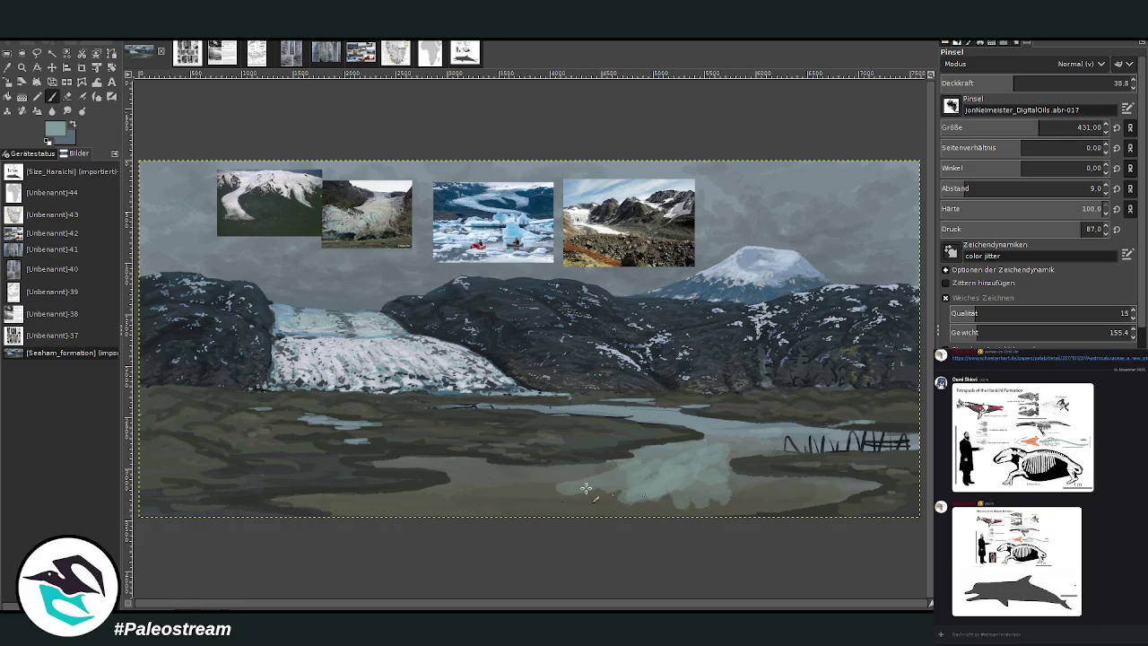
mouse_move(708, 455)
mouse_down()
mouse_move(738, 507)
mouse_move(852, 489)
mouse_move(568, 507)
mouse_move(480, 467)
mouse_move(508, 476)
mouse_move(418, 499)
mouse_move(256, 507)
mouse_move(551, 505)
mouse_move(451, 512)
mouse_move(552, 488)
mouse_move(661, 517)
mouse_move(768, 435)
mouse_move(731, 426)
mouse_up()
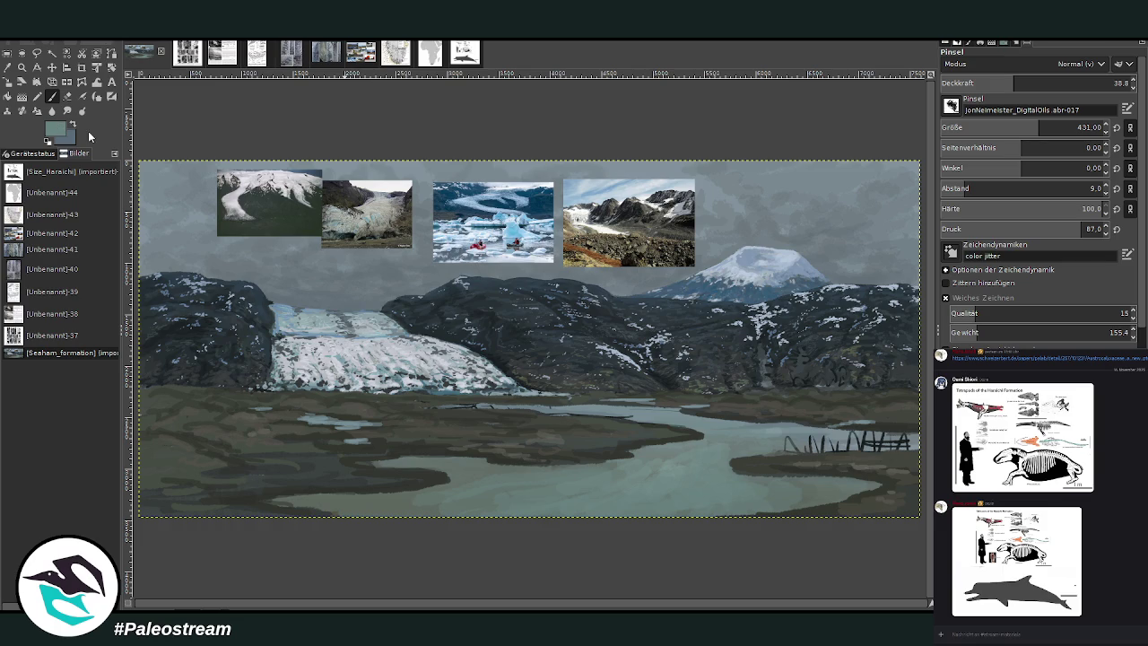
Step: Sample a dark mountain colour and redraw the reeds at the lake's right
ctrl+click(907, 334)
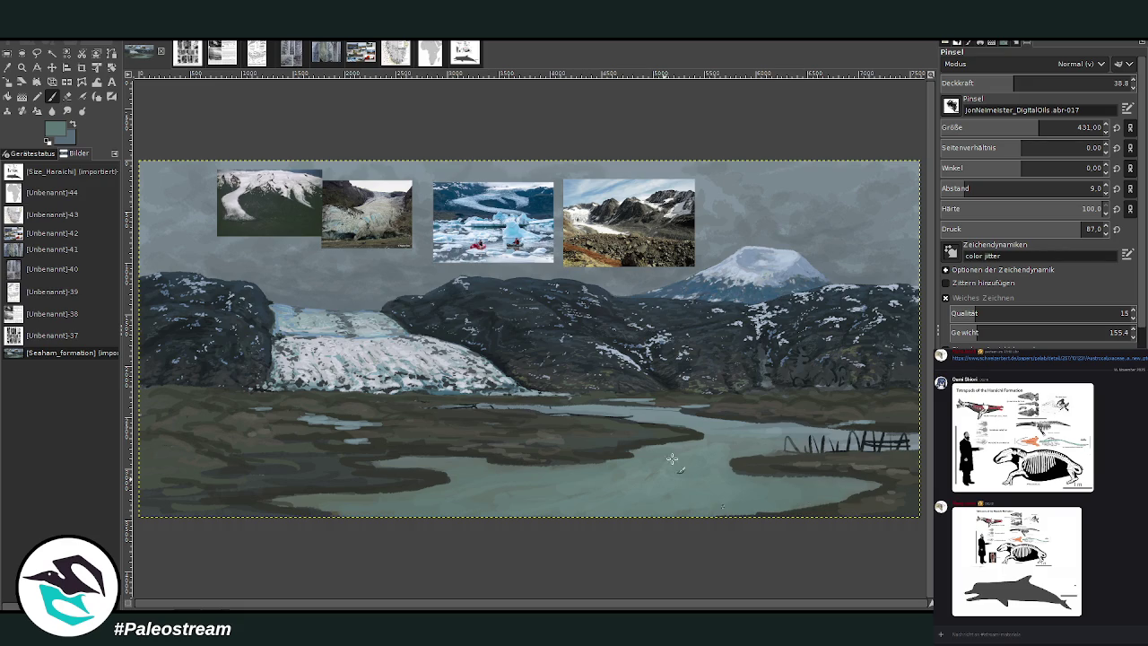
drag(807, 448, 773, 436)
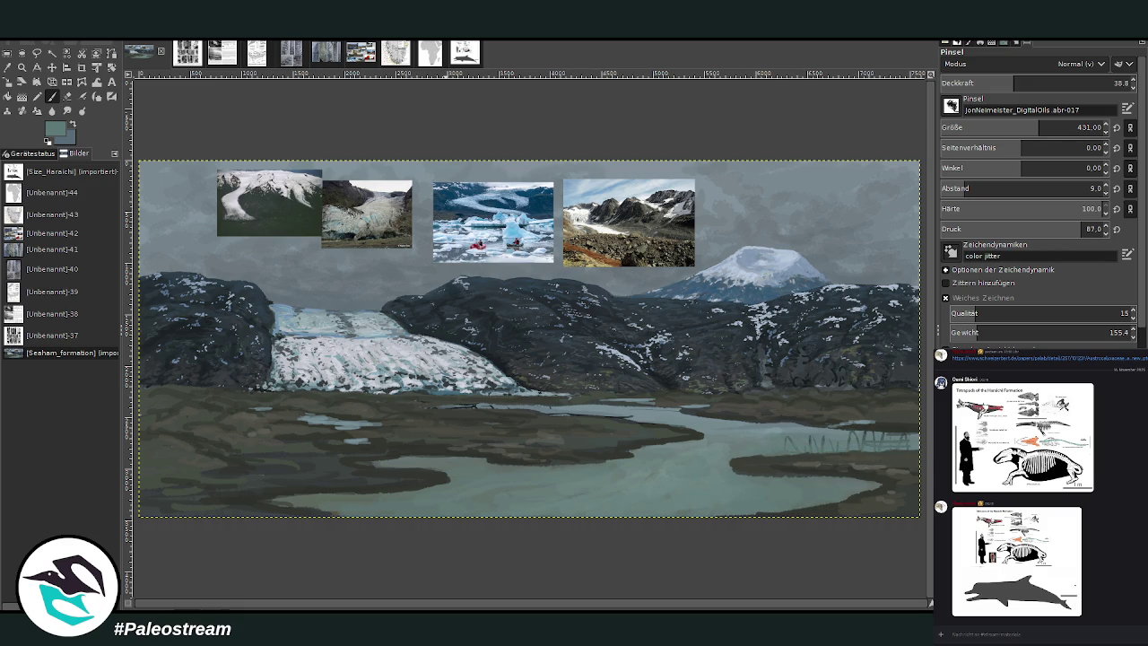
click(9, 73)
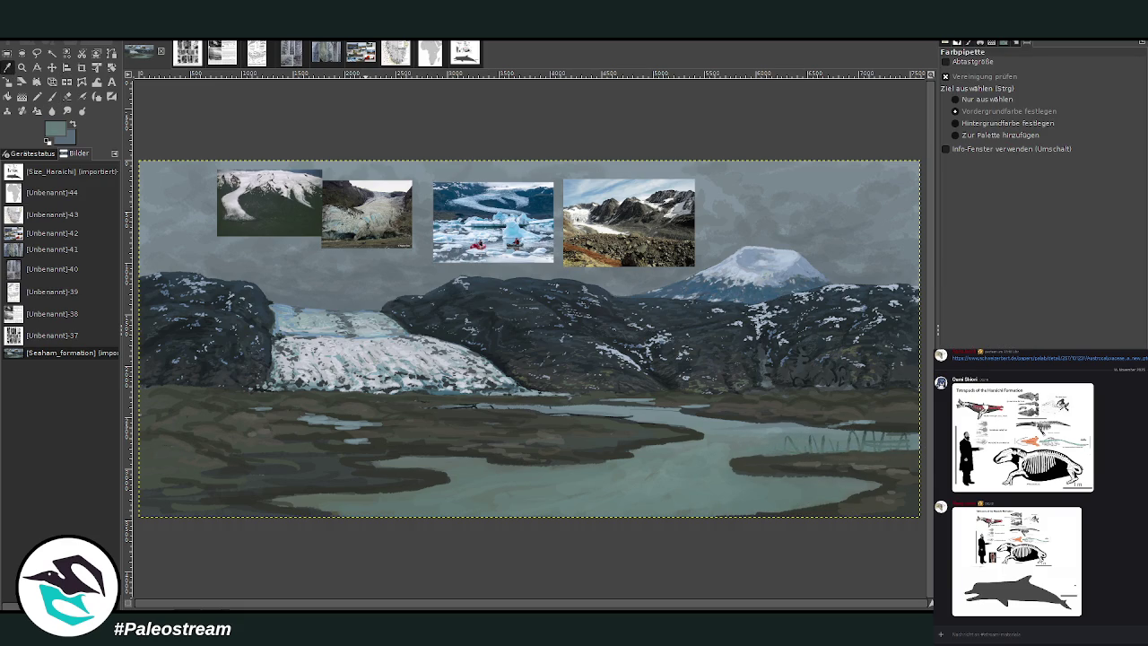
Step: Paint over the dark reeds with water colour at size 342 and 57.1 opacity
click(51, 95)
click(1048, 83)
click(1026, 127)
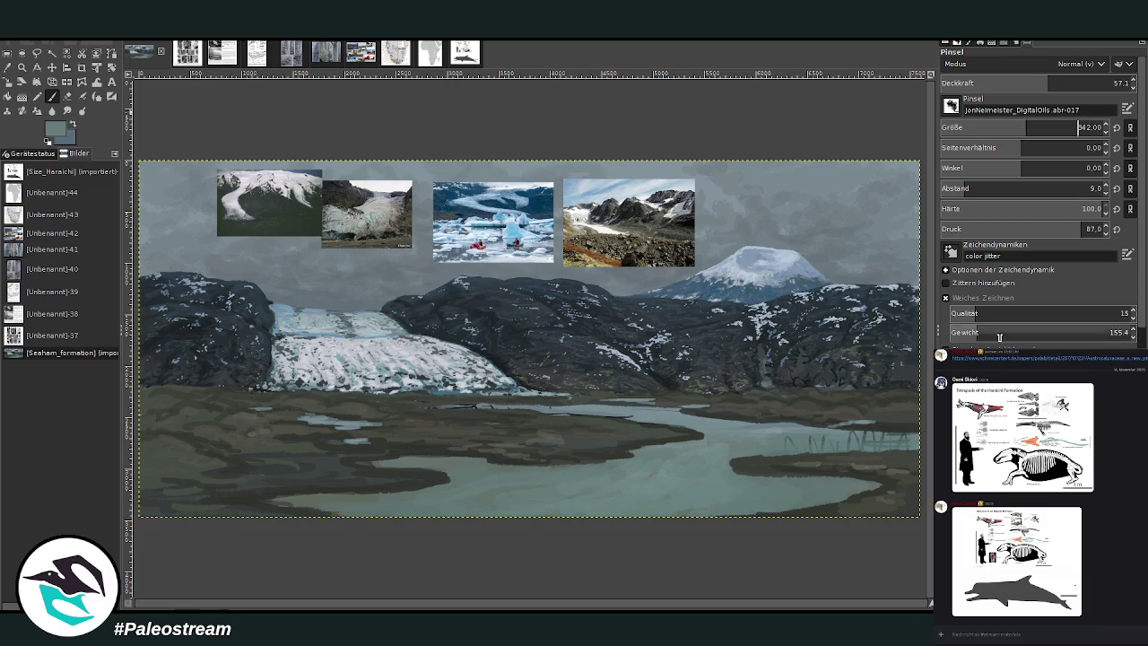
drag(799, 436, 766, 441)
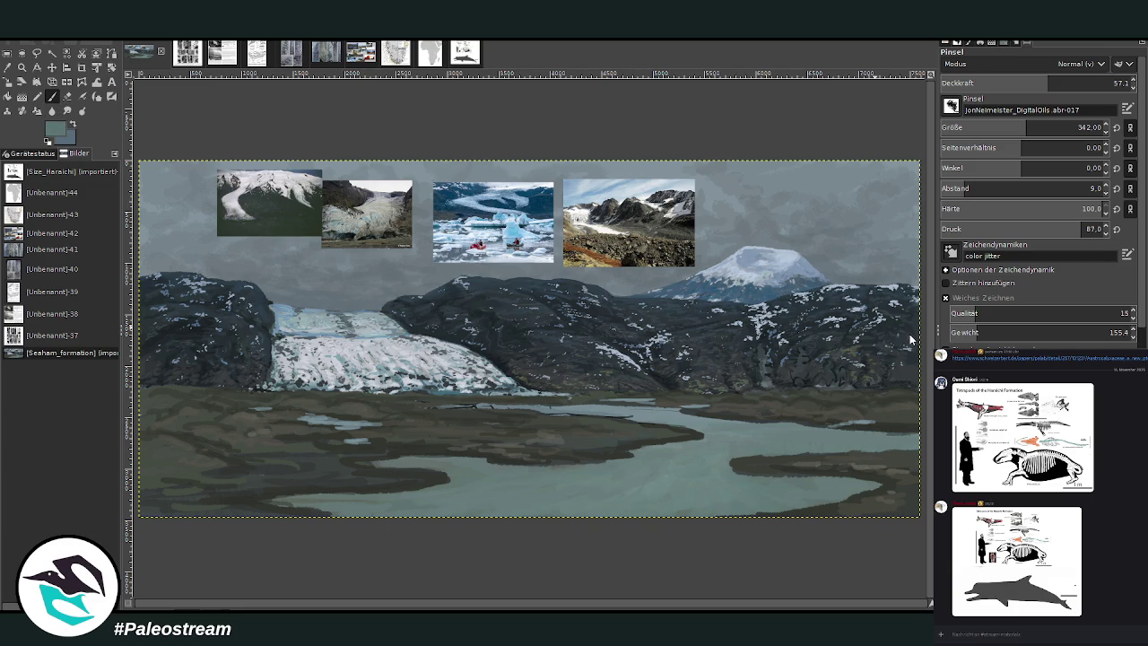
click(1013, 84)
Step: Sample a lighter grey-blue from the water and lay it along the lake shoreline
click(7, 68)
click(599, 405)
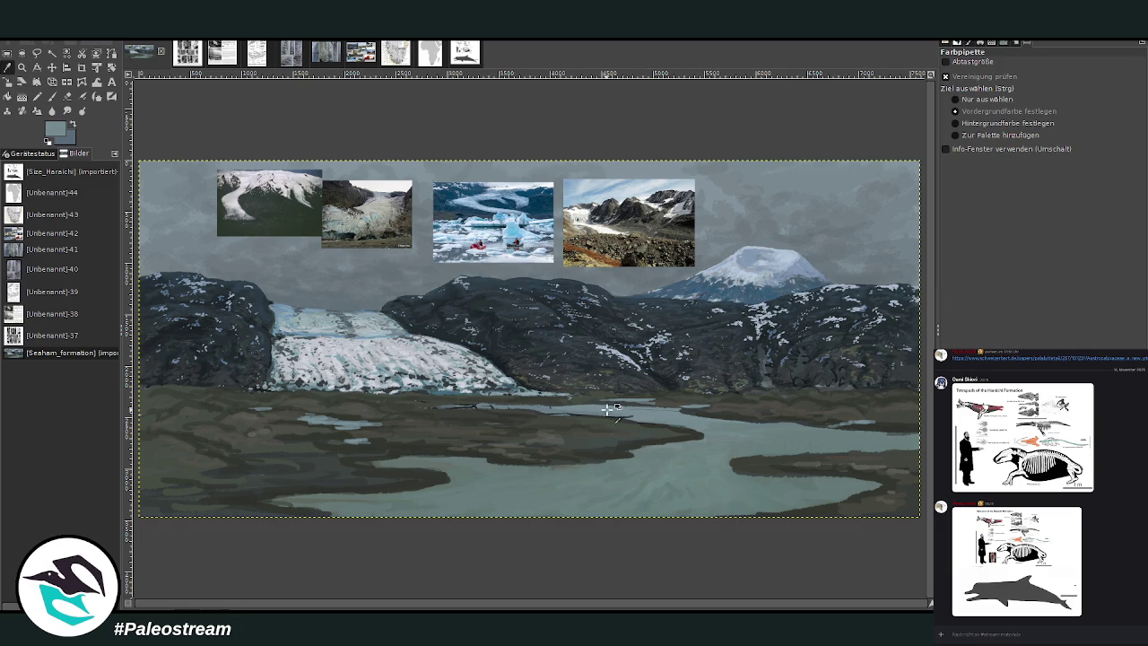
key(p)
mouse_move(676, 420)
mouse_down()
mouse_move(456, 406)
mouse_move(661, 411)
mouse_up()
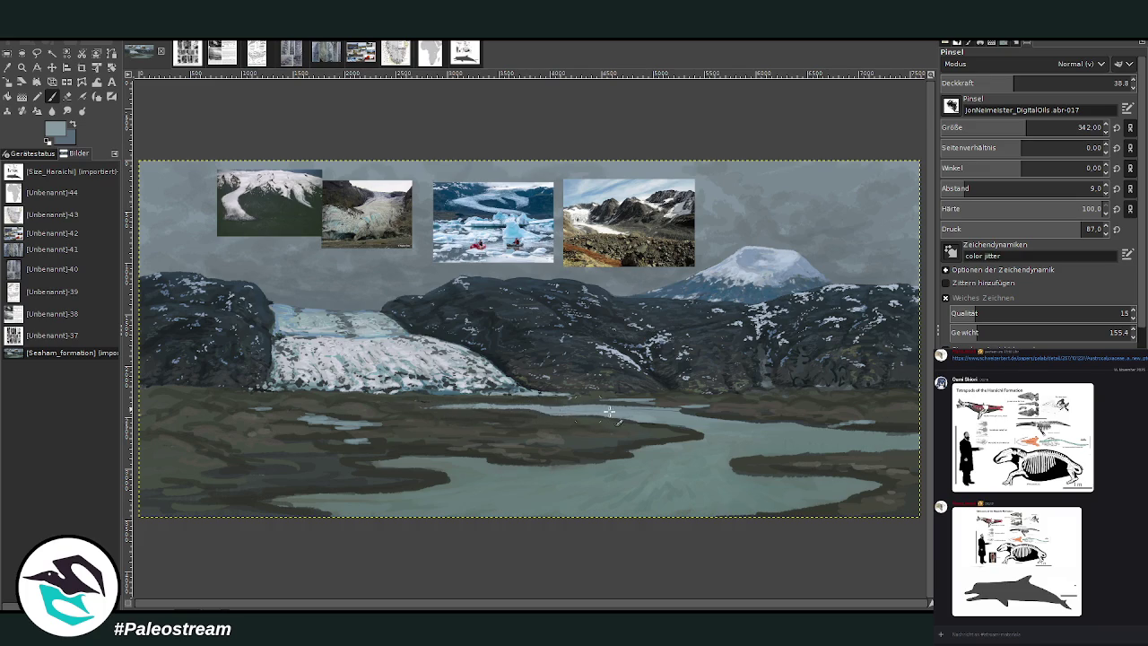
drag(653, 419, 612, 469)
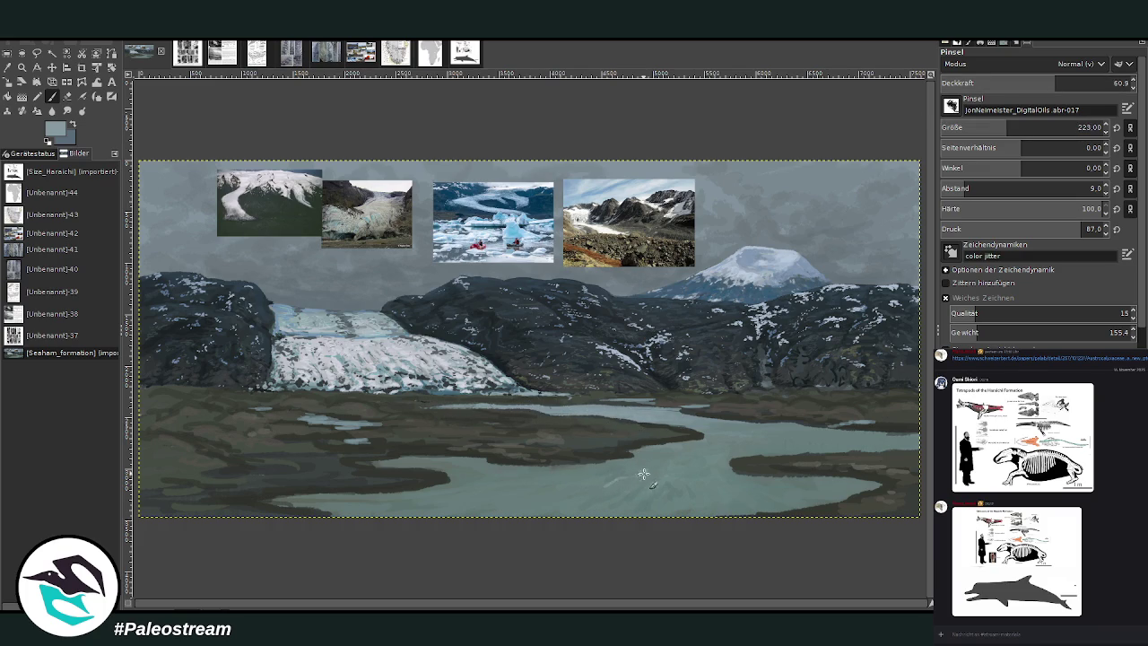
Step: Add faint light streaks across the water, then sample a darker mountain colour at brush size 149
drag(1033, 81, 1021, 81)
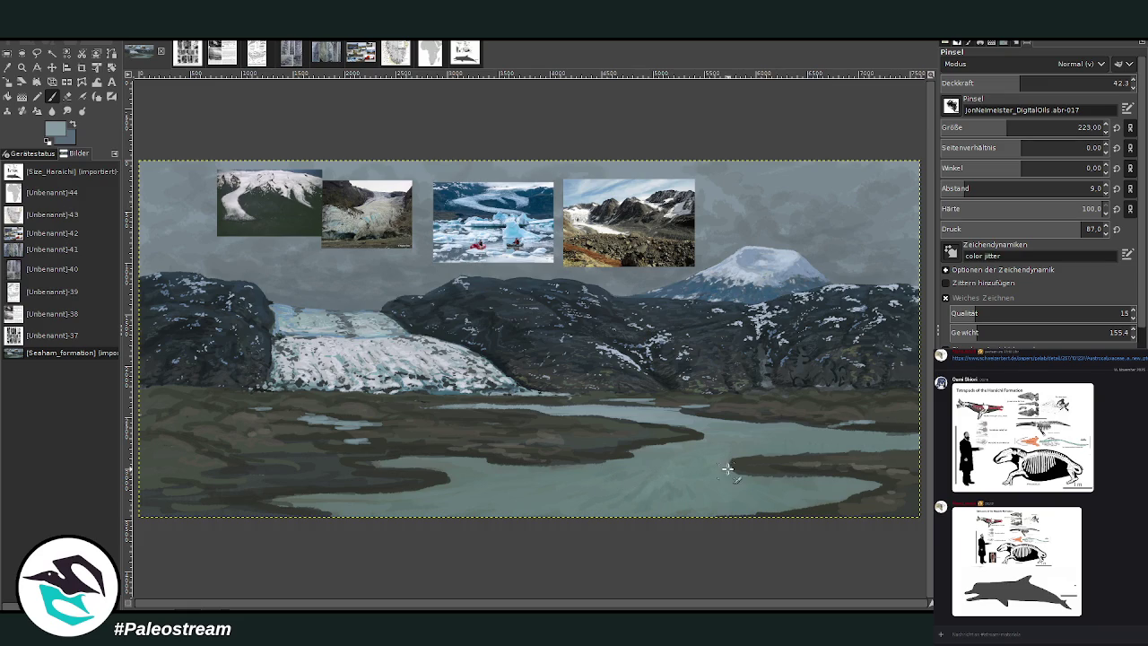
mouse_move(659, 479)
mouse_down()
mouse_move(636, 476)
mouse_move(619, 493)
mouse_move(588, 487)
mouse_up()
key(greater)
key(greater)
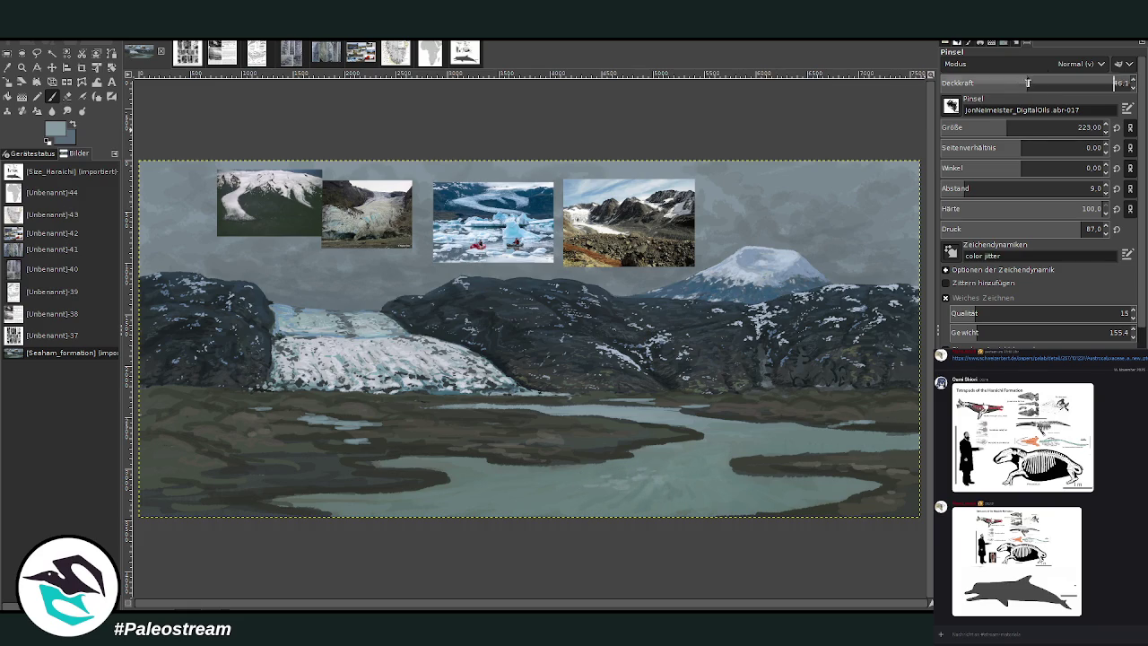
key(bracketleft)
key(bracketleft)
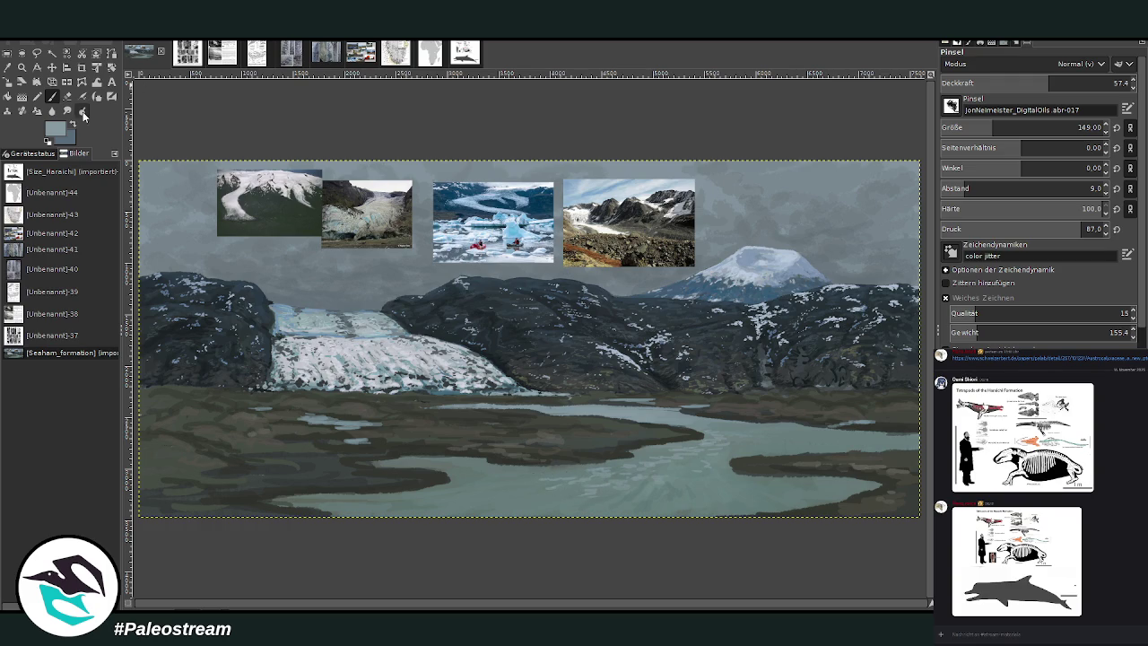
ctrl+click(915, 325)
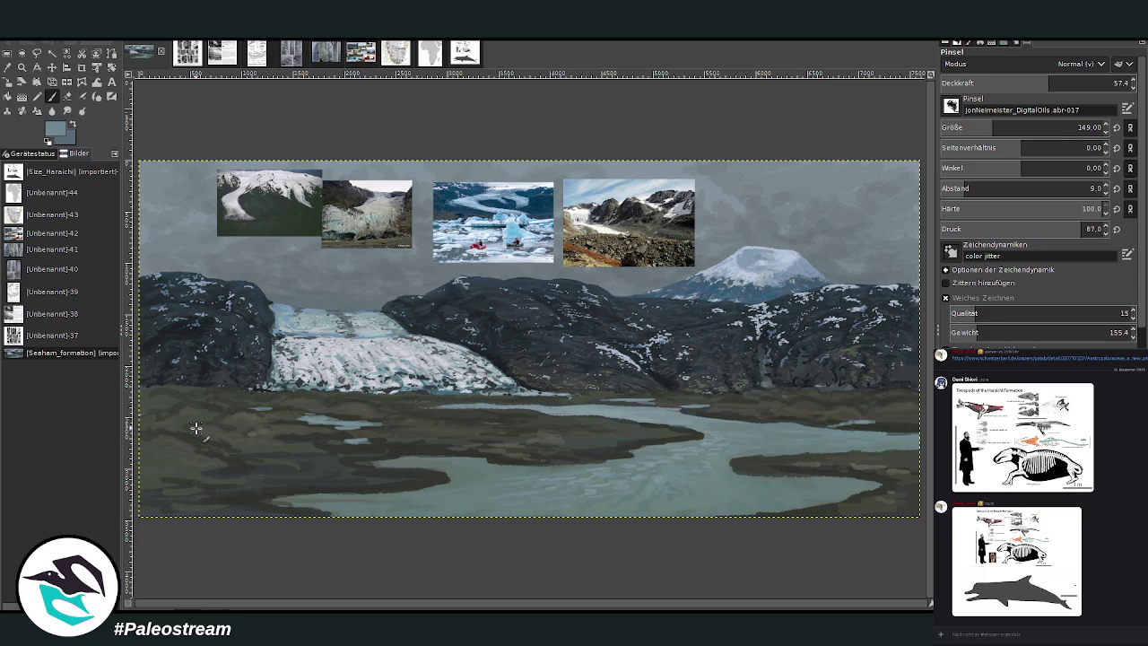
key(minus)
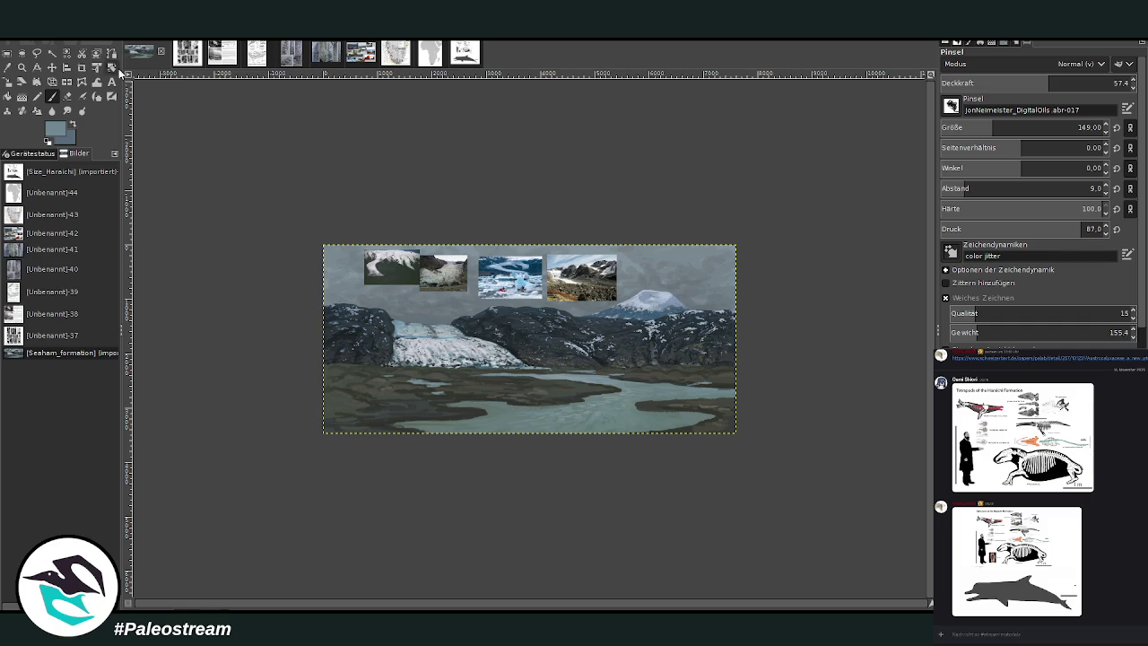
Step: Zoom in with the Zoom tool so the painting fills the view
key(z)
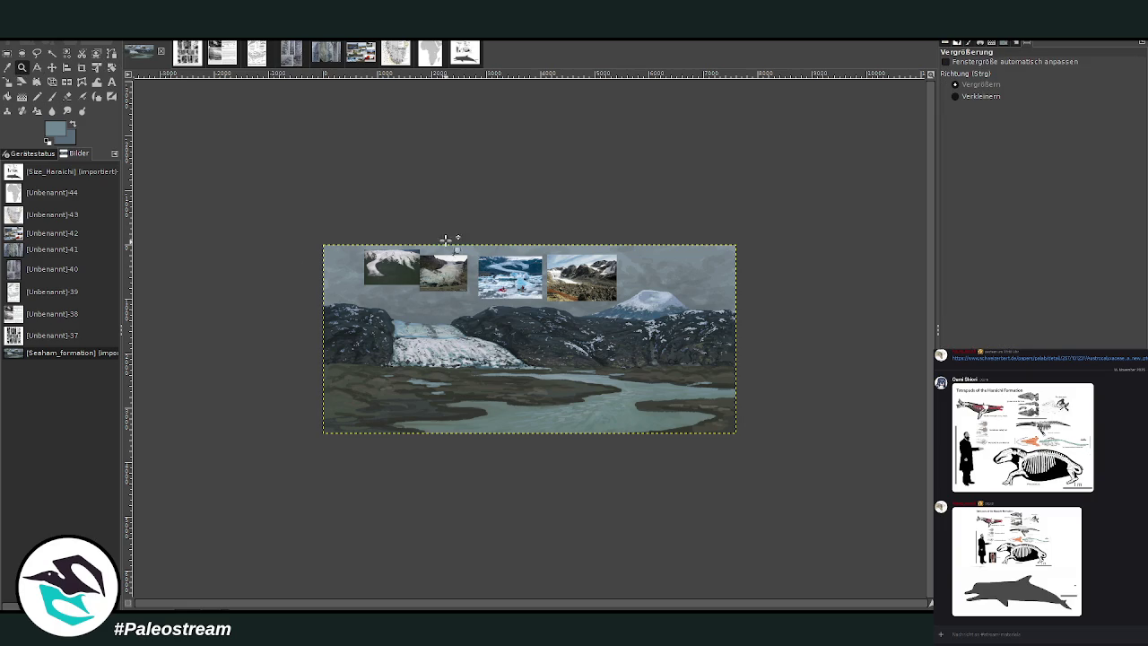
drag(427, 213, 586, 361)
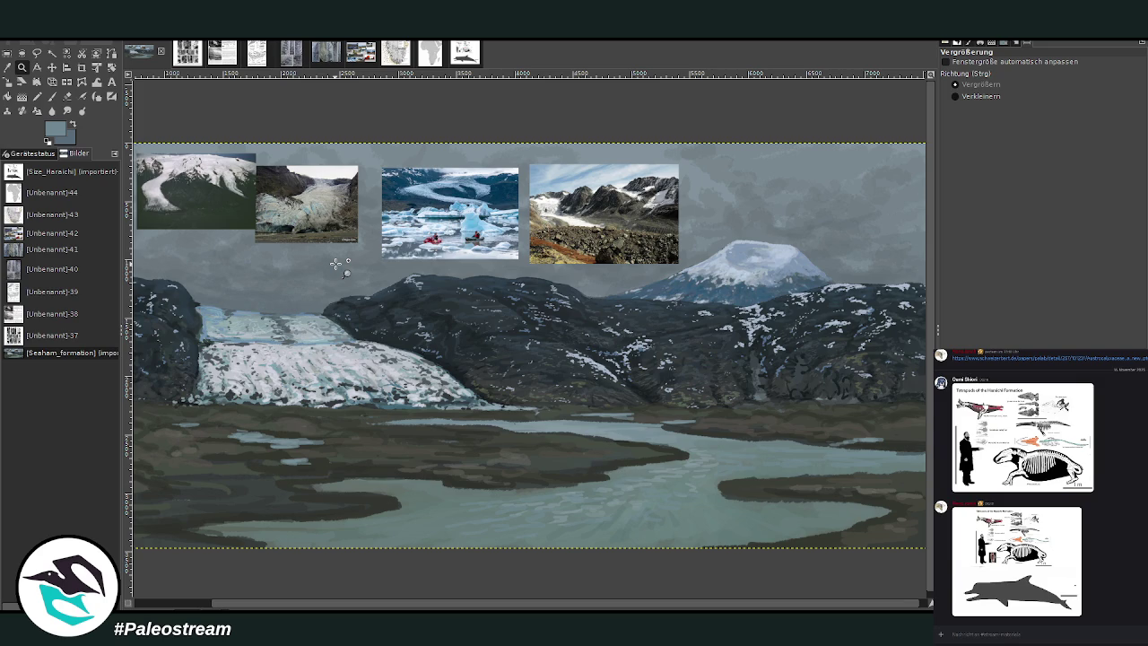
Step: Zoom in on the hills above the river and sample a tan grass colour
drag(398, 154, 735, 505)
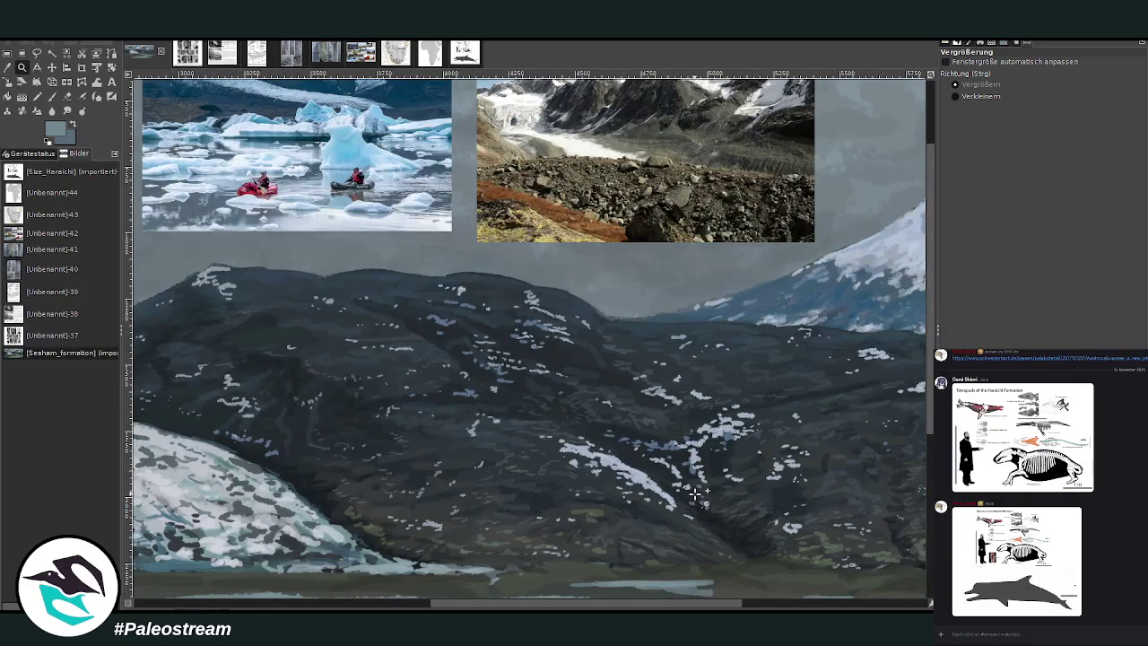
click(13, 77)
click(551, 236)
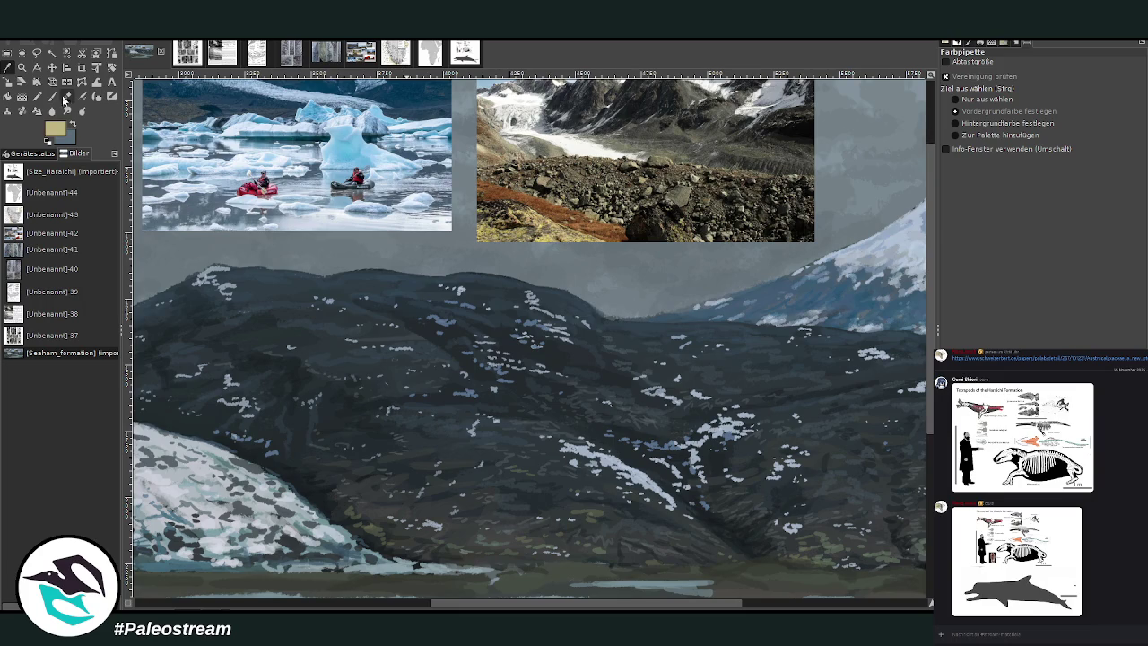
click(51, 96)
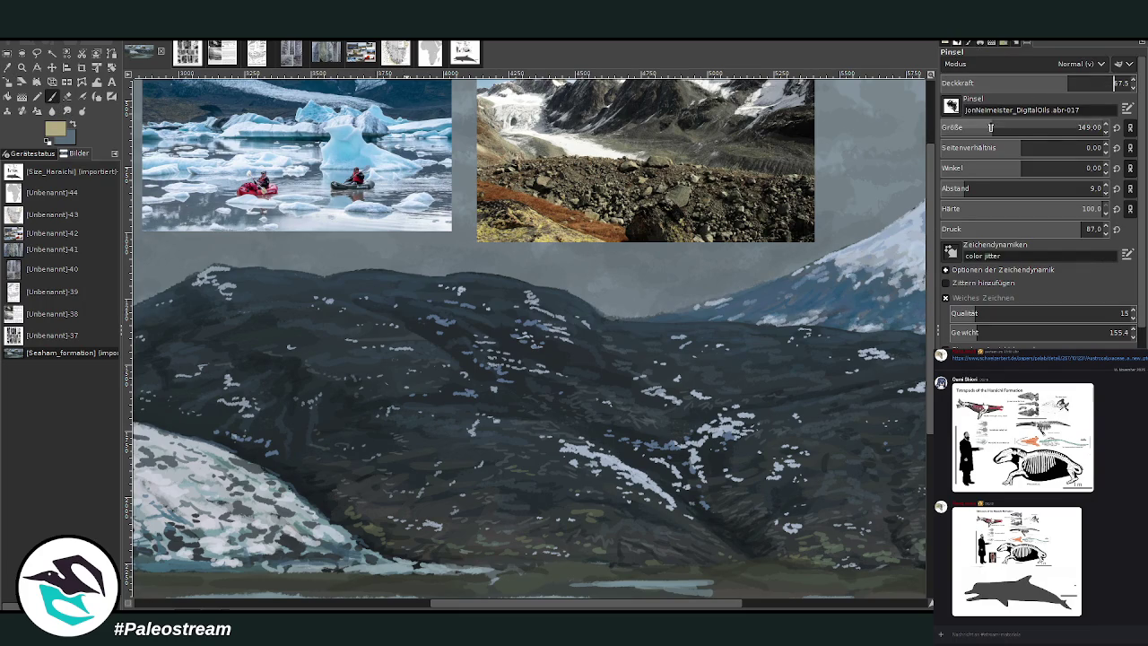
Step: Dab tan grass along the riverbank at brush size 45, then lower opacity to 52.4
scroll(924, 314, down, 3)
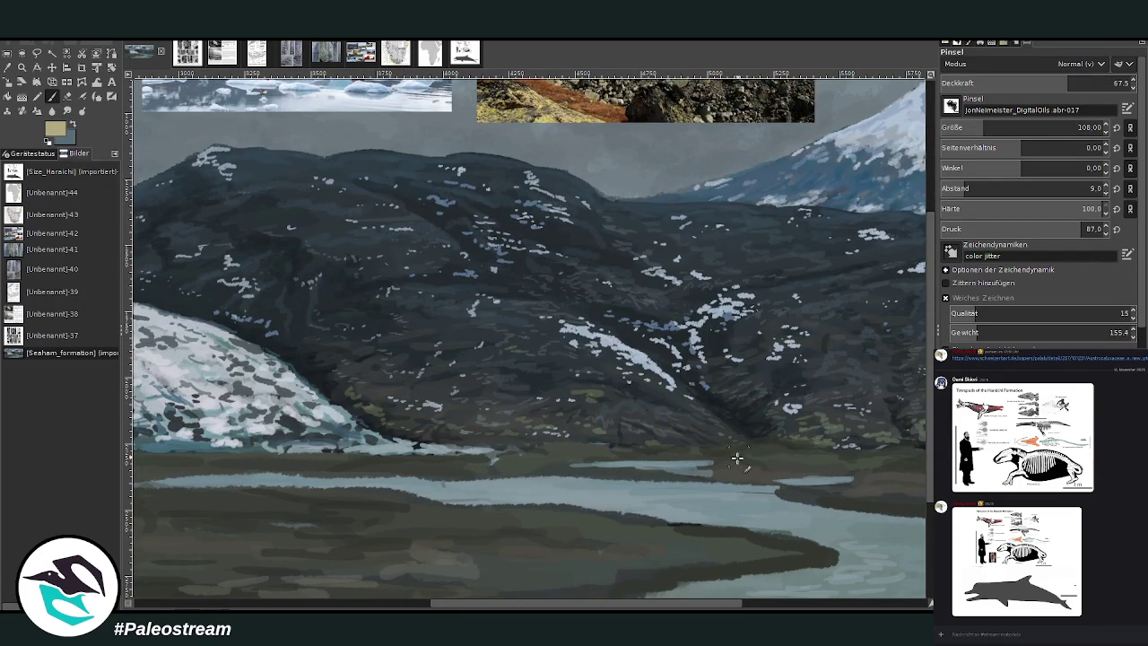
click(959, 127)
drag(557, 446, 633, 437)
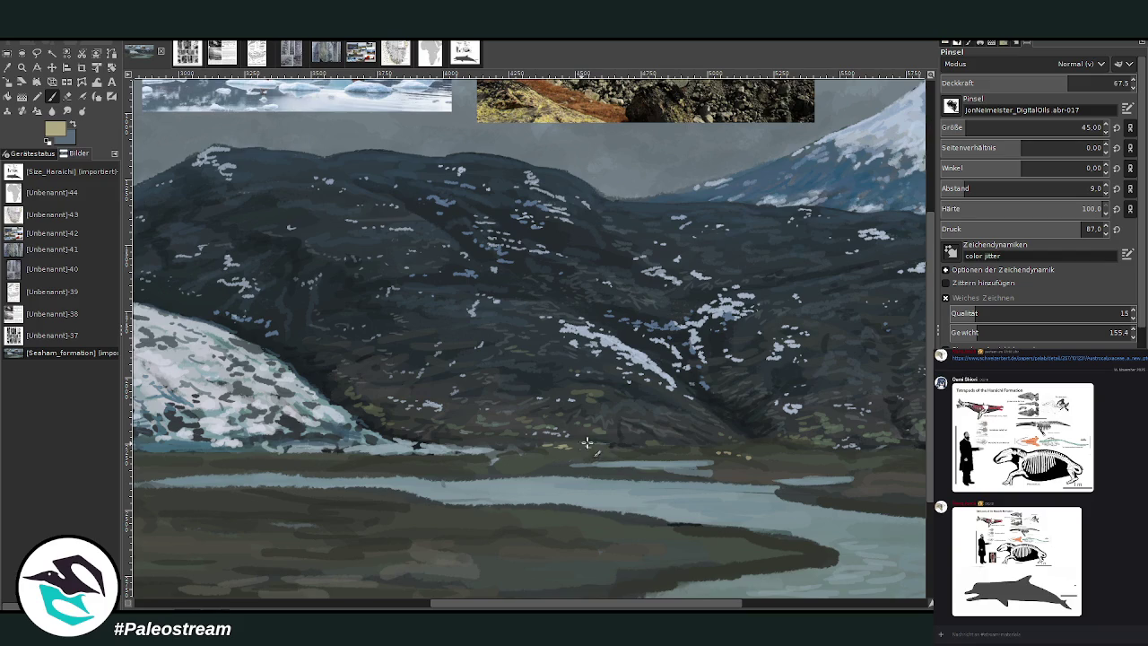
drag(1067, 82, 1040, 83)
Step: Enlarge and close a chat image, then hide the chat overlay
scroll(972, 567, down, 5)
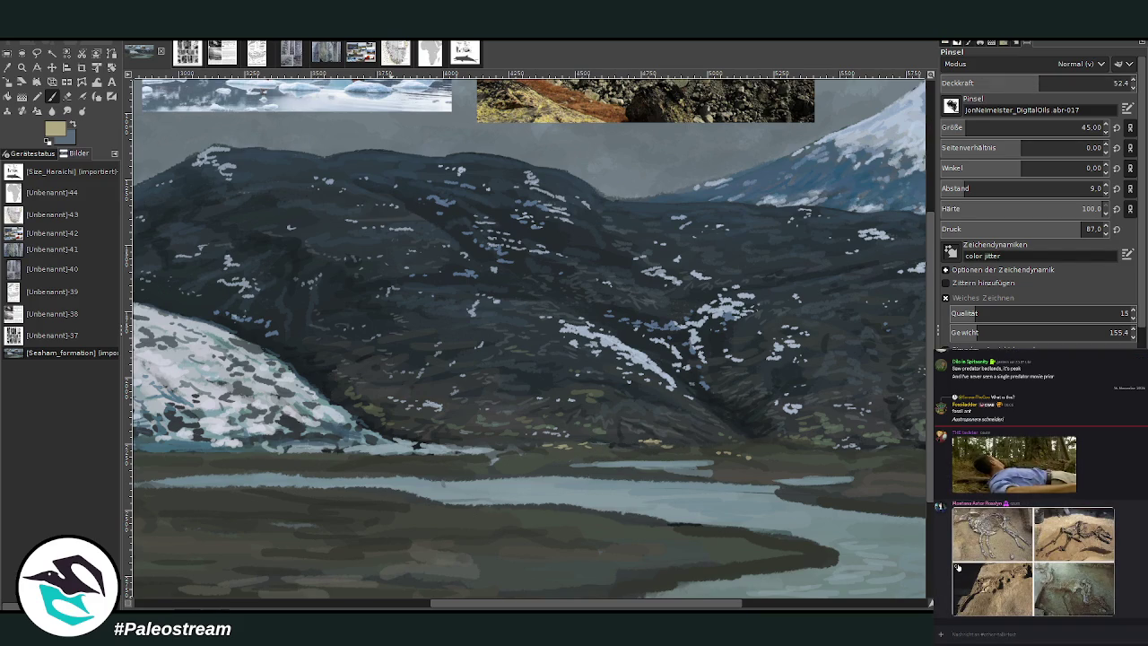
click(972, 567)
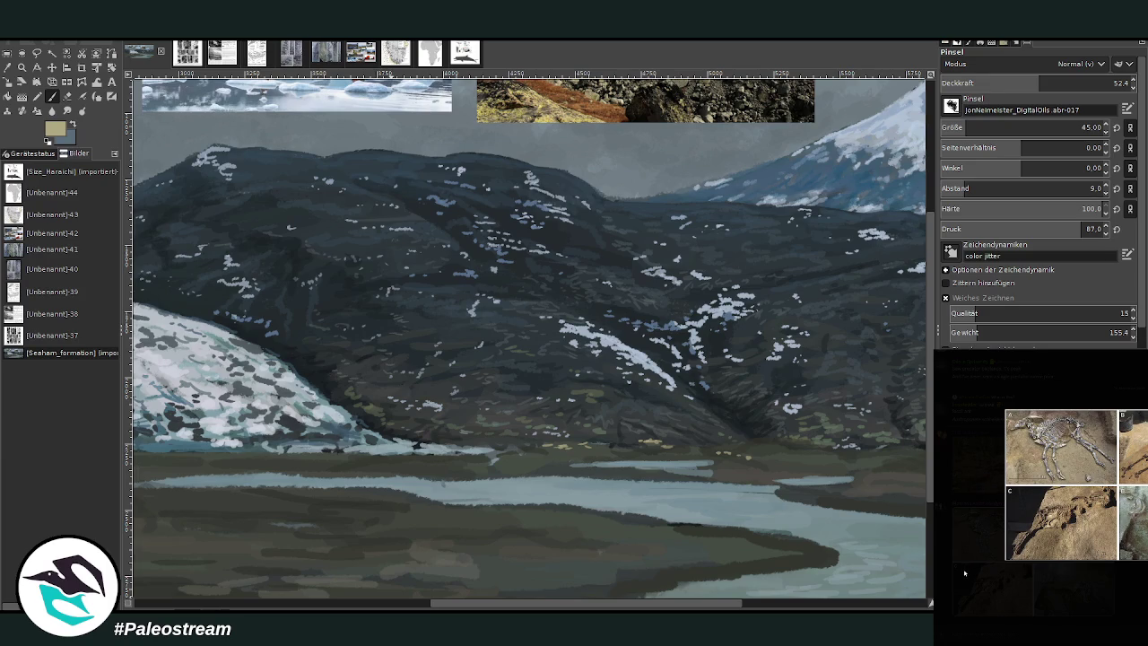
click(964, 572)
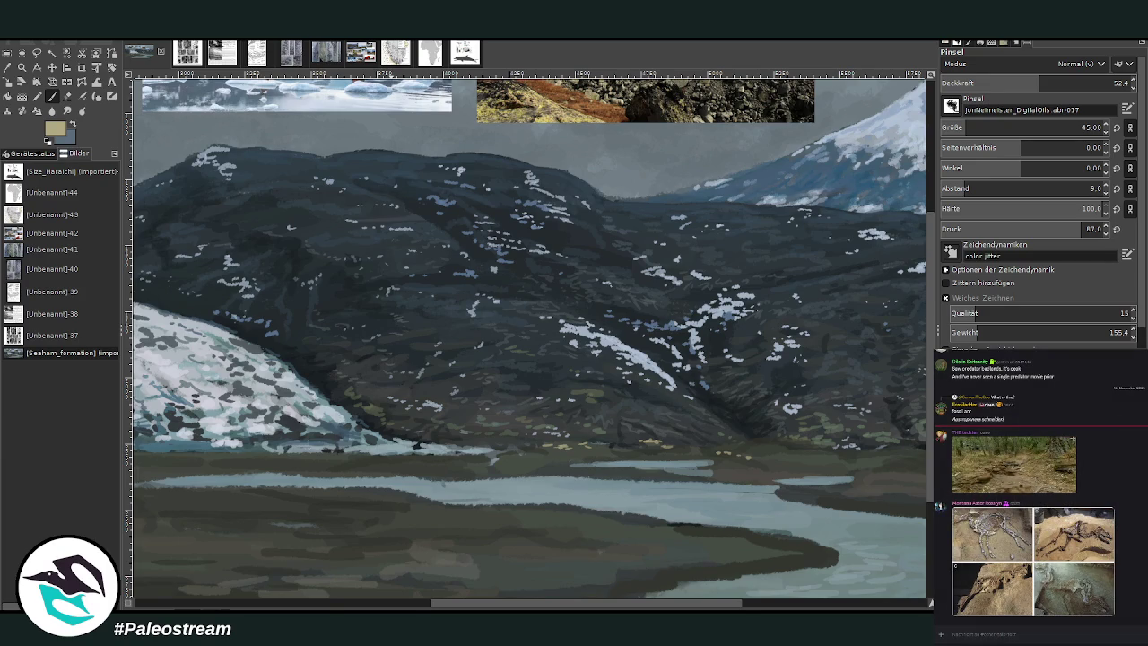
key(alt+Tab)
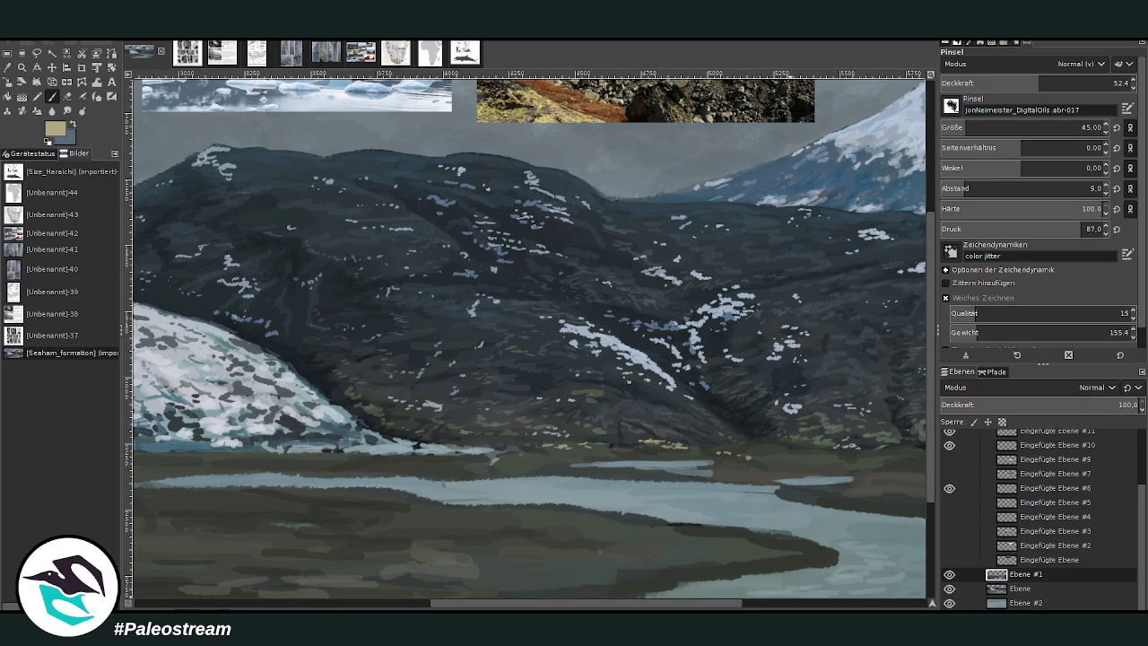
Step: Bring the snowy peak into view, add a yellow-green shoreline dab, and pick a darker grass colour
click(777, 607)
scroll(1031, 128, up, 5)
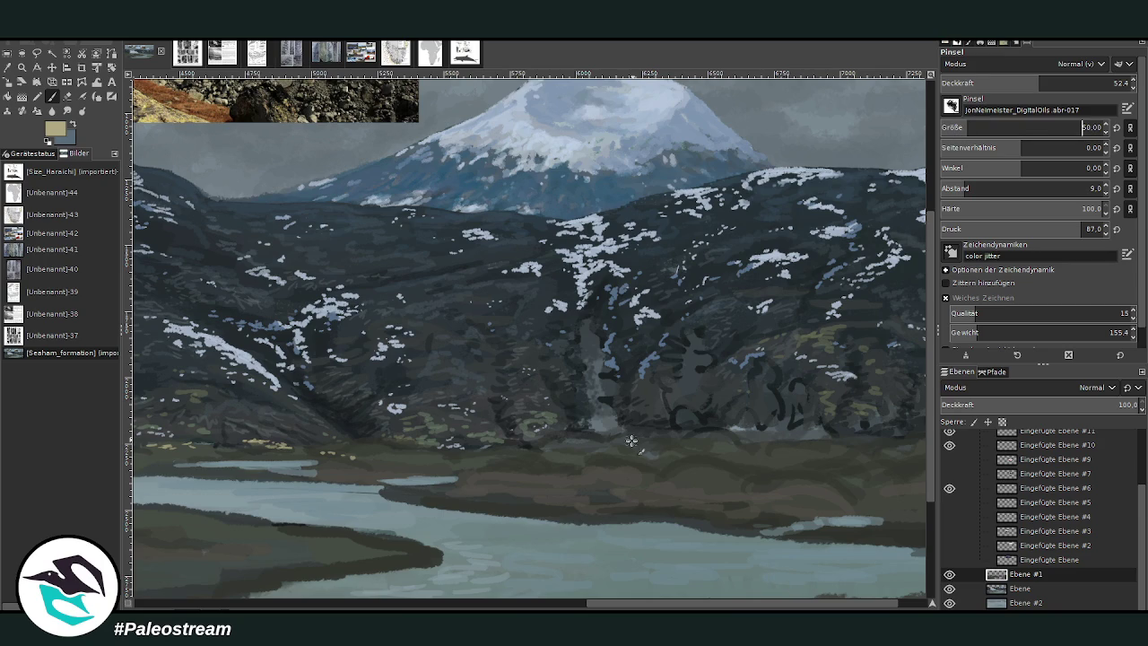
drag(585, 443, 574, 438)
ctrl+click(559, 412)
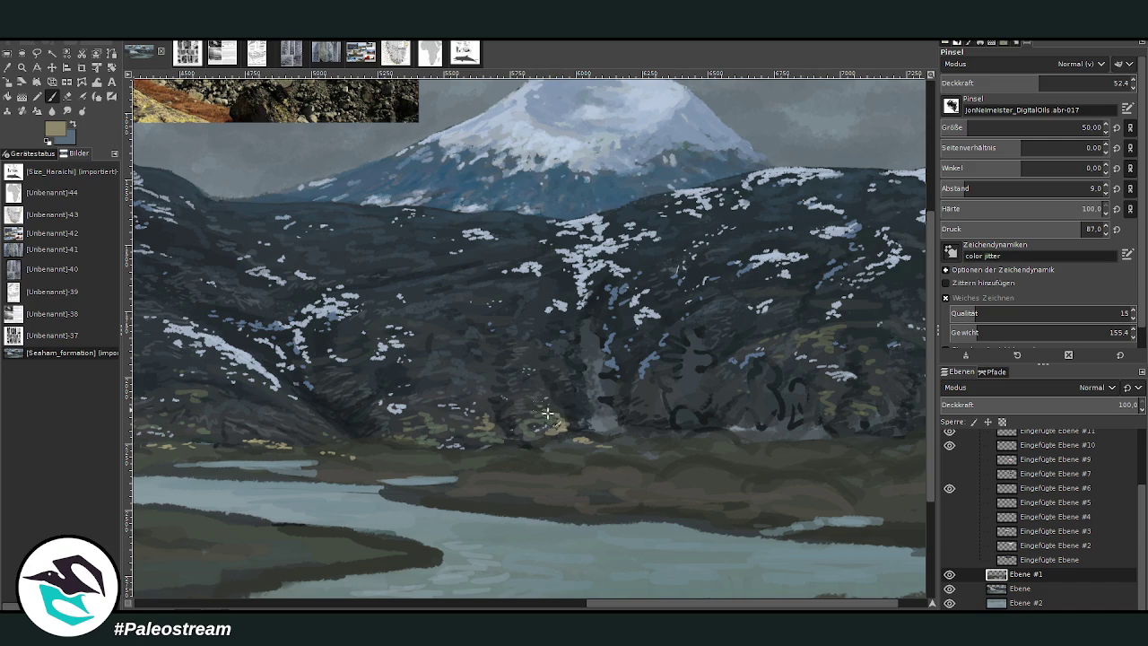
Step: Paint small ochre hillside strokes, then sample the grey-blue mountain colour at brush size 127
drag(752, 599, 782, 600)
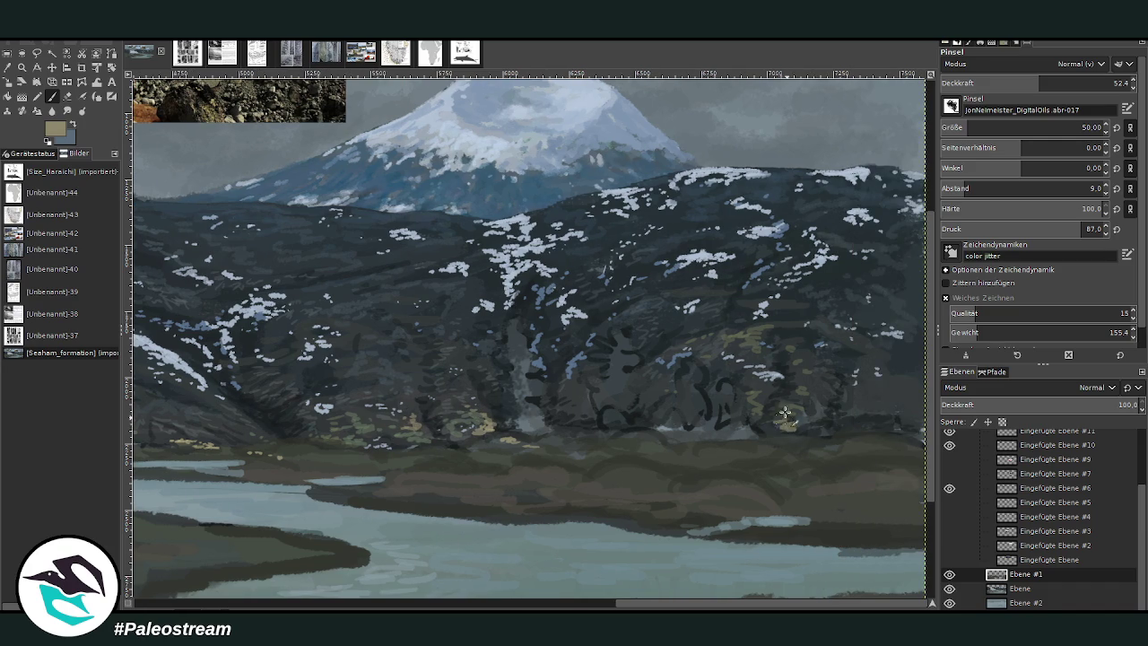
drag(863, 416, 883, 415)
ctrl+click(542, 353)
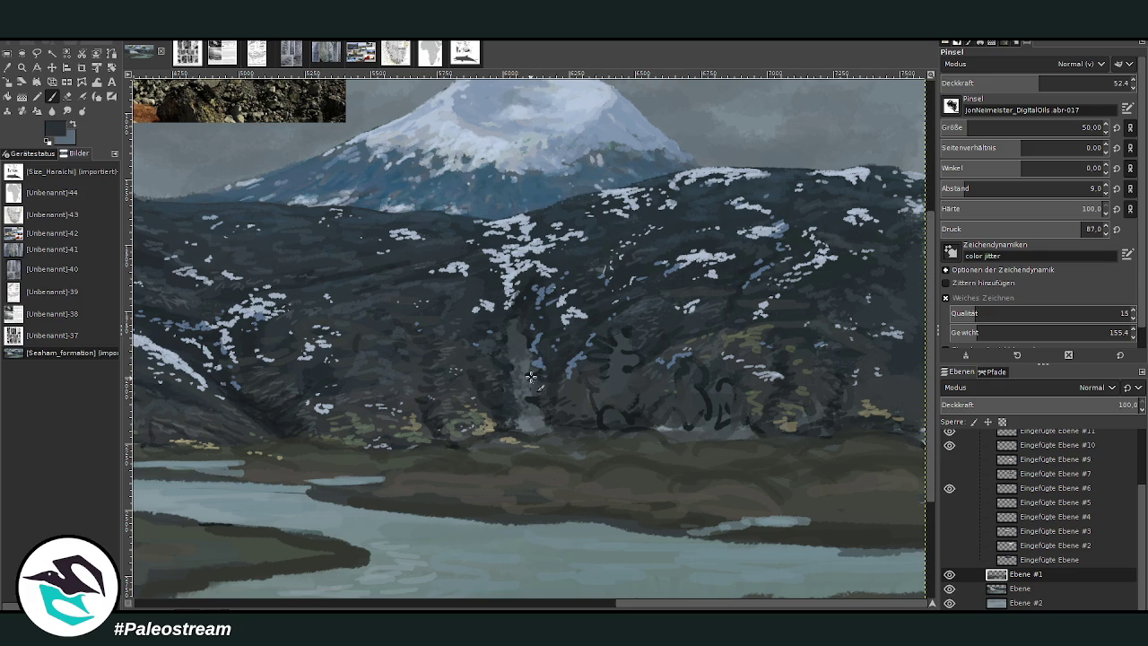
drag(986, 127, 1013, 127)
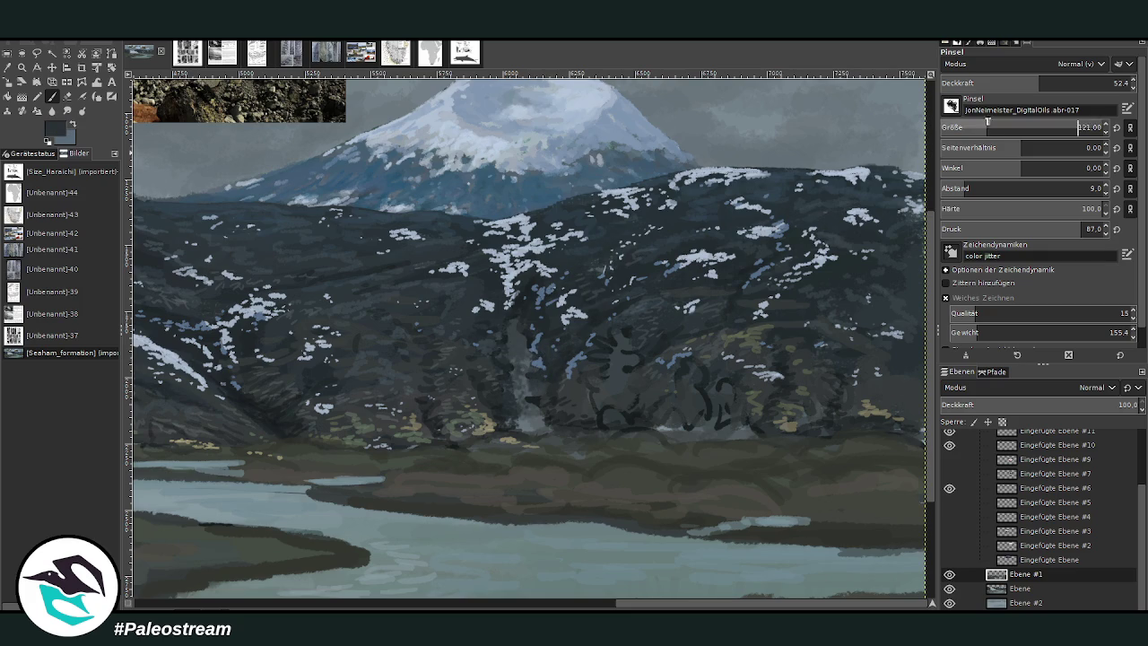
Step: On layer Ebene, paint over the light misty streak on the hillside
click(1019, 589)
mouse_move(525, 397)
mouse_down()
mouse_move(508, 349)
mouse_move(565, 264)
mouse_up()
drag(548, 323, 524, 349)
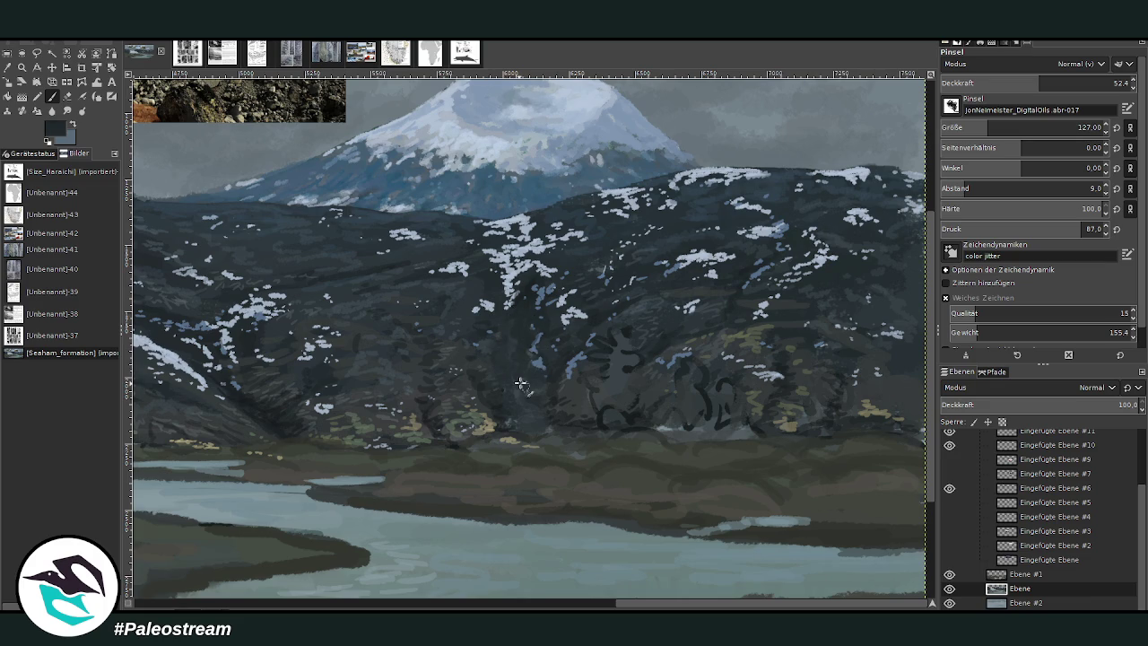
Step: Cover the dark squiggle marks and darken the ridge base with sampled mountain tones
ctrl+click(653, 391)
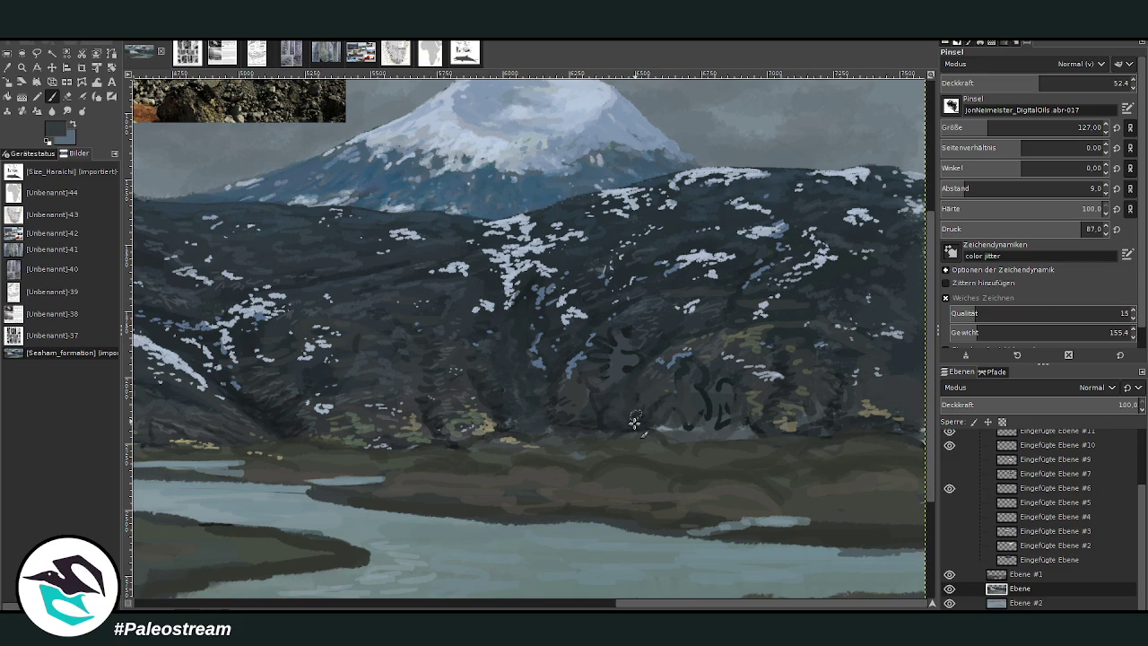
drag(693, 430, 823, 392)
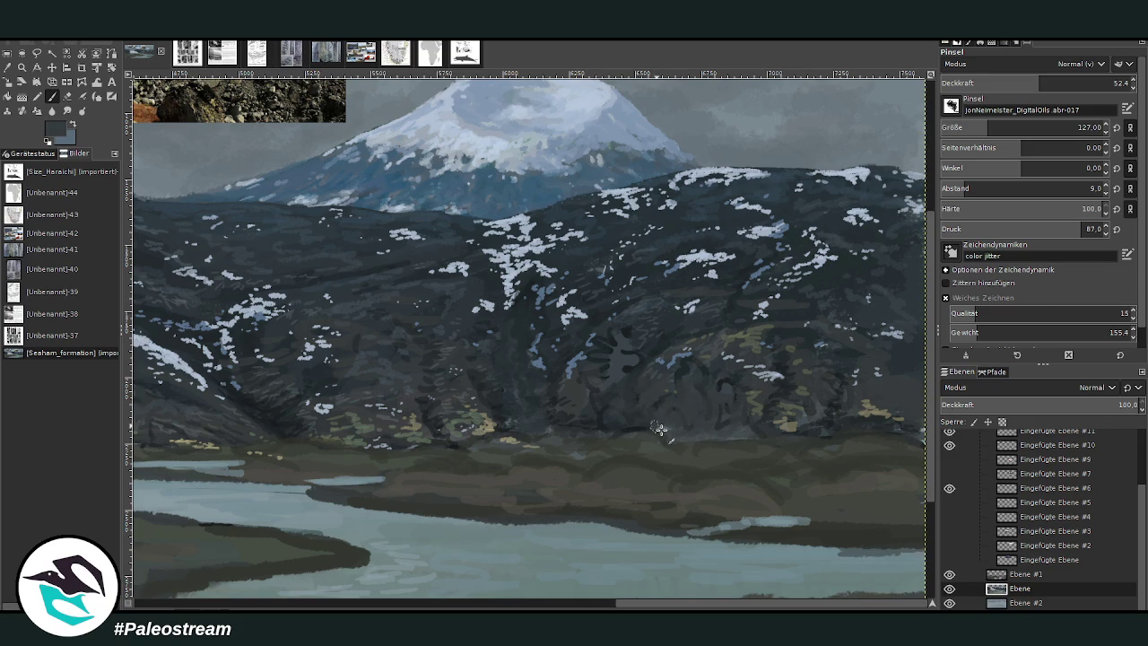
ctrl+click(846, 353)
drag(730, 435, 620, 432)
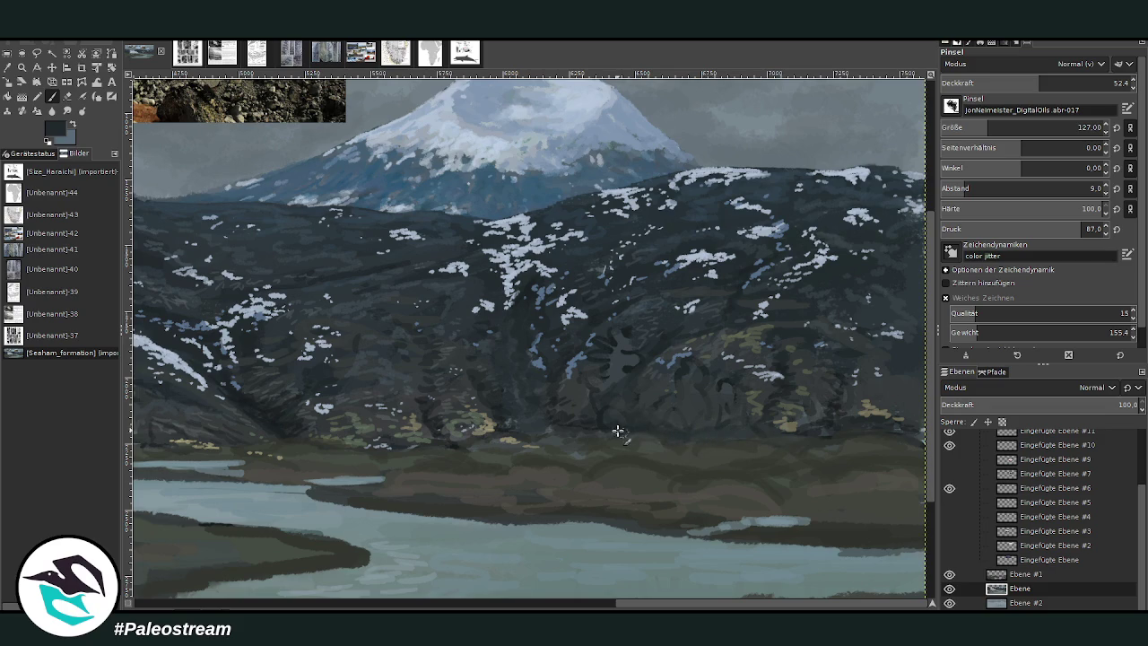
mouse_move(709, 410)
mouse_down()
mouse_move(610, 384)
mouse_move(618, 365)
mouse_move(596, 354)
mouse_move(652, 332)
mouse_move(623, 353)
mouse_move(610, 338)
mouse_move(607, 377)
mouse_move(584, 403)
mouse_up()
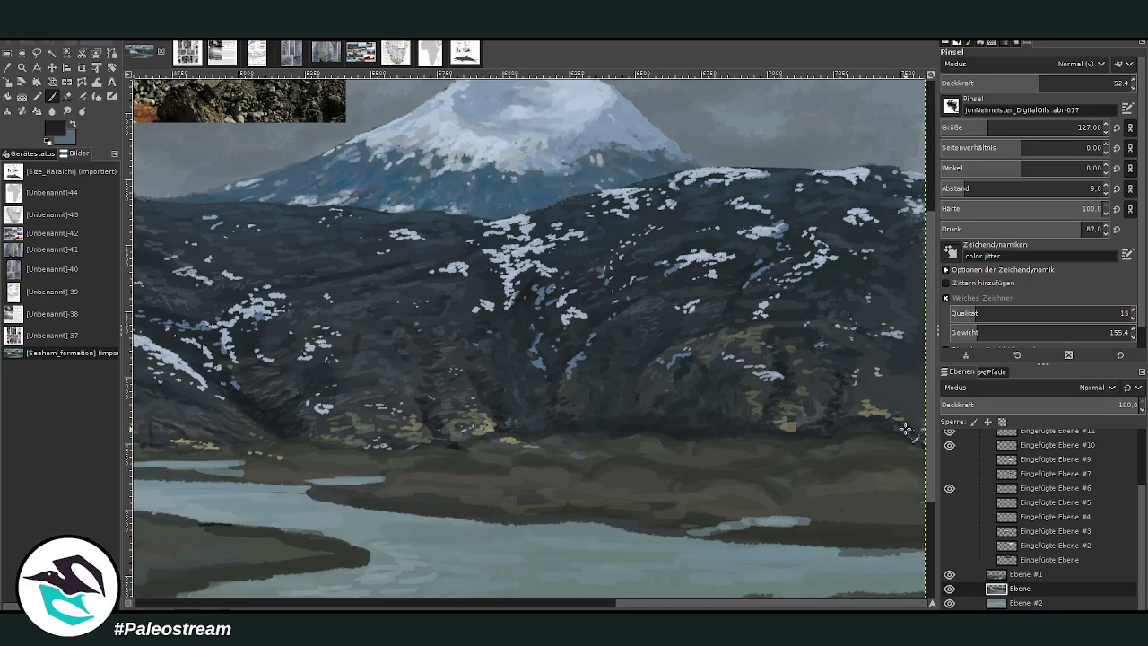
scroll(587, 529, left, 1)
scroll(627, 484, left, 4)
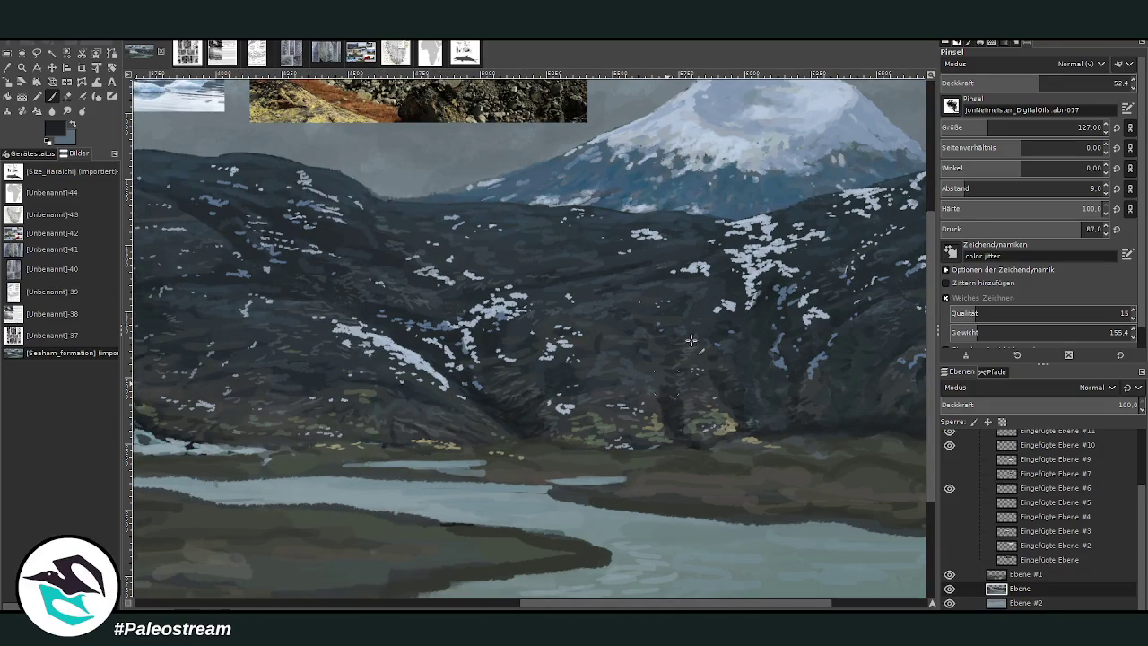
Step: Sample a lighter grey-blue and set brush opacity to 53.0, trying 32.2 first
click(999, 82)
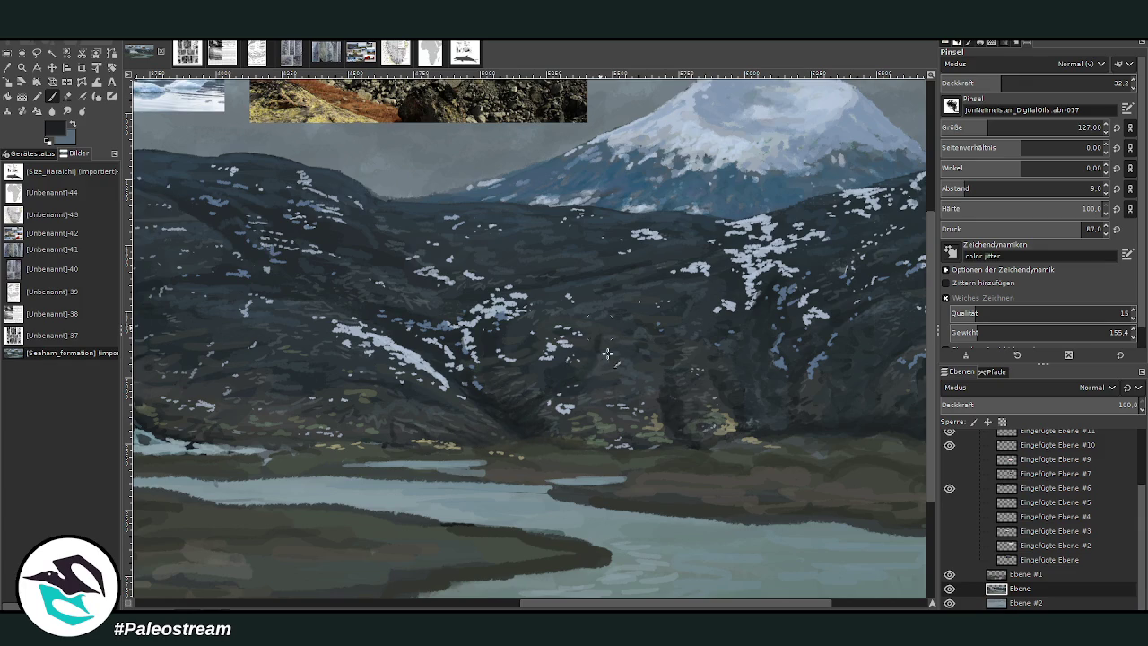
scroll(806, 607, right, 5)
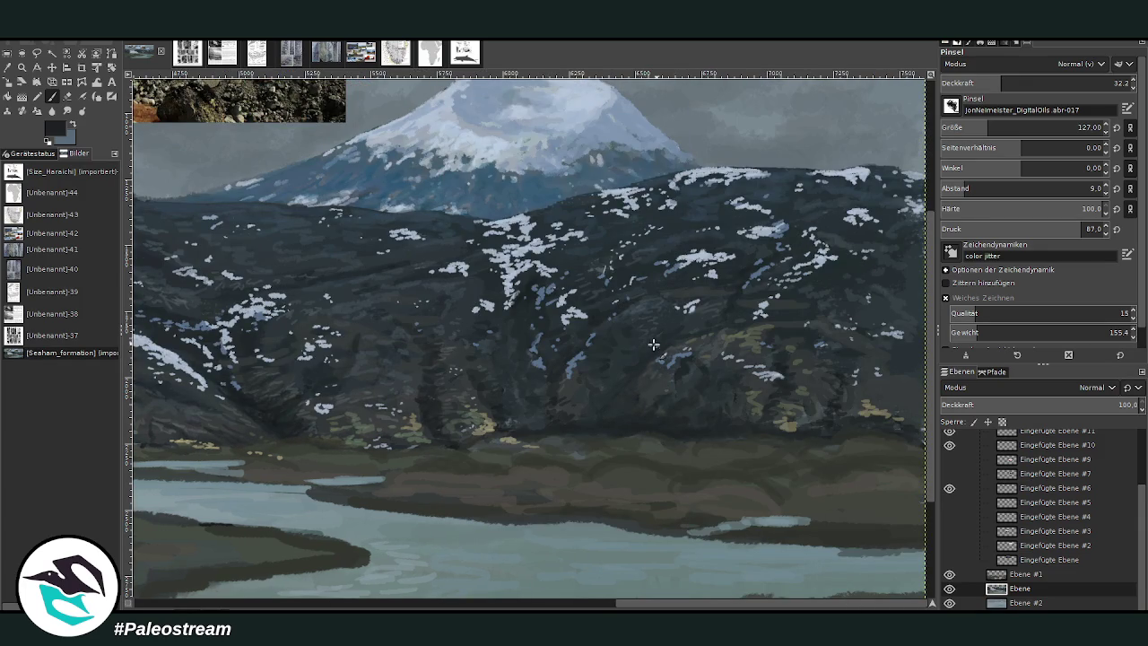
ctrl+click(874, 376)
click(1042, 83)
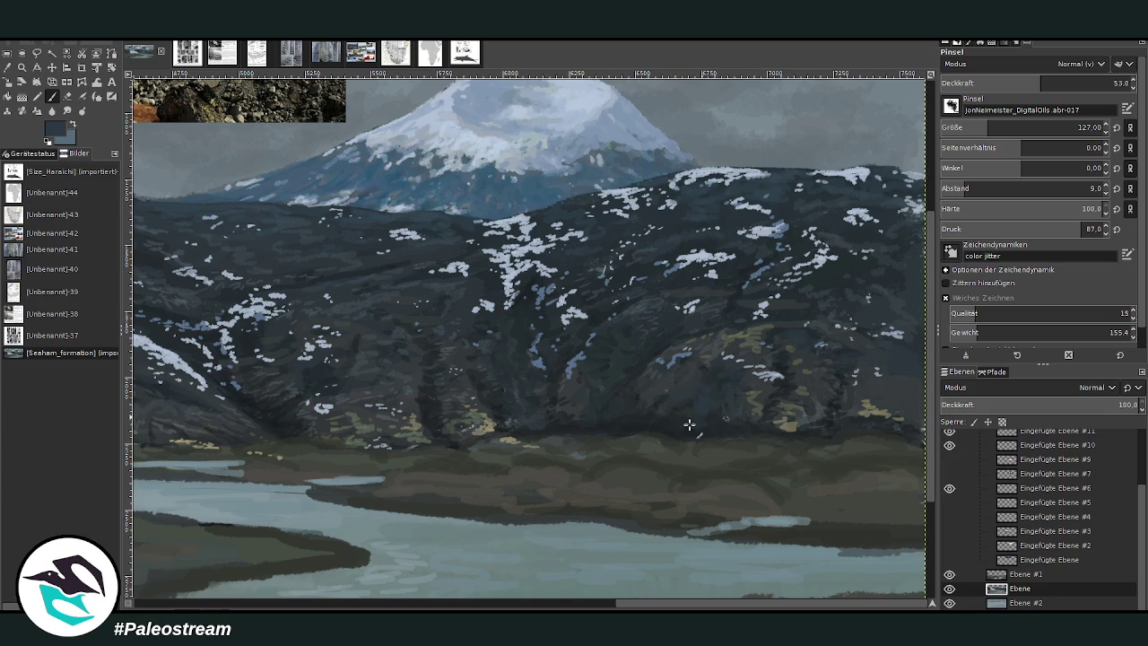
scroll(584, 437, down, 3)
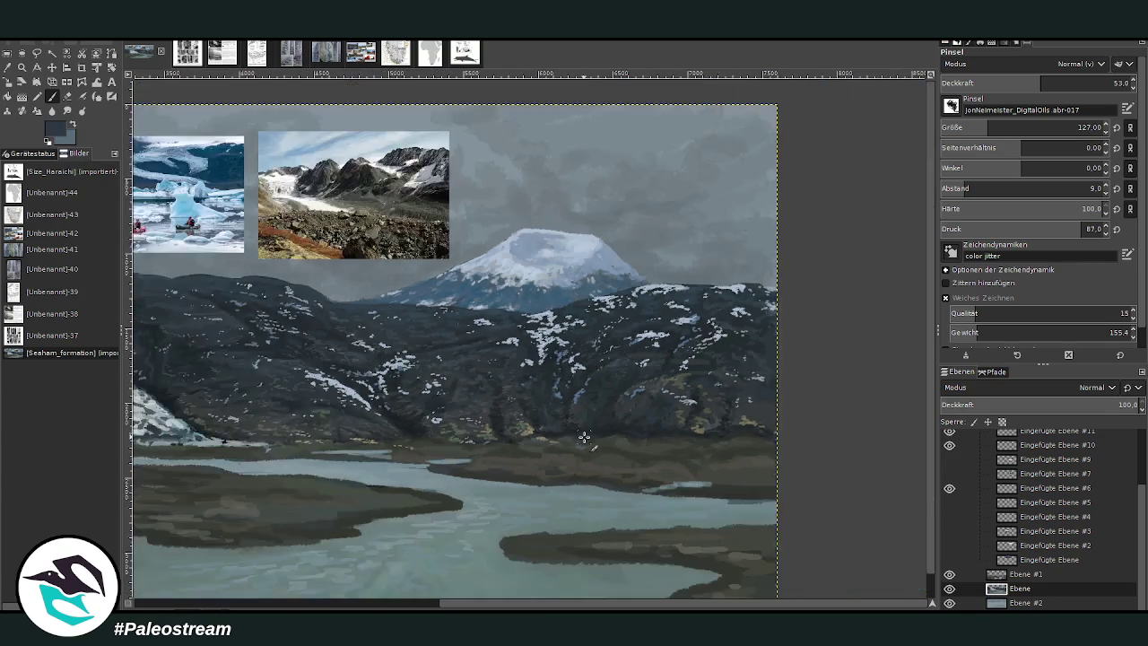
Step: Zoom so the painting fills the window and toggle a reference photo layer's visibility
scroll(583, 437, down, 1)
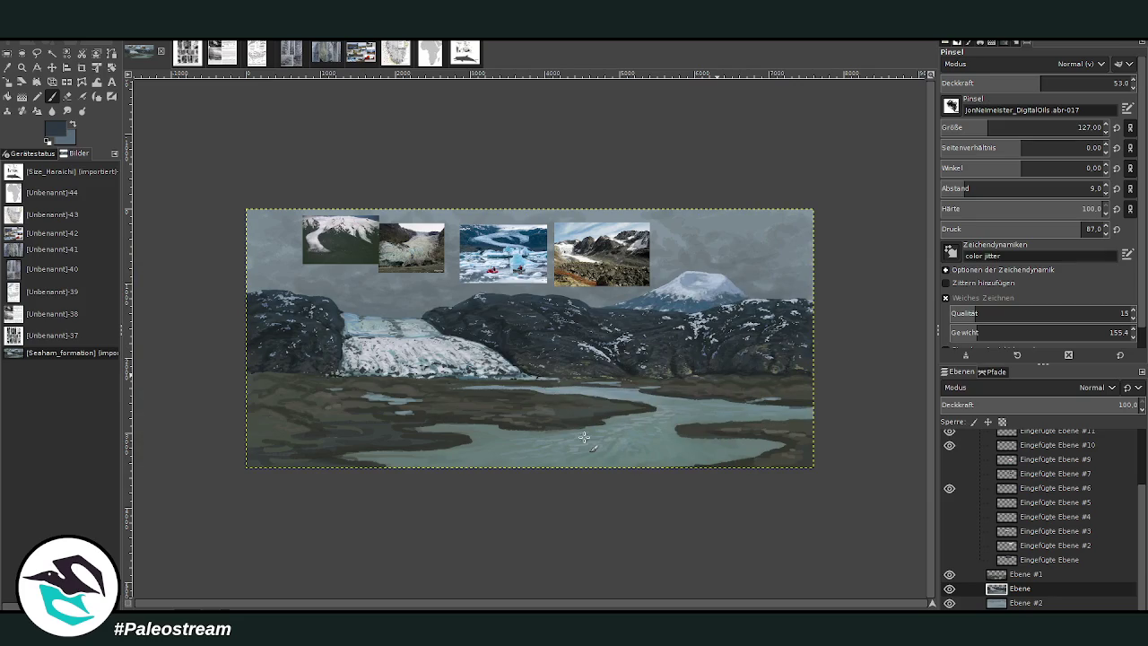
click(21, 68)
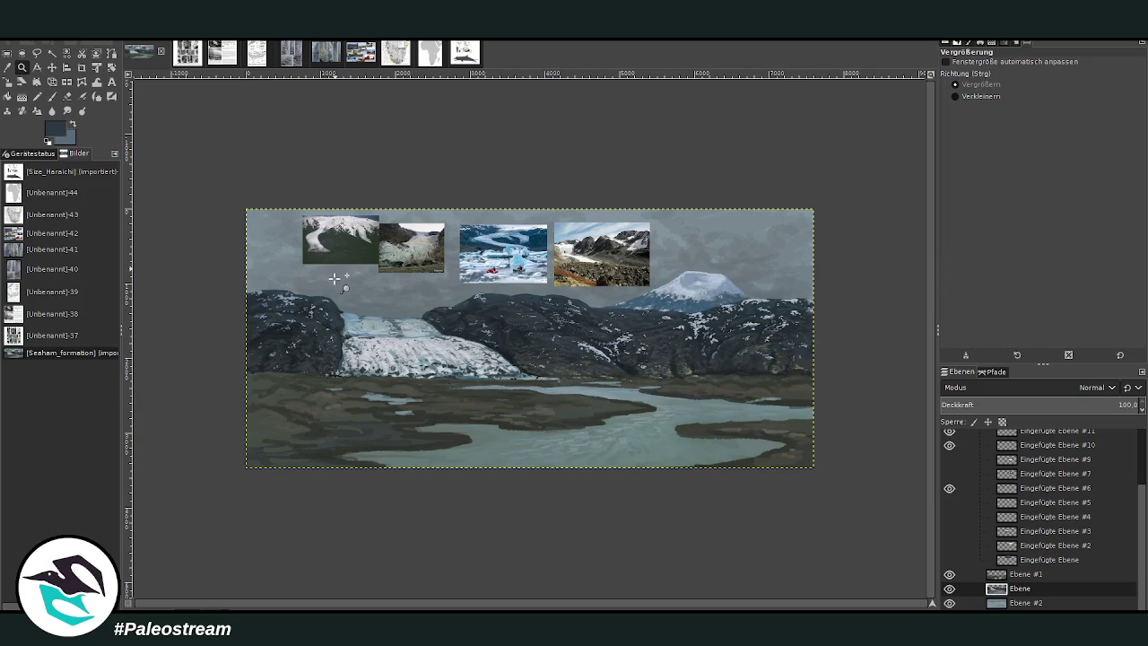
drag(314, 158, 823, 488)
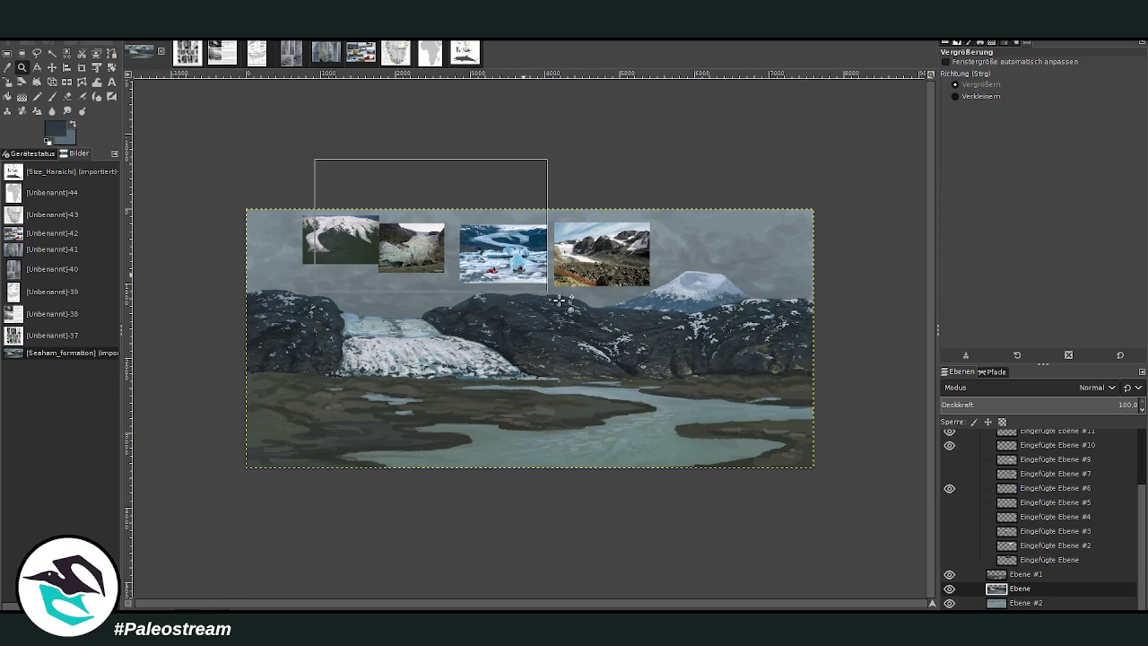
scroll(1139, 467, up, 3)
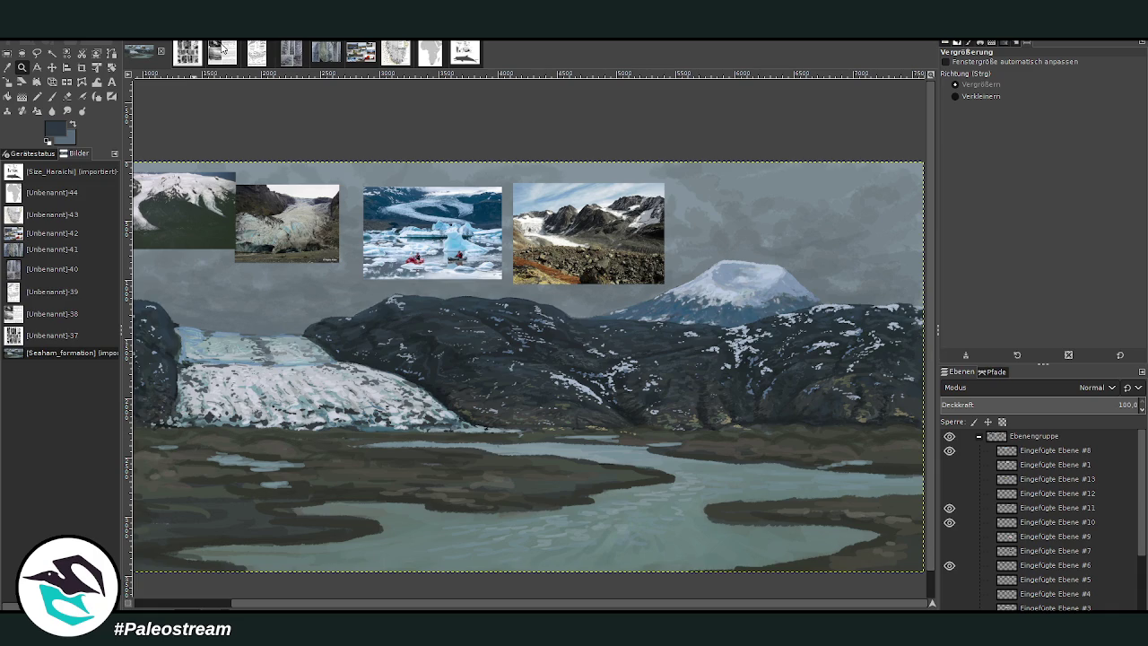
click(948, 492)
Step: Cycle reference photo visibility, hiding the top photo and the grassy meadow photo
click(949, 493)
mouse_move(946, 511)
mouse_down()
mouse_move(948, 525)
mouse_move(950, 468)
mouse_up()
click(947, 464)
click(947, 479)
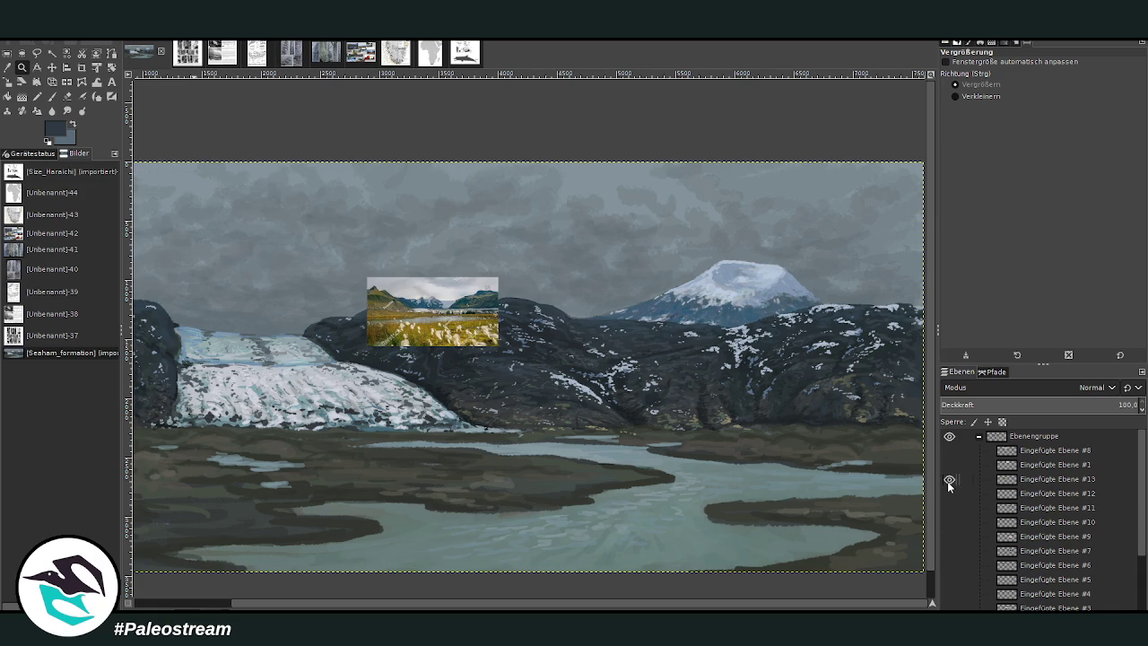
click(947, 478)
click(946, 494)
click(946, 493)
Step: Show the snowy mountain and tundra reference photos, leaving the red glacier photo hidden
click(947, 508)
click(947, 510)
click(948, 523)
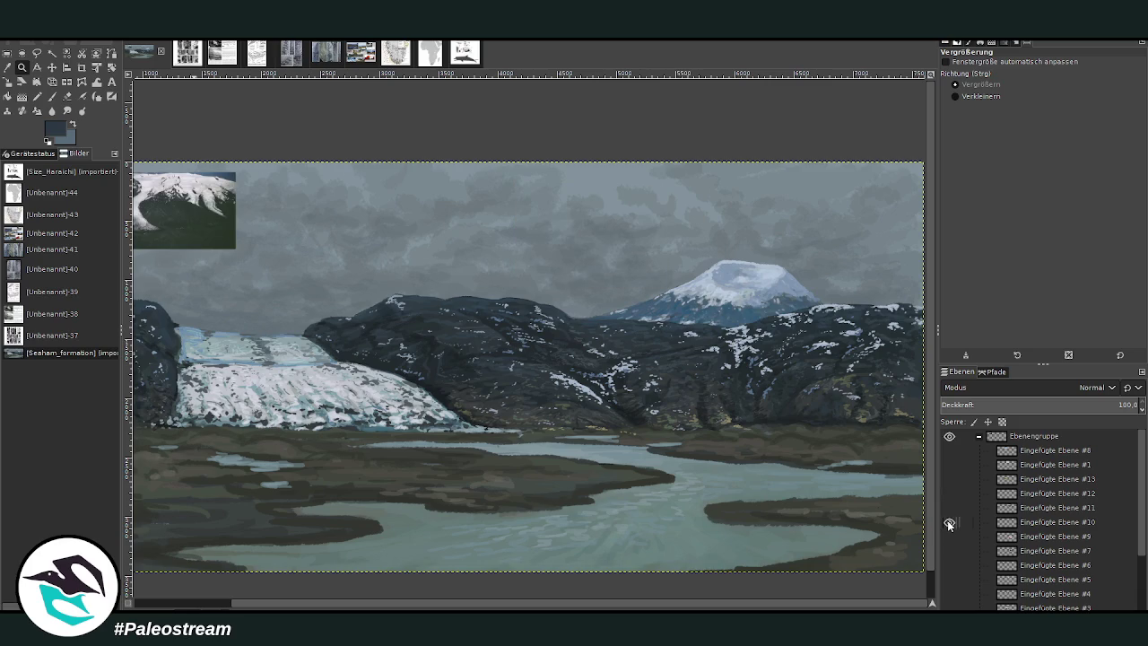
scroll(529, 367, left, 5)
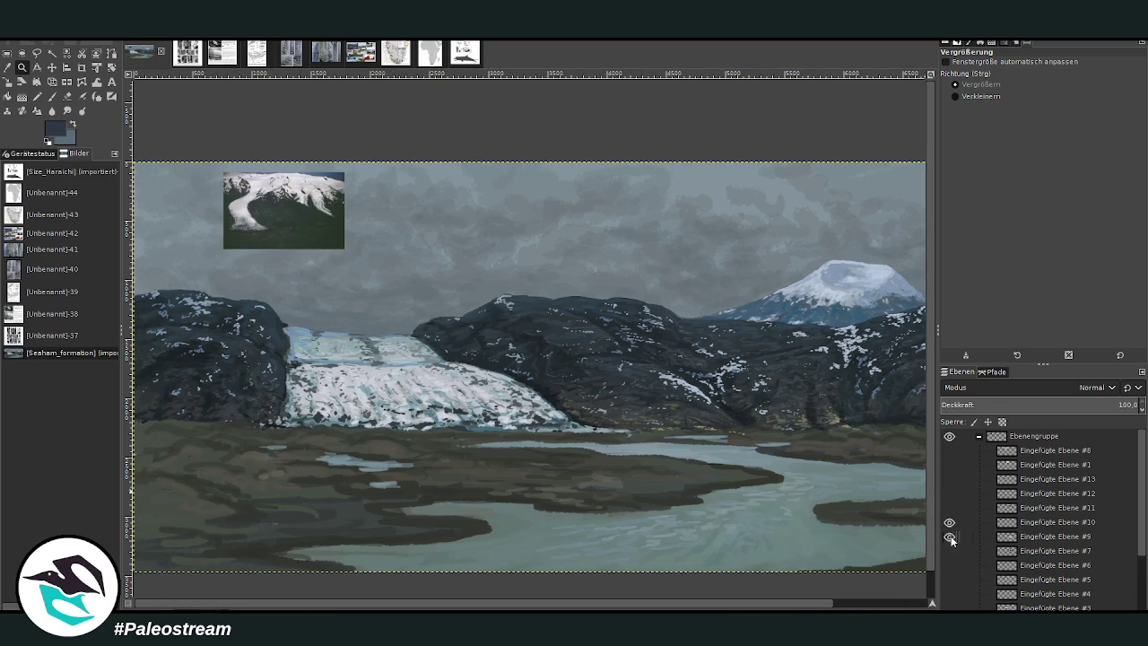
click(950, 536)
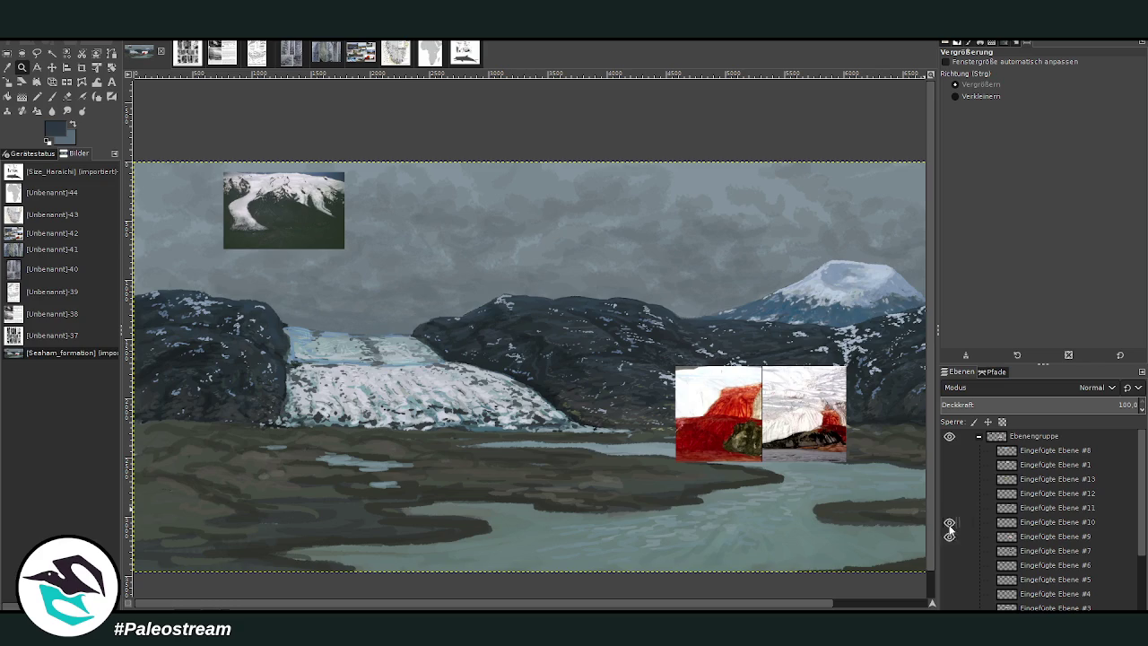
click(950, 536)
click(948, 551)
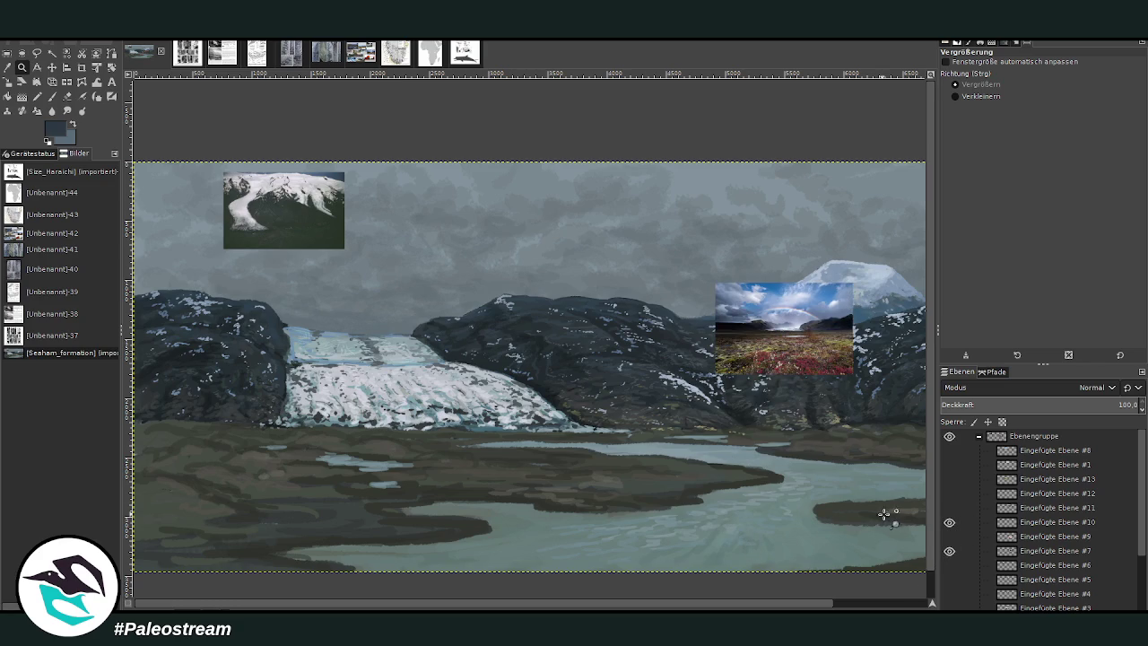
Step: Sample the light blue from the painting and set the brush to opacity about 8, size 328
key(o)
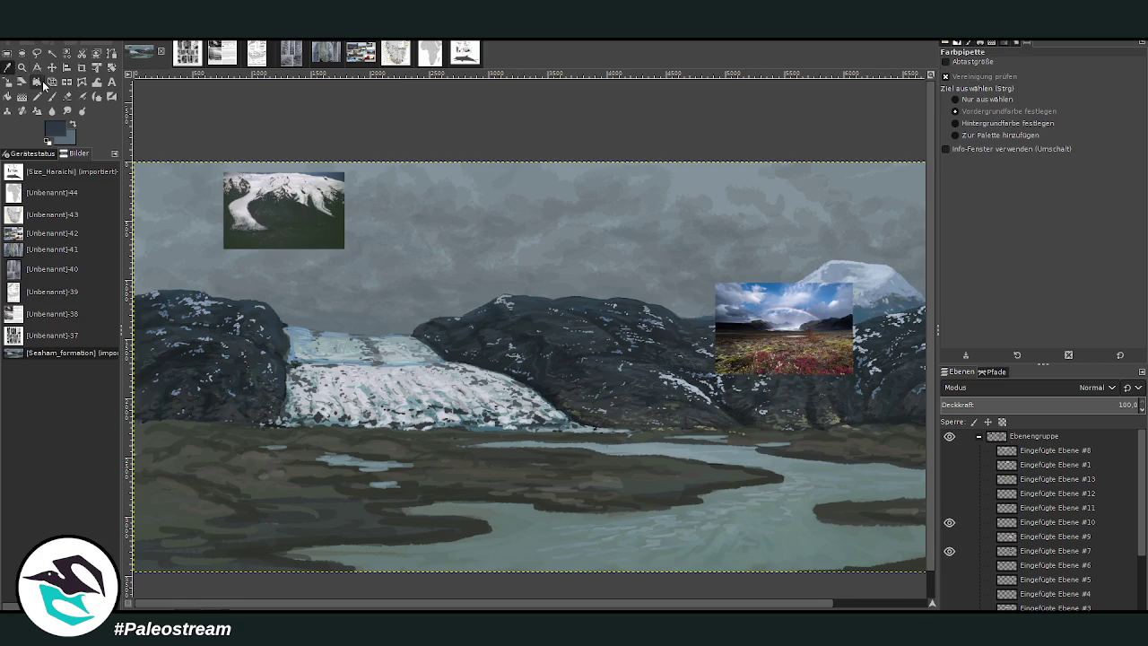
click(839, 311)
key(p)
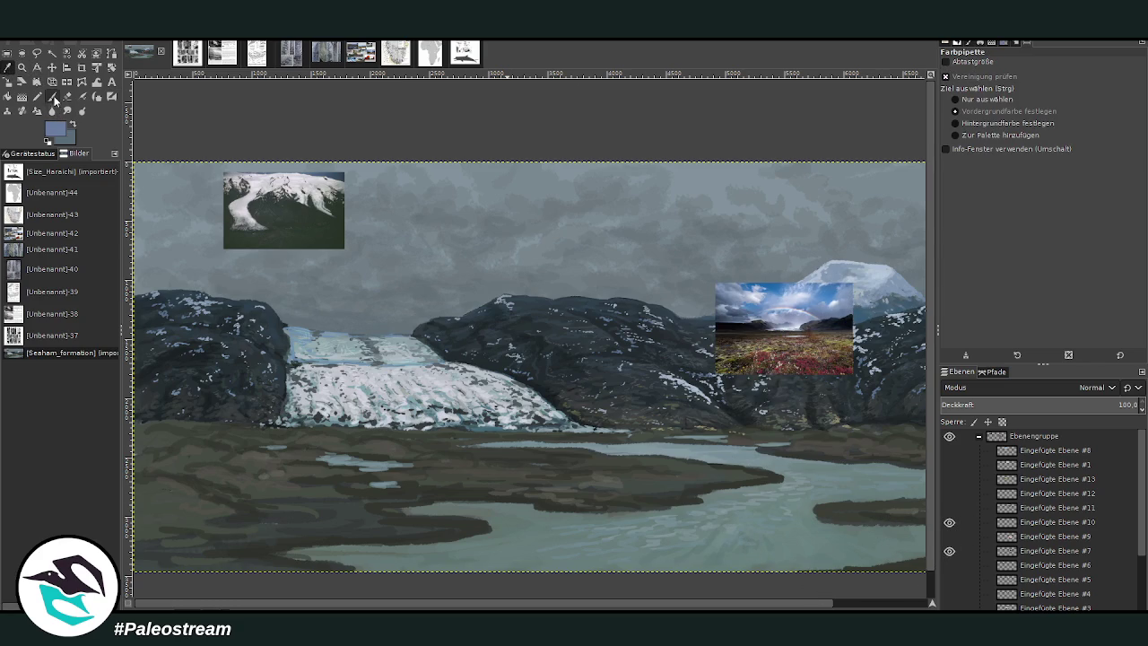
drag(1022, 82, 955, 83)
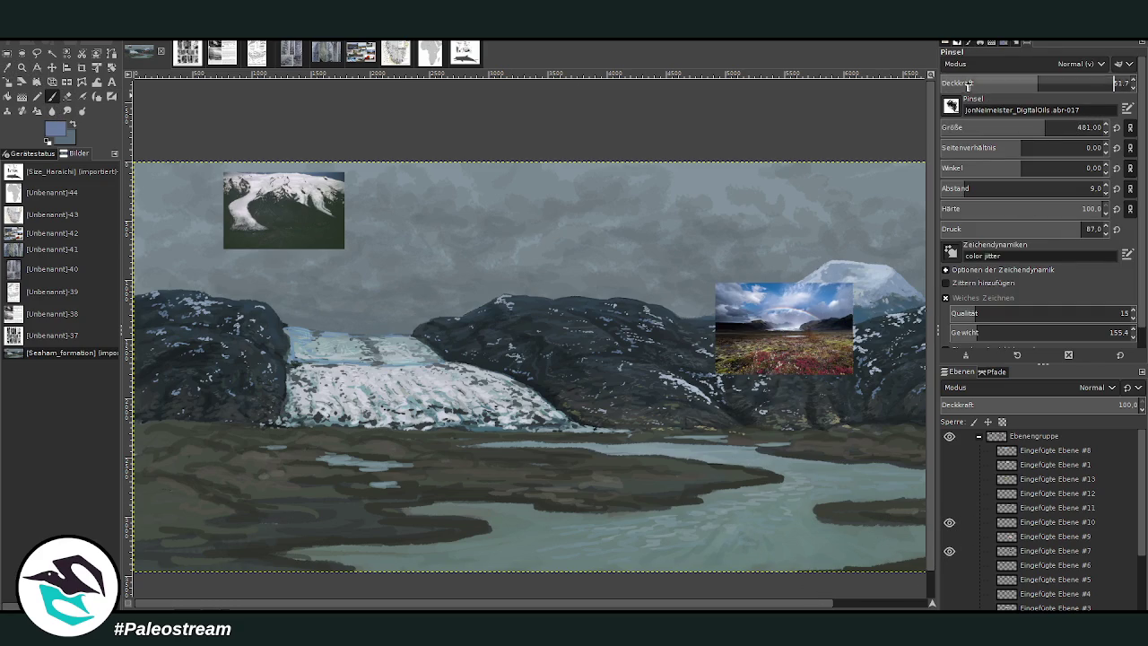
click(1067, 126)
scroll(1016, 581, down, 3)
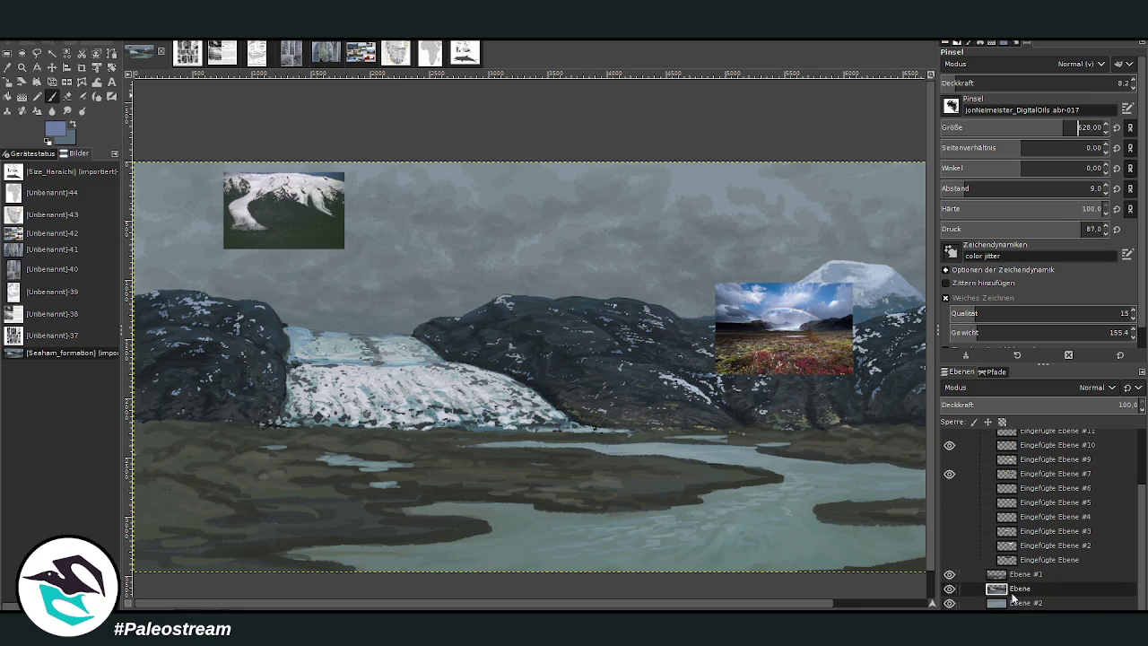
Step: On Ebene #2 at opacity 11.7, move the glacier reference photo onto the middle mountains
click(1018, 603)
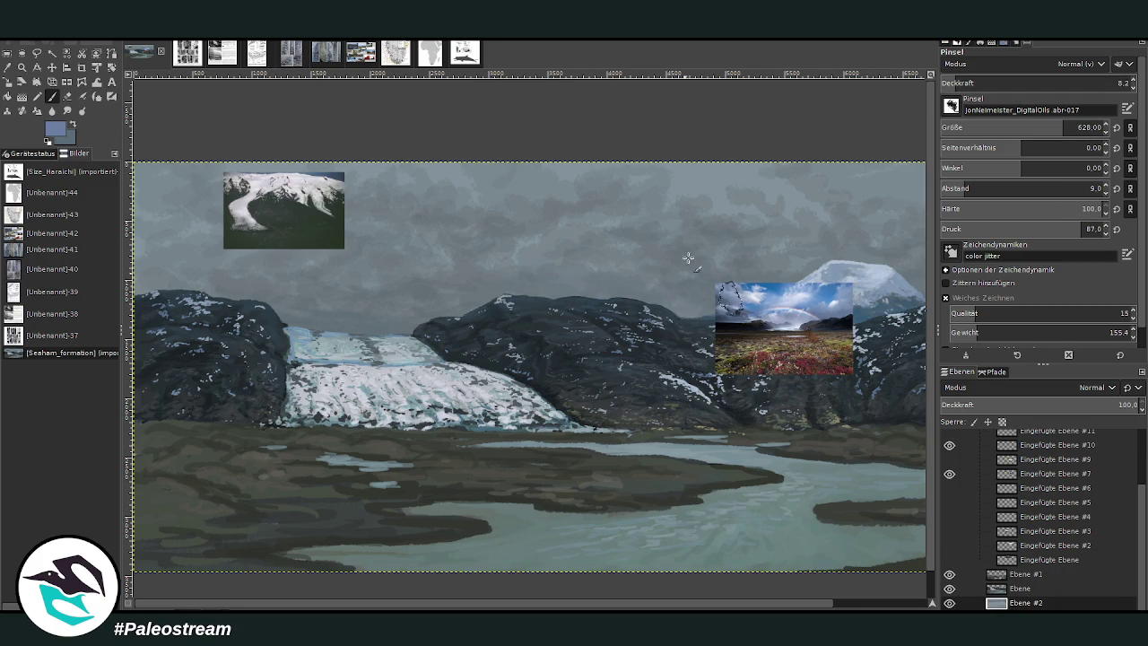
drag(1031, 87, 1114, 82)
click(51, 68)
drag(337, 201, 597, 330)
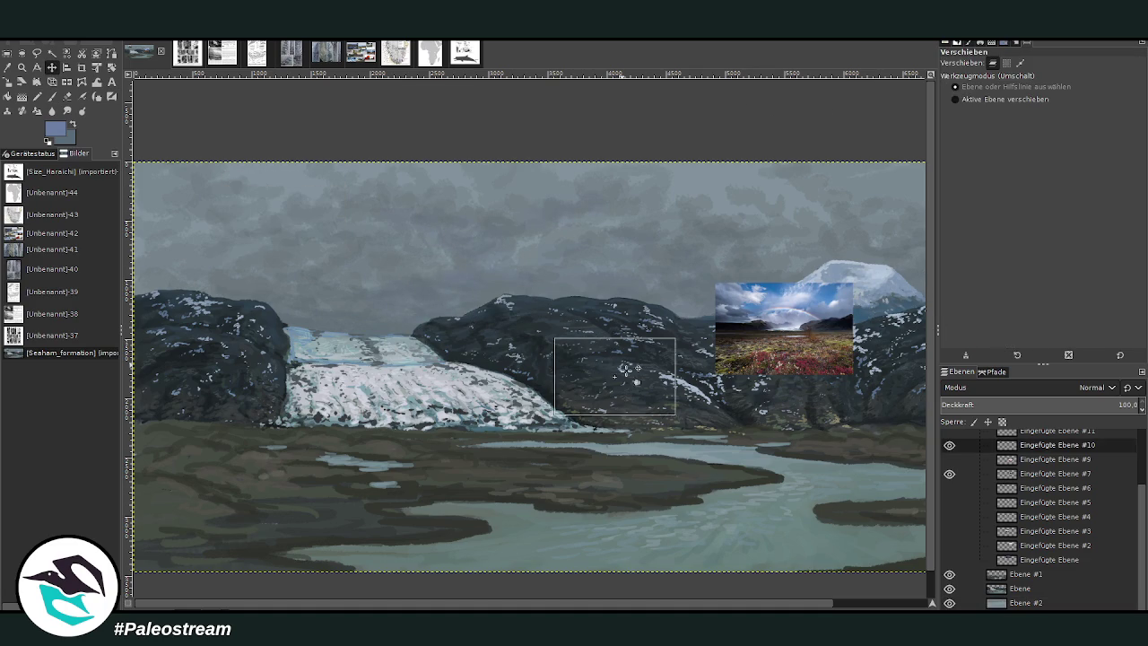
Step: Set the brush to opacity 24.3 and size 387
key(p)
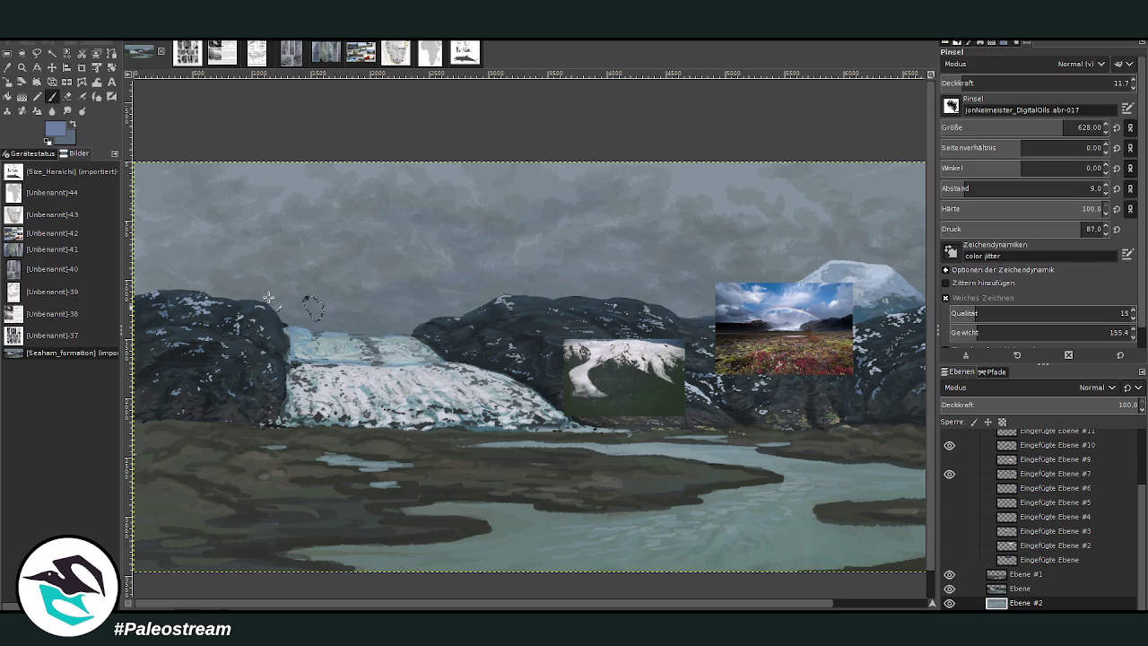
key(greater)
key(greater)
key(greater)
key(bracketleft)
key(bracketleft)
key(bracketleft)
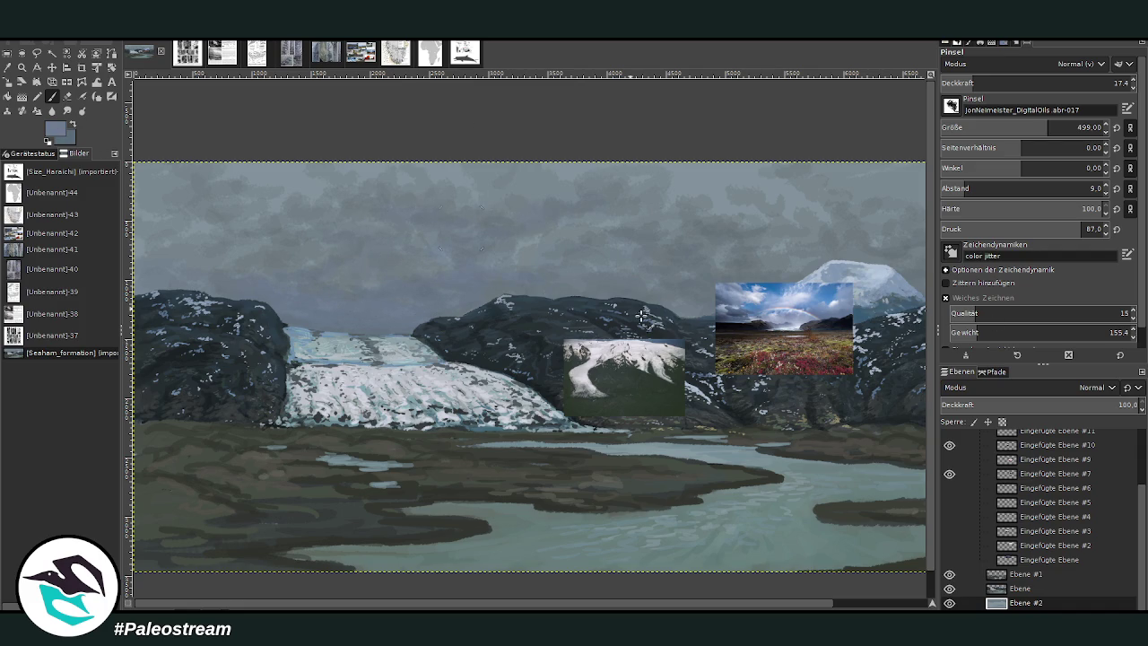
click(856, 607)
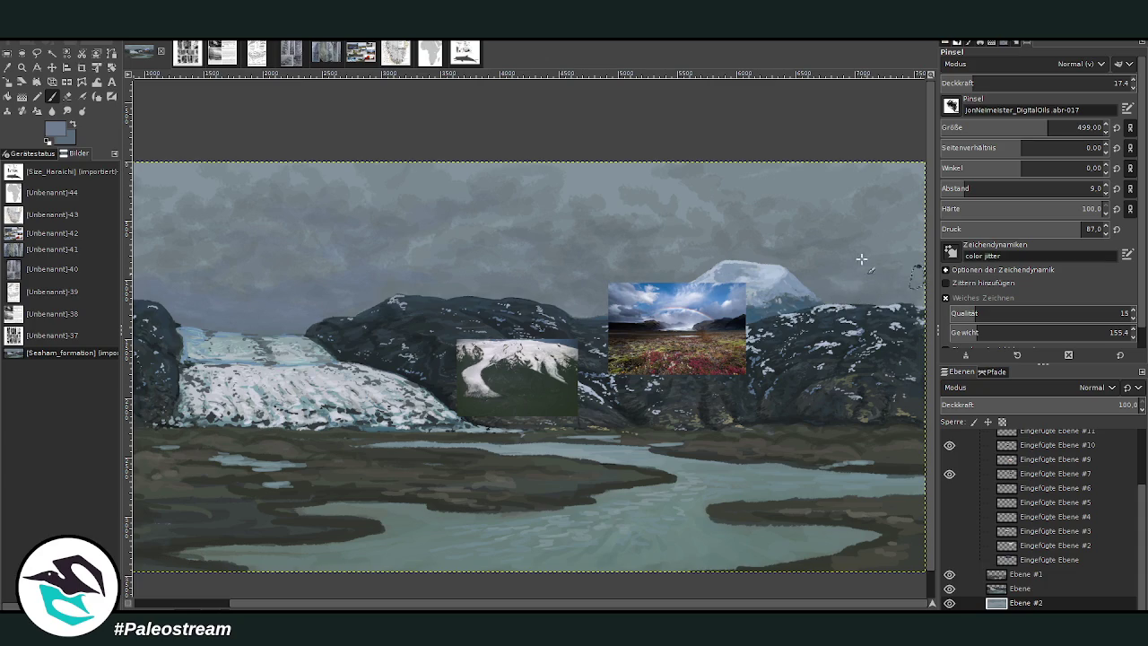
drag(968, 84, 1021, 79)
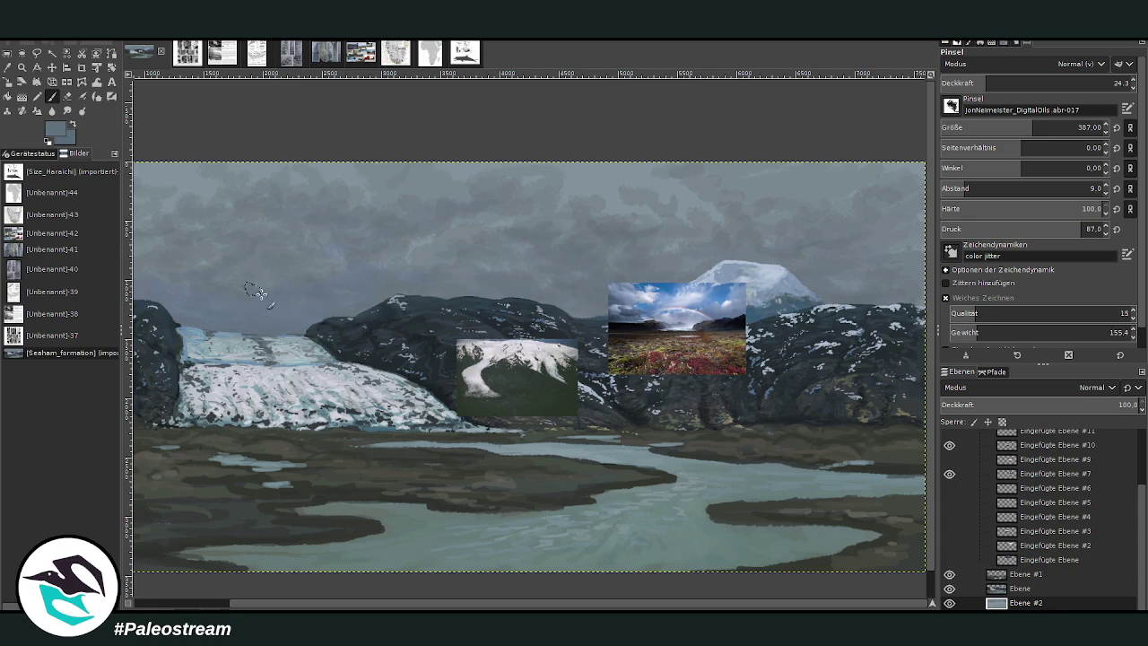
drag(338, 607, 131, 574)
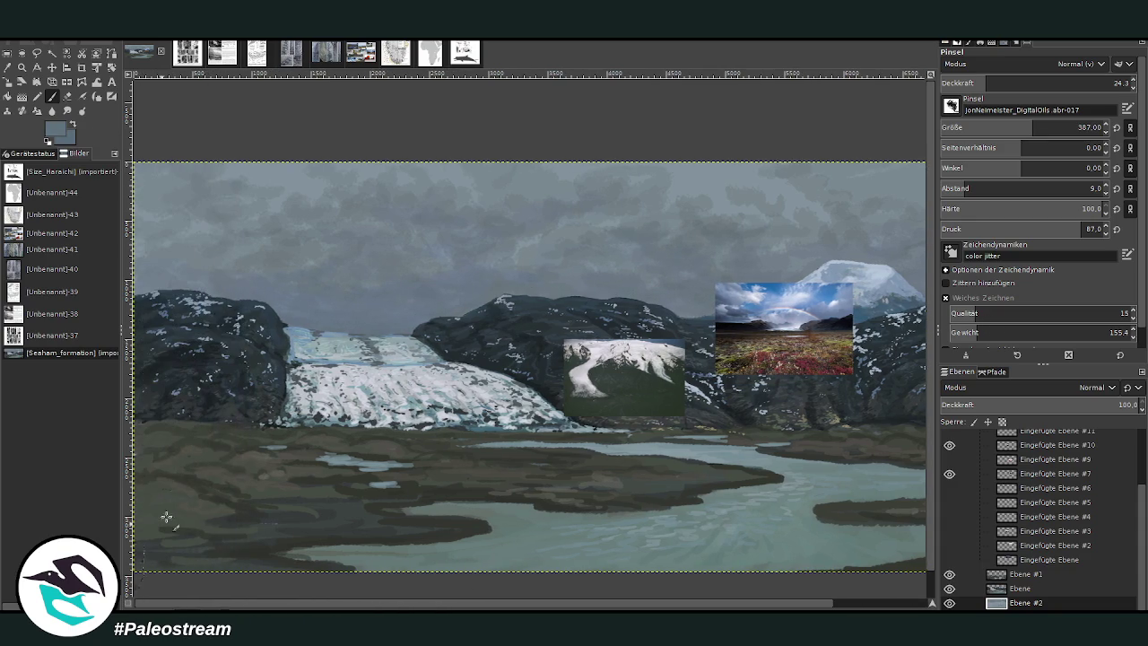
Step: Sample the dark rock colour and paint it along the left rock's top edge
ctrl+click(910, 341)
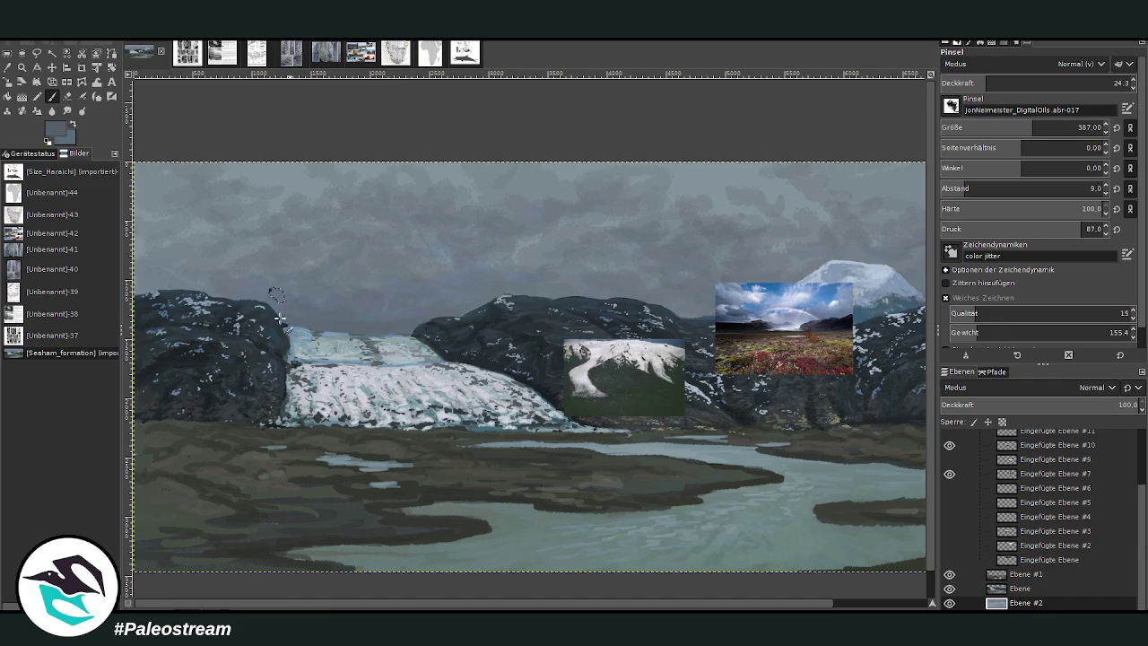
drag(269, 296, 165, 290)
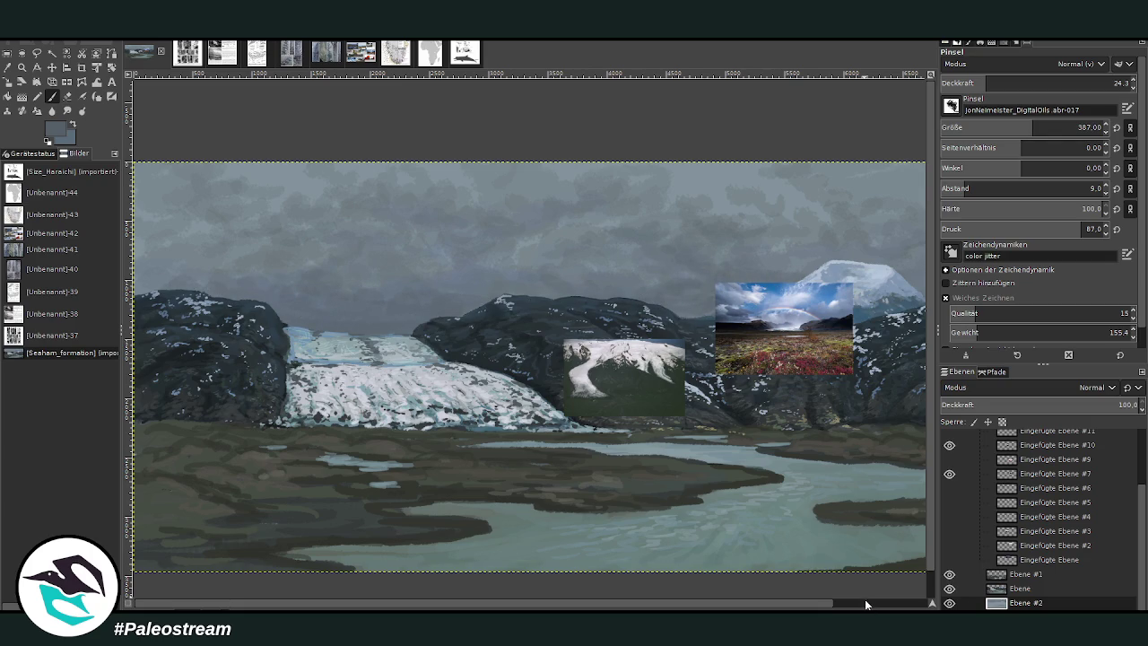
scroll(865, 605, right, 3)
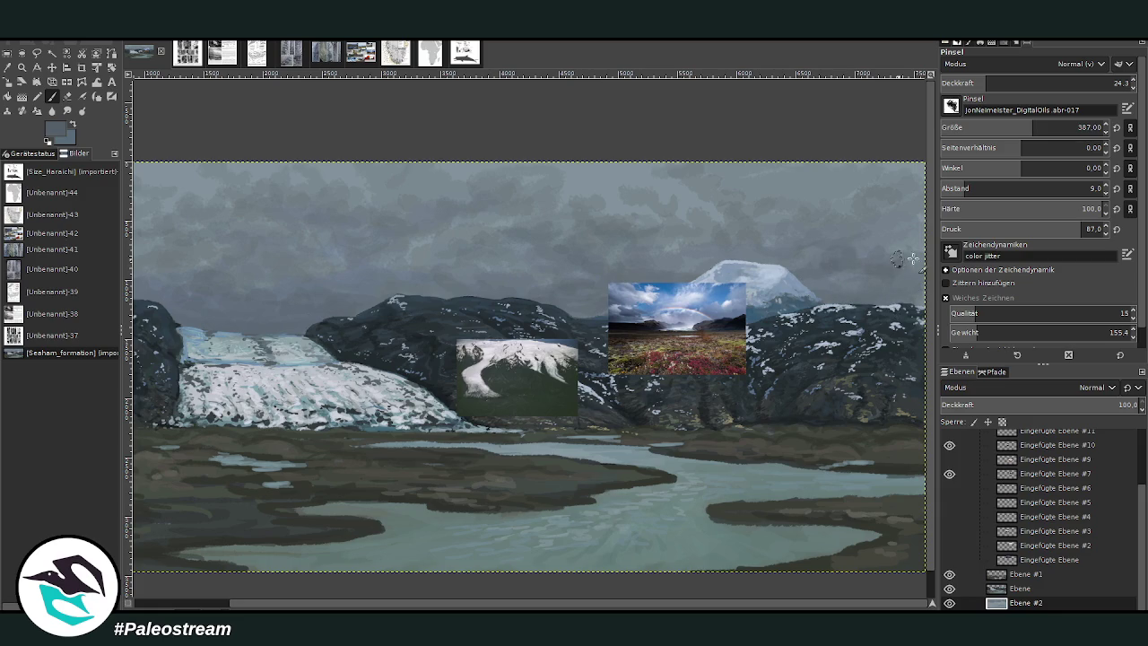
Step: Lower the brush opacity to 10.1, then settle it at 16.1
click(1009, 82)
click(995, 82)
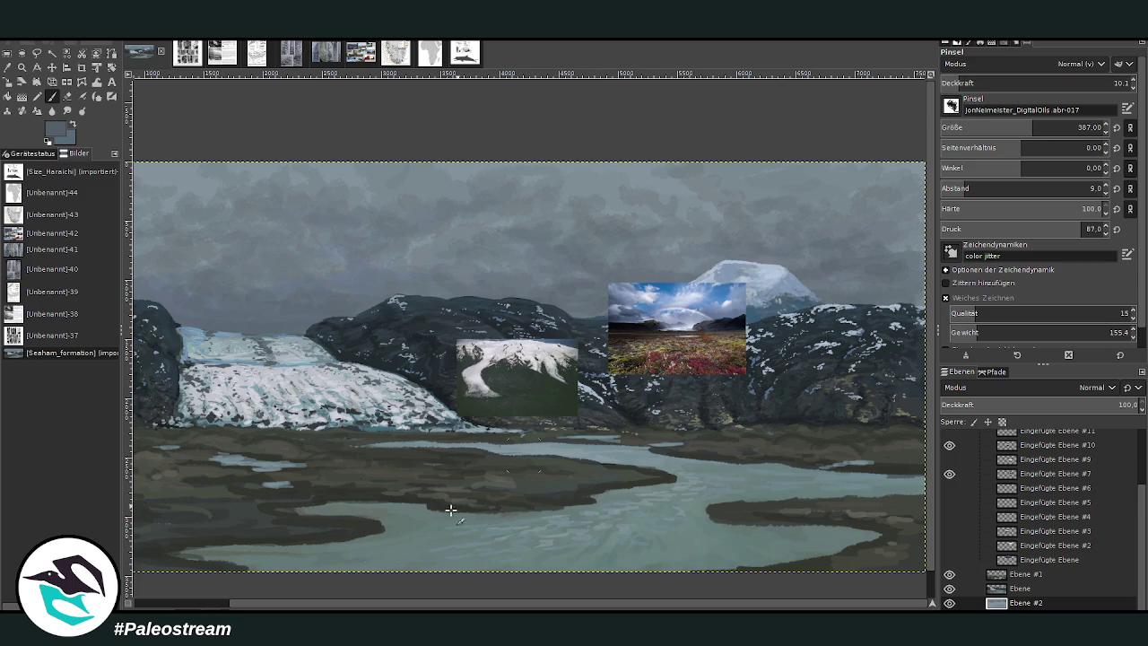
scroll(219, 556, left, 3)
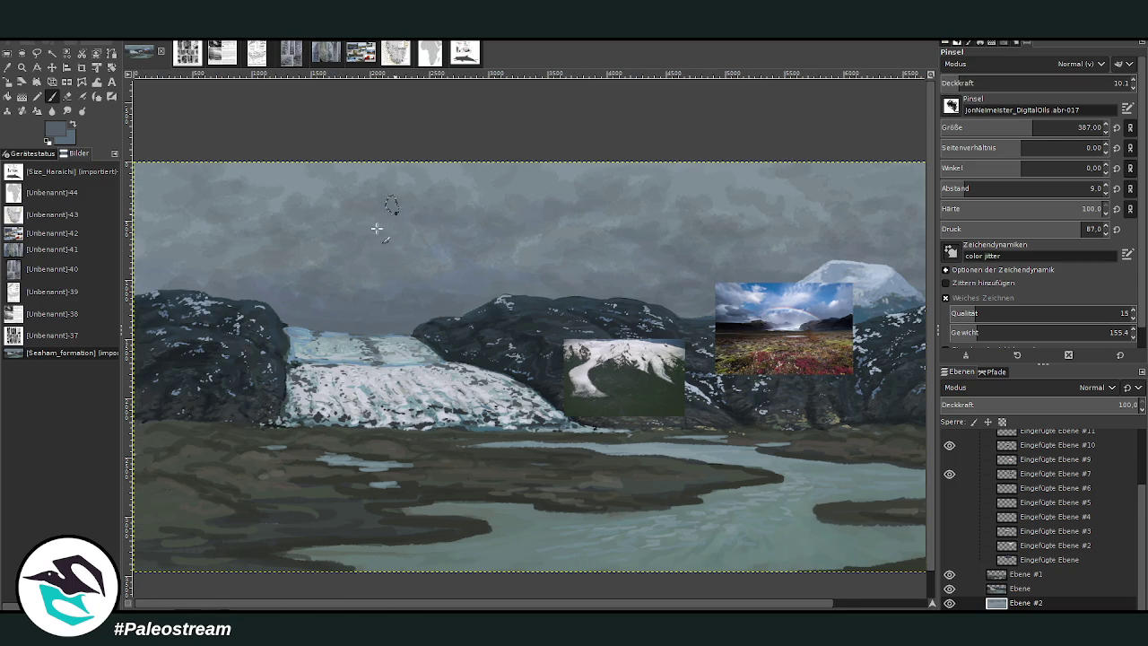
click(970, 82)
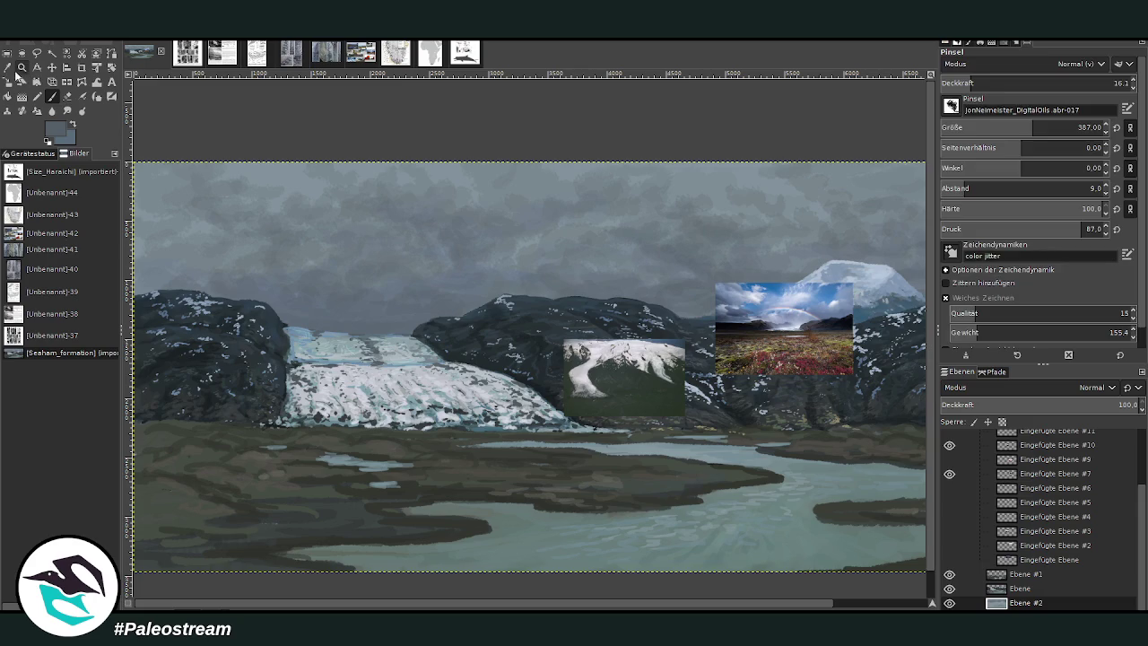
click(7, 67)
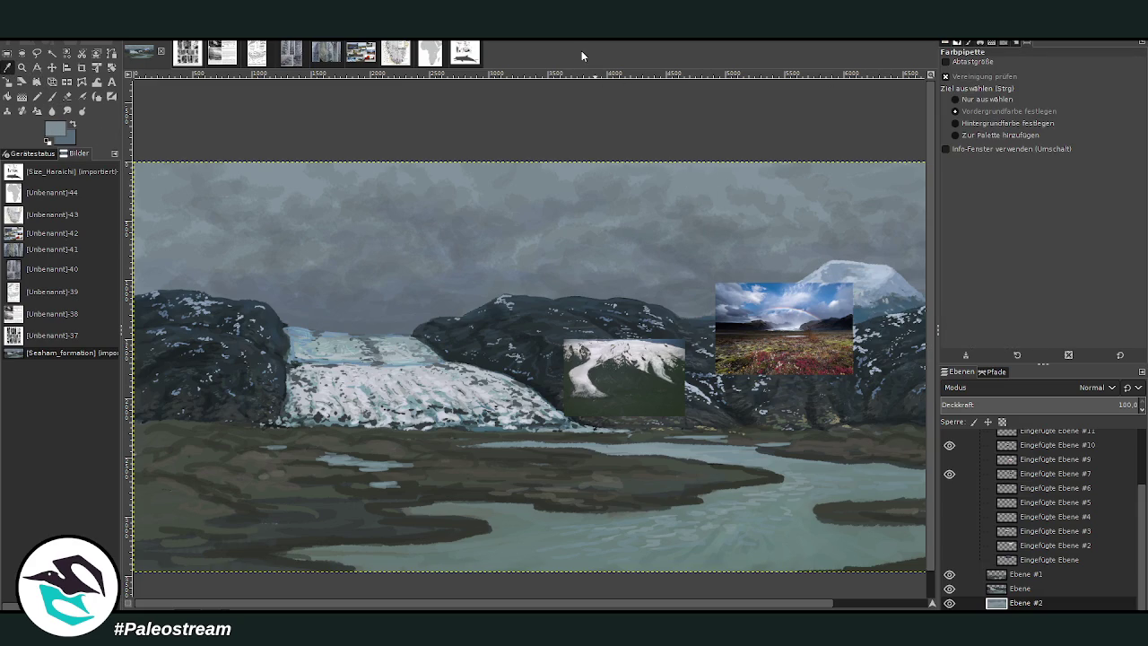
Step: Set the Paintbrush to size 392 with opacity 42.9
click(51, 96)
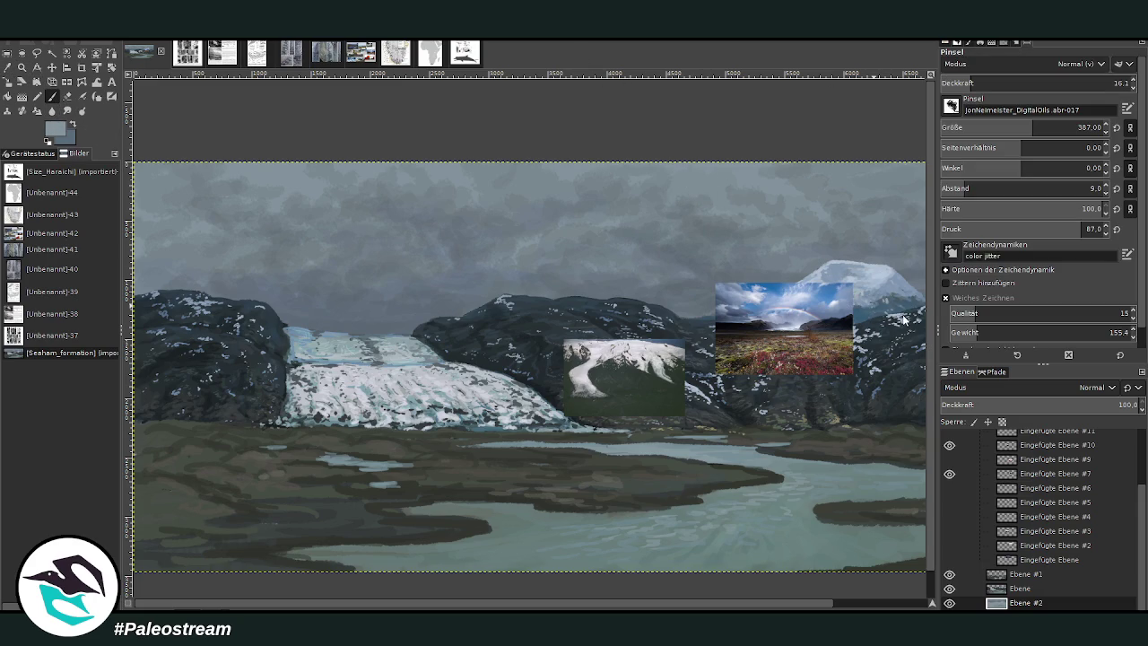
click(997, 82)
click(1016, 127)
click(1075, 127)
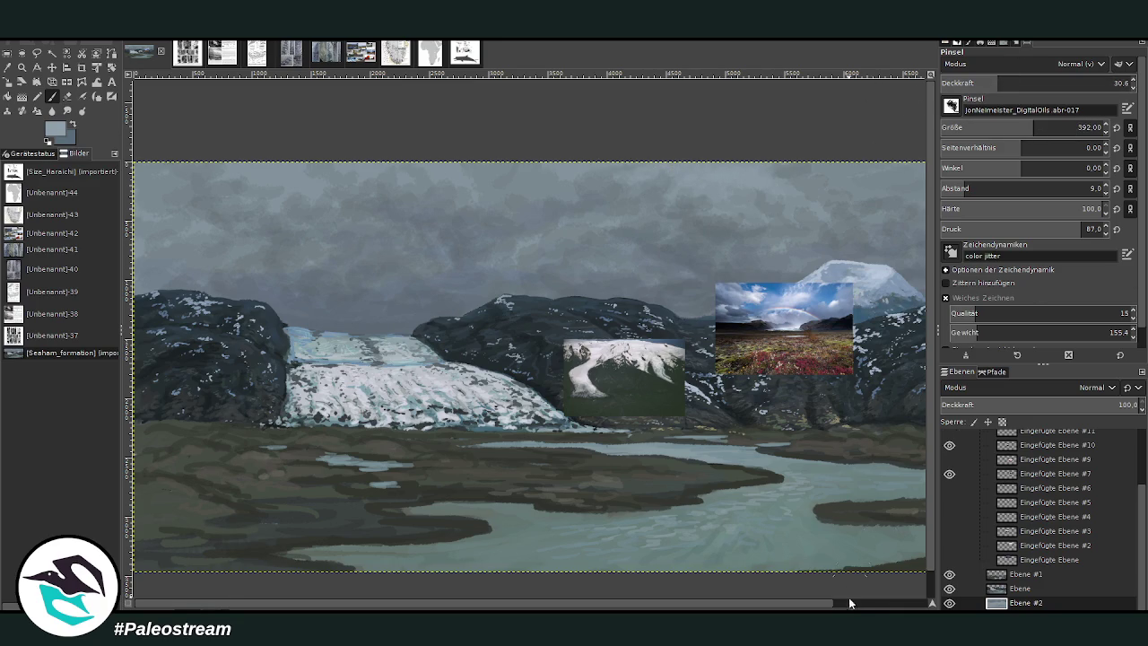
scroll(859, 602, down, 2)
key(greater)
key(greater)
key(greater)
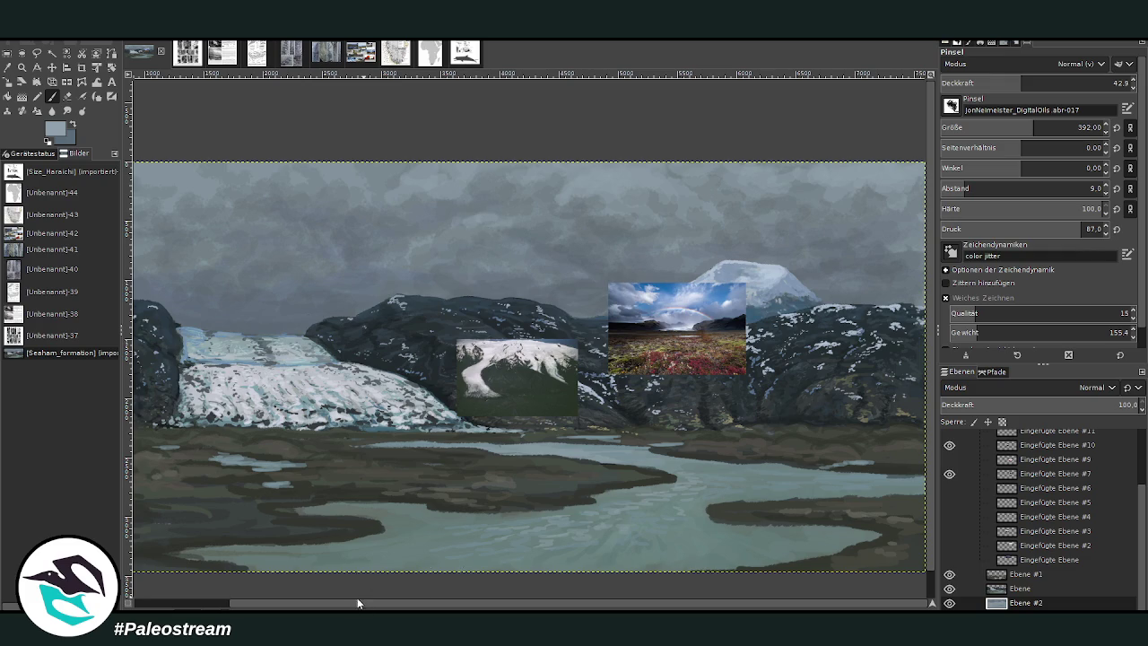
scroll(476, 224, left, 3)
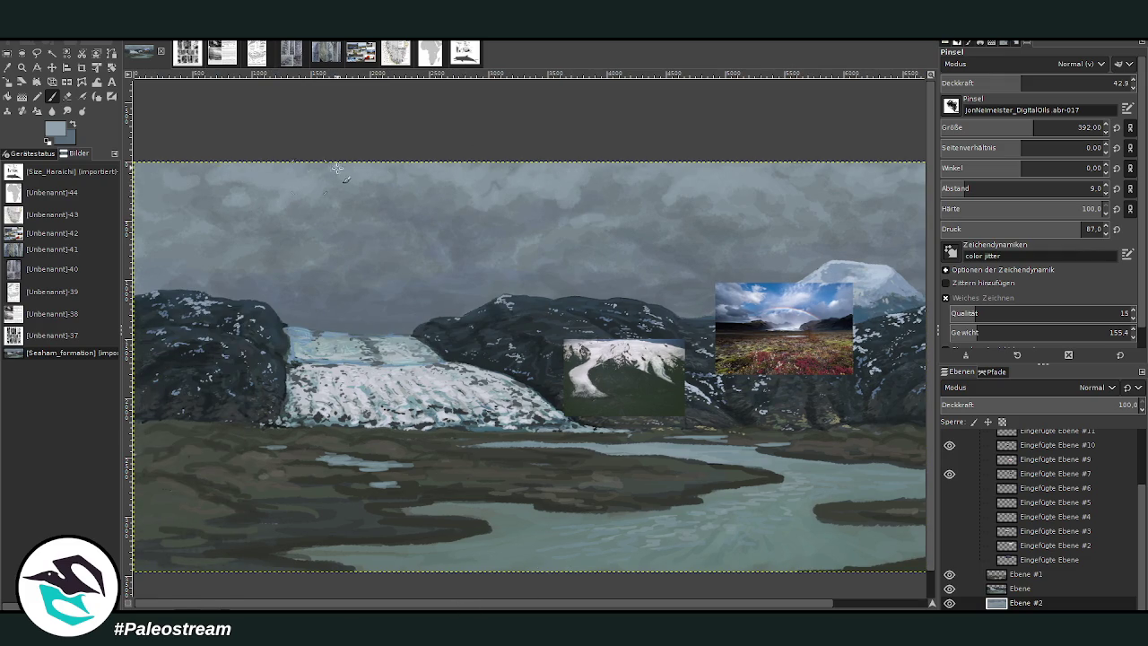
Step: Sample a lighter sky colour and set the brush to opacity 47.3, size 322
drag(1013, 83, 981, 83)
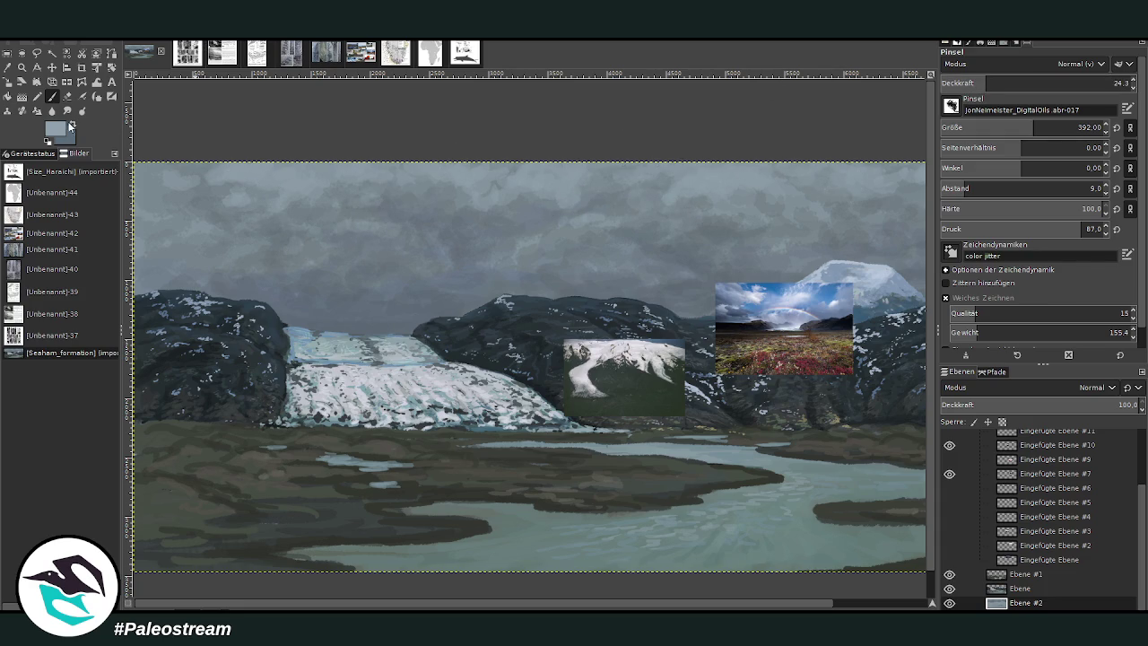
ctrl+click(906, 311)
drag(985, 84, 1001, 83)
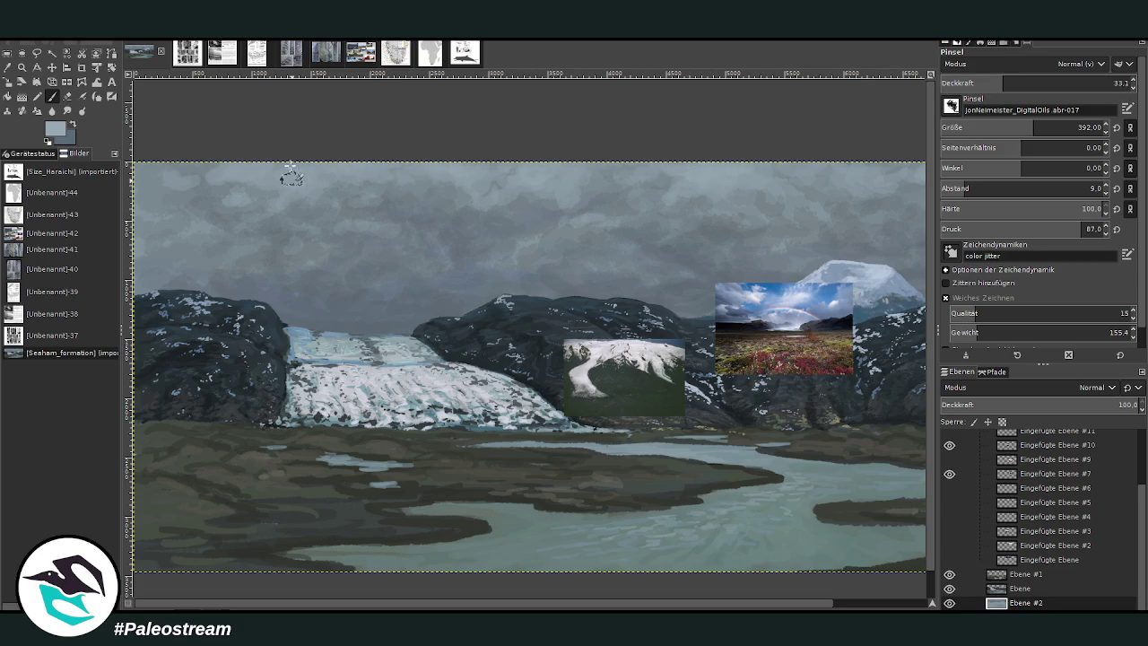
scroll(830, 602, right, 3)
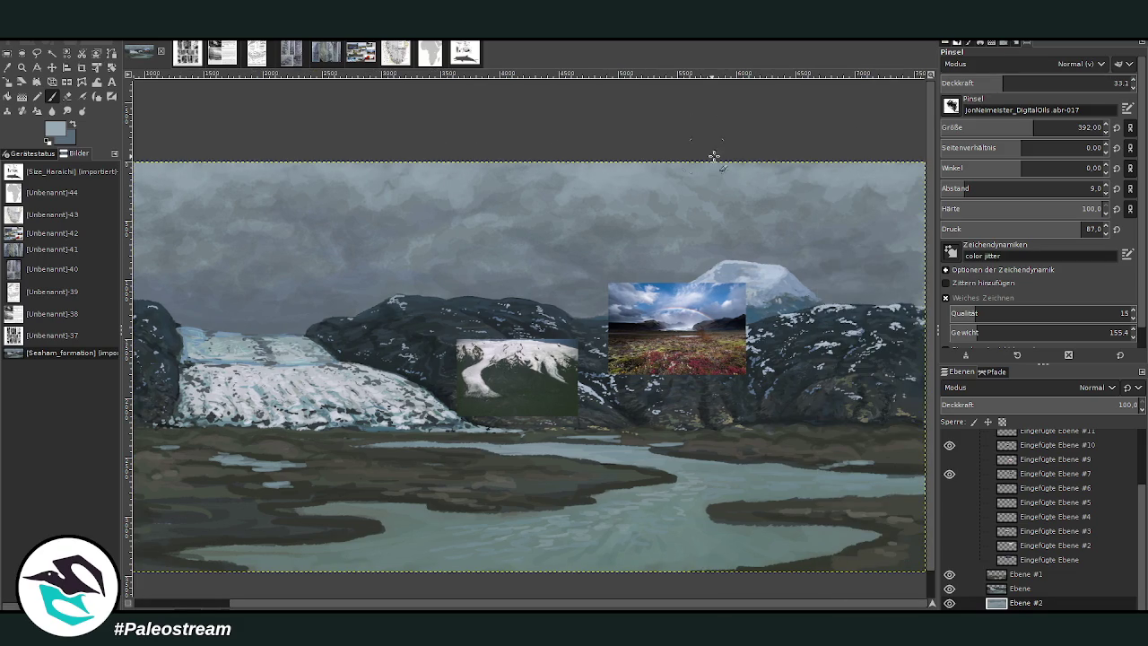
drag(1006, 84, 1029, 85)
click(1023, 125)
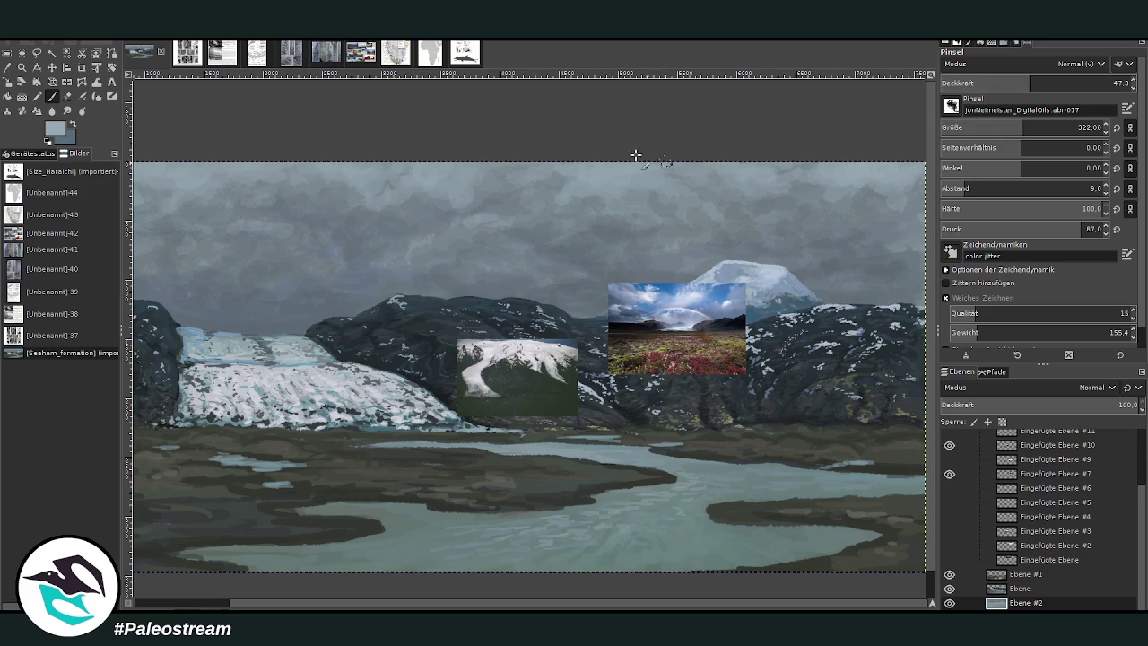
key(o)
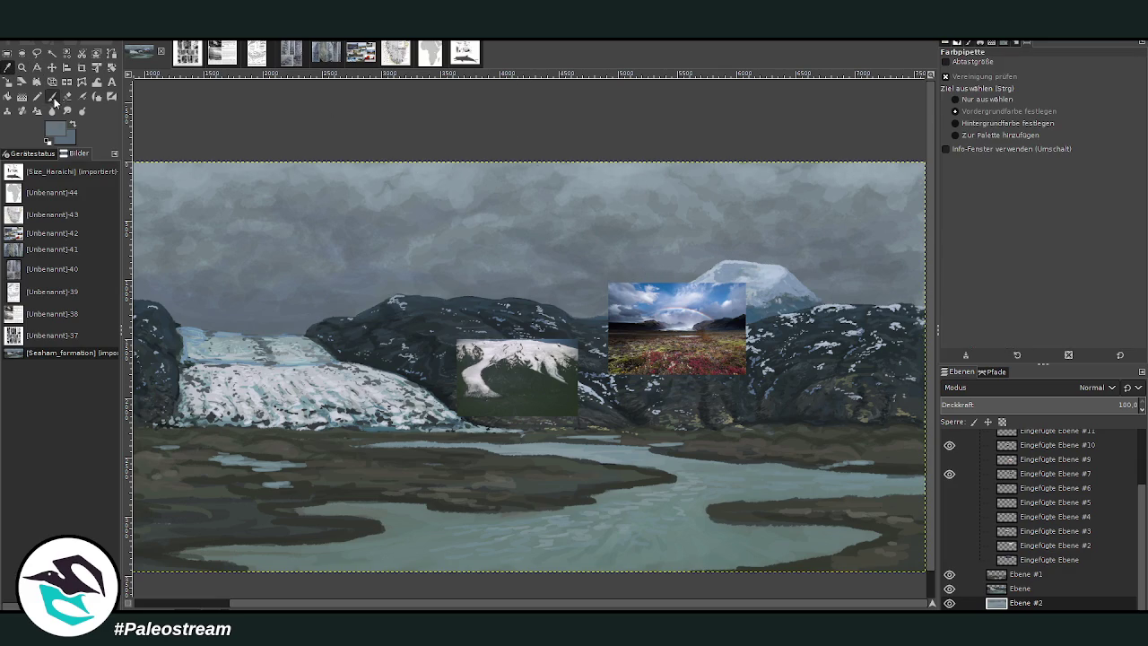
click(53, 99)
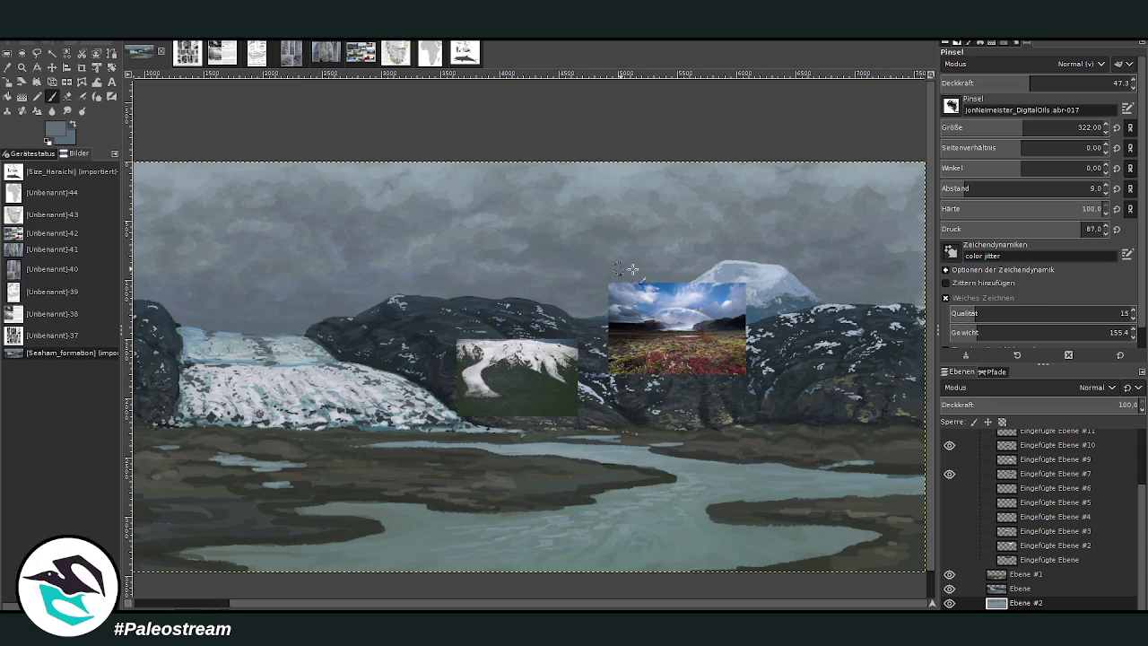
Step: Hide the two pasted reference photos and zoom so the painting fills the view
click(949, 474)
click(949, 445)
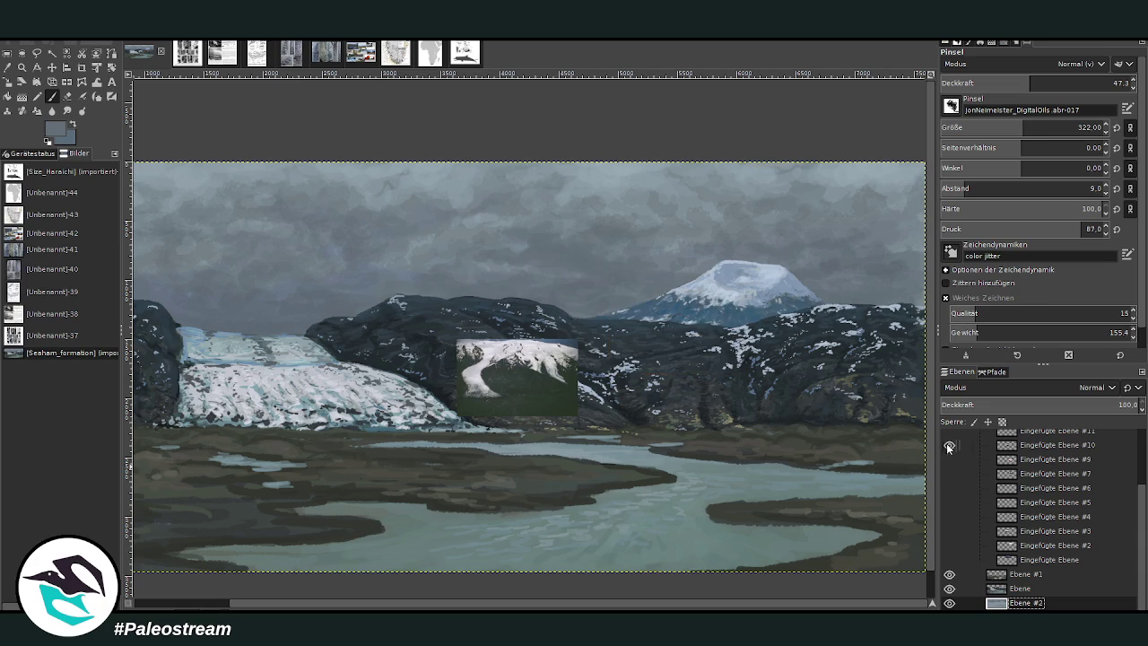
key(minus)
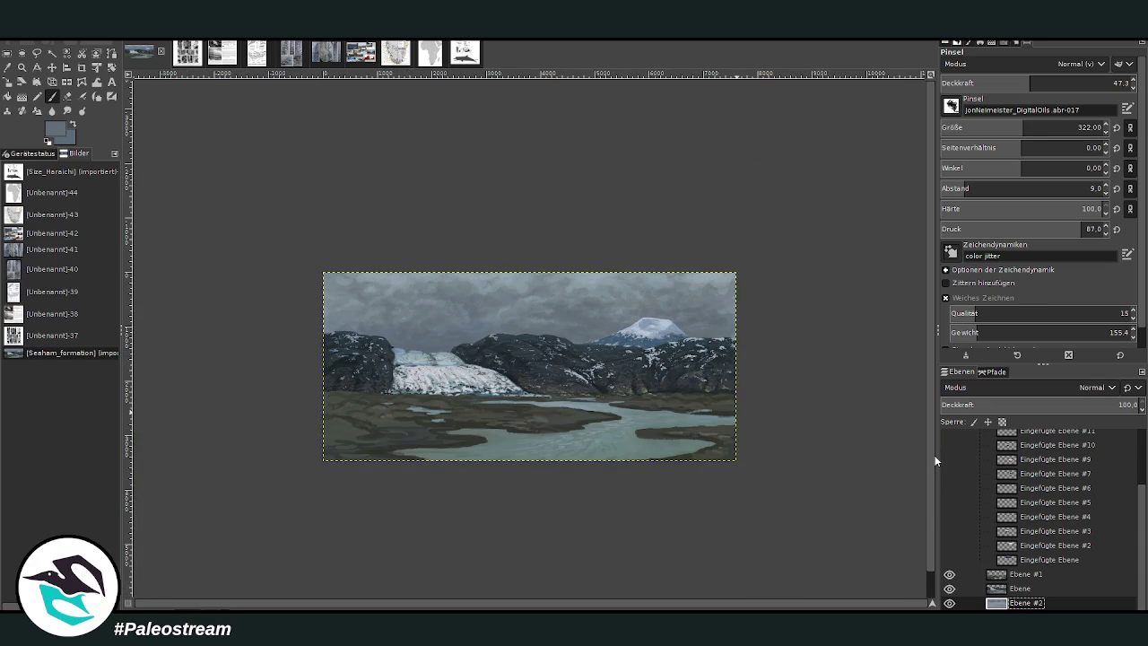
click(22, 67)
drag(379, 264, 715, 445)
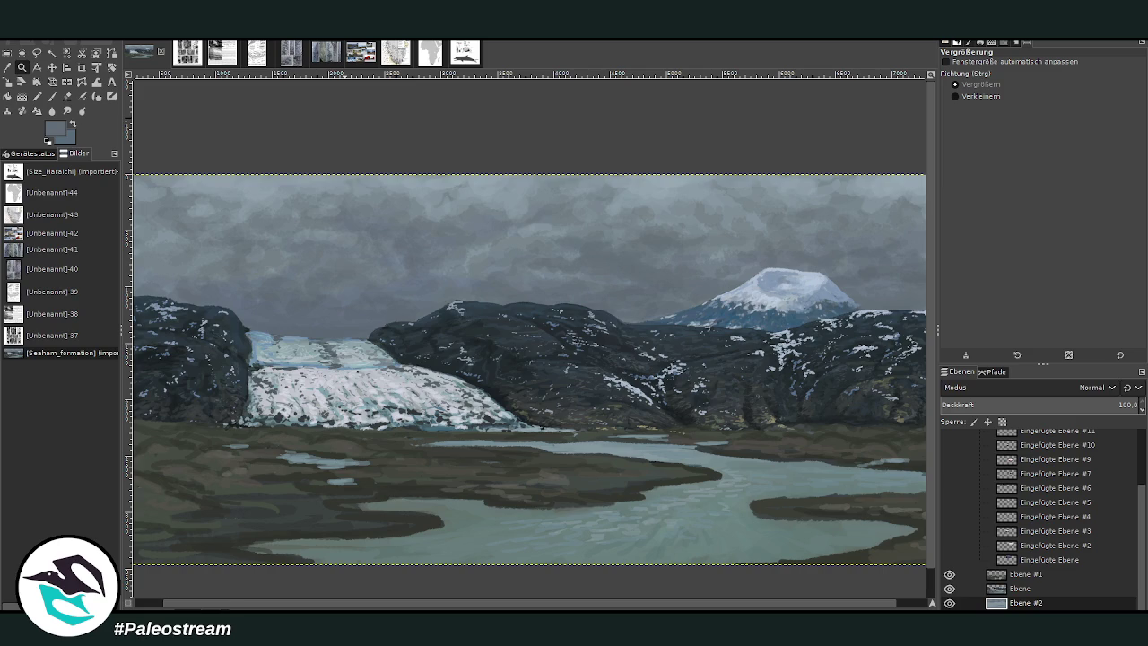
Step: Make Ebene the active layer and enlarge the Paintbrush to size 504
click(7, 67)
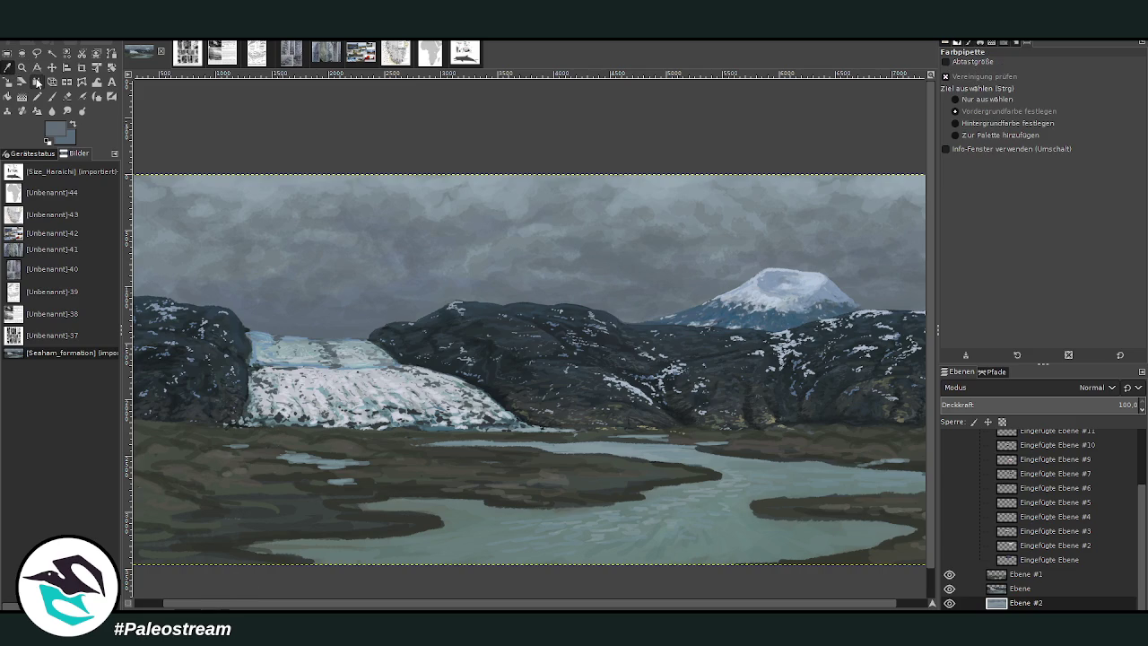
click(1019, 588)
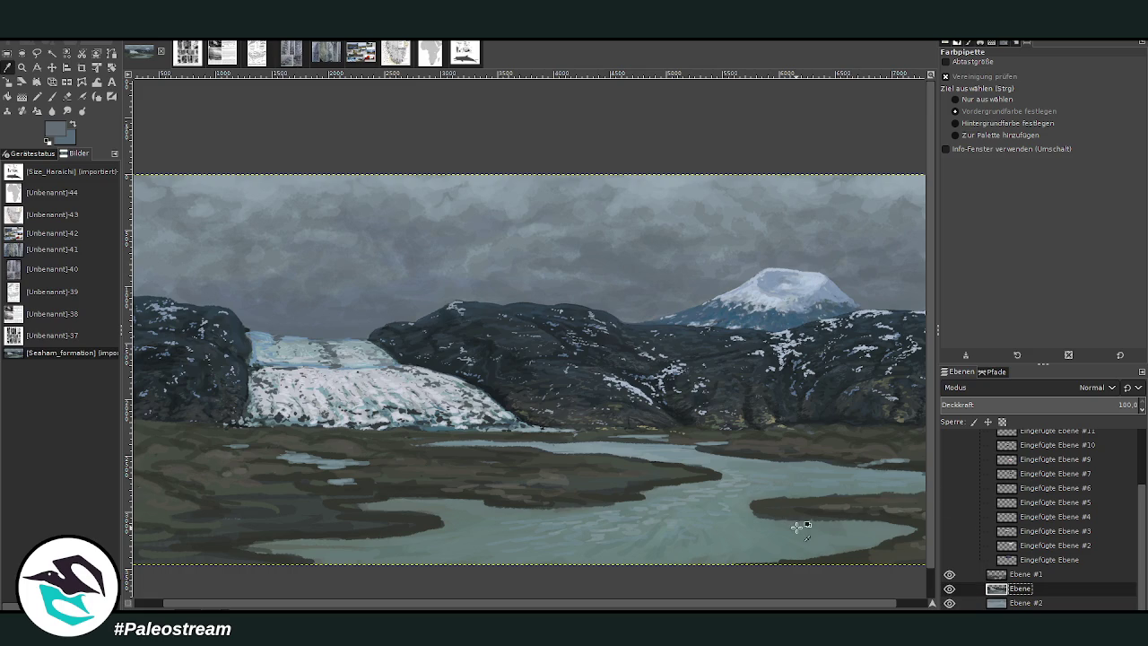
click(949, 588)
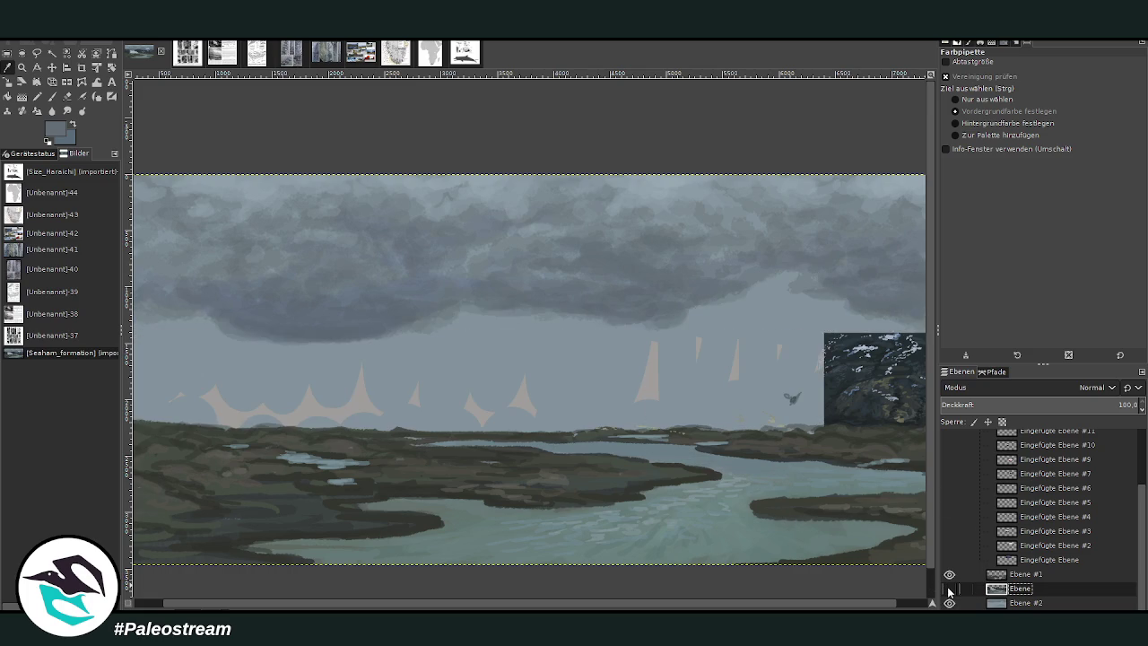
click(949, 588)
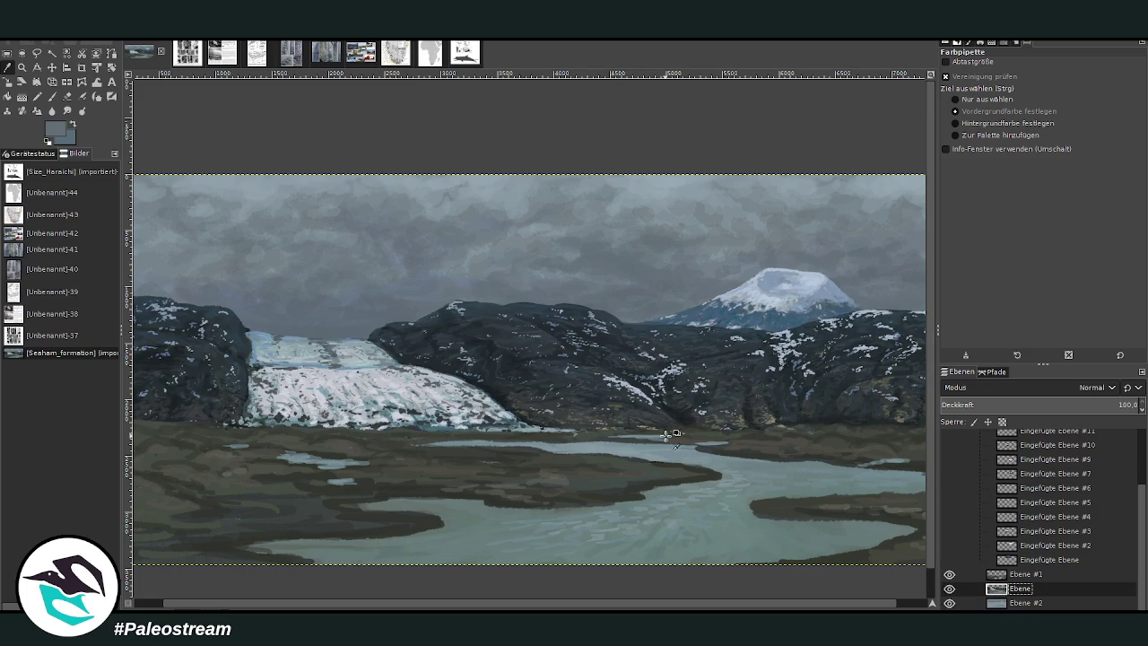
click(51, 96)
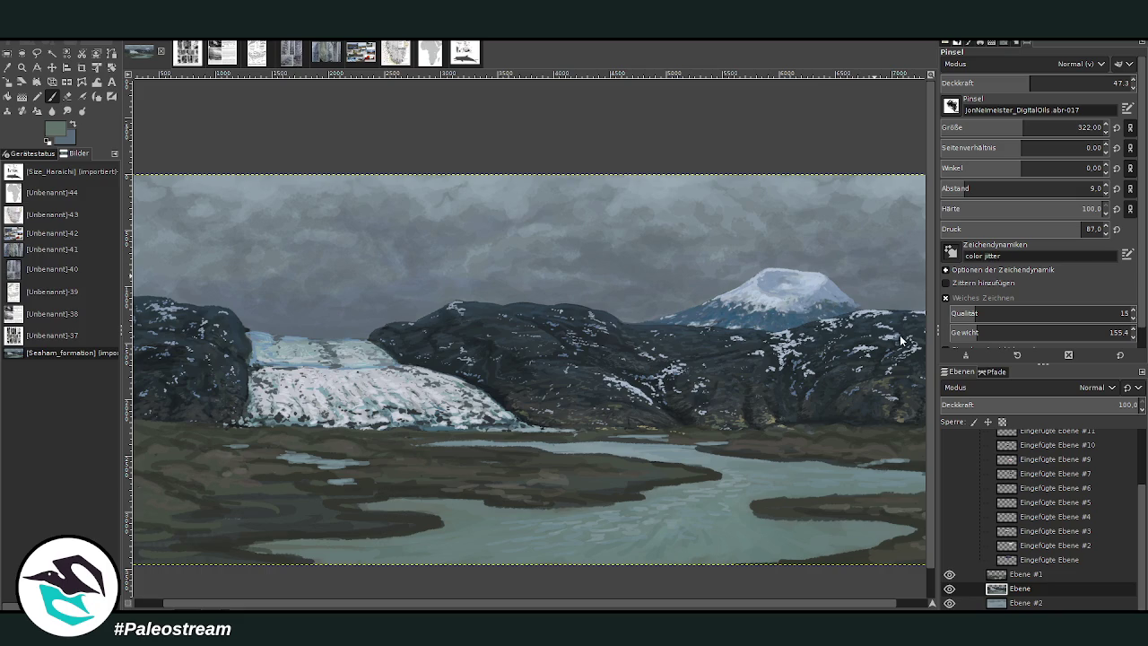
drag(950, 131, 978, 131)
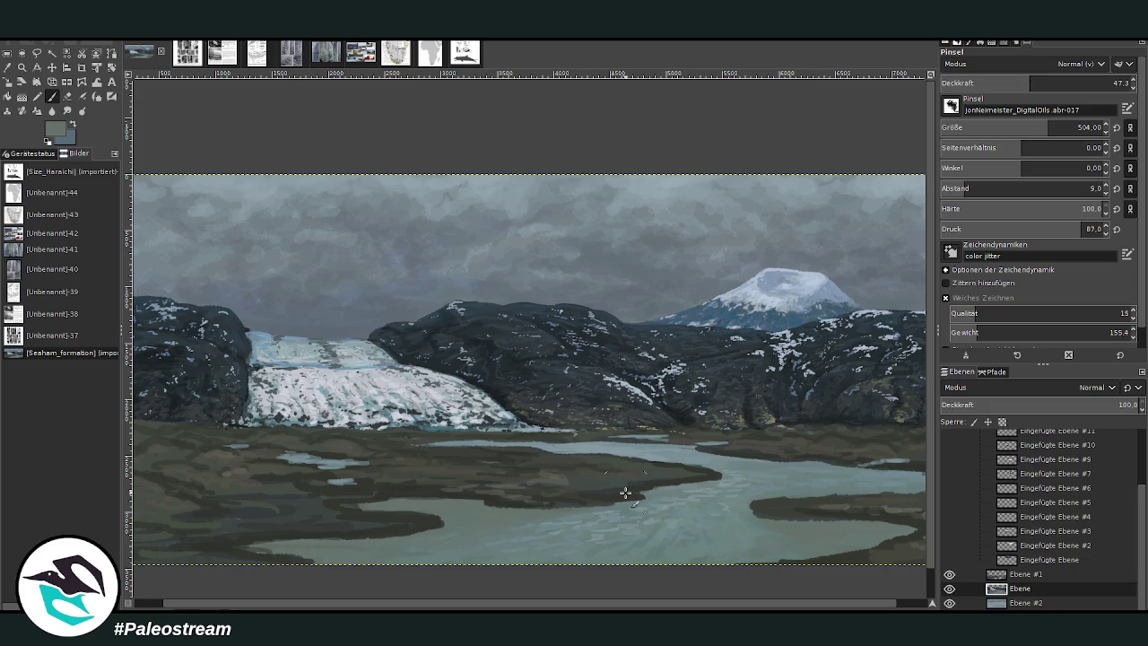
Step: Sample a darker rock colour and set the brush to opacity 30.6, size 409
ctrl+click(899, 348)
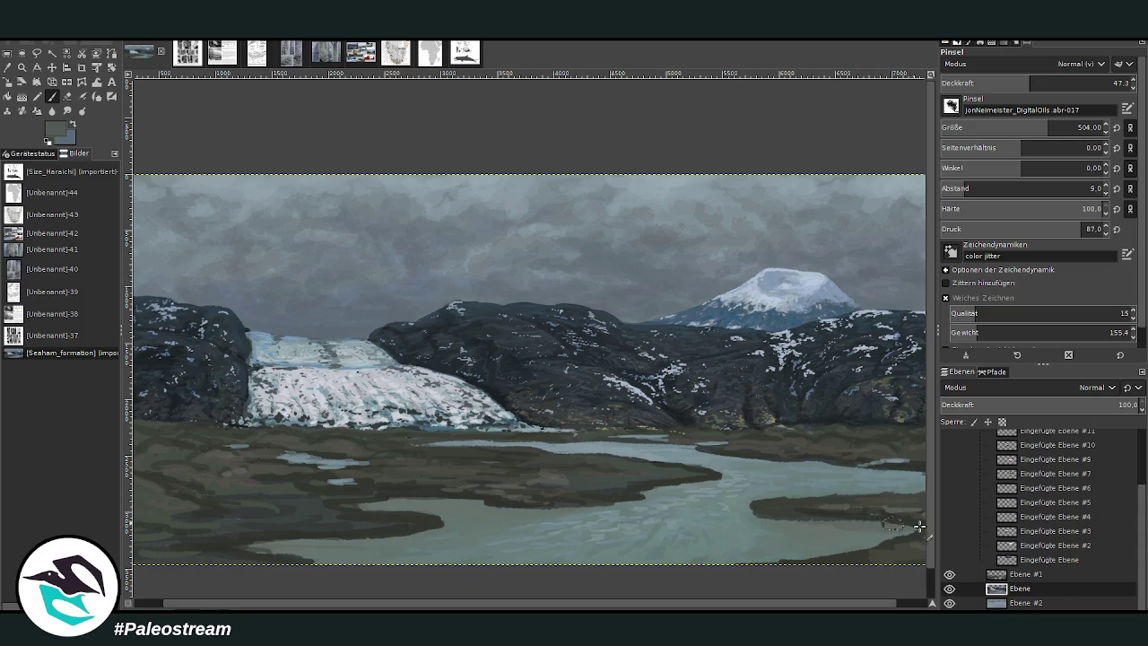
click(986, 83)
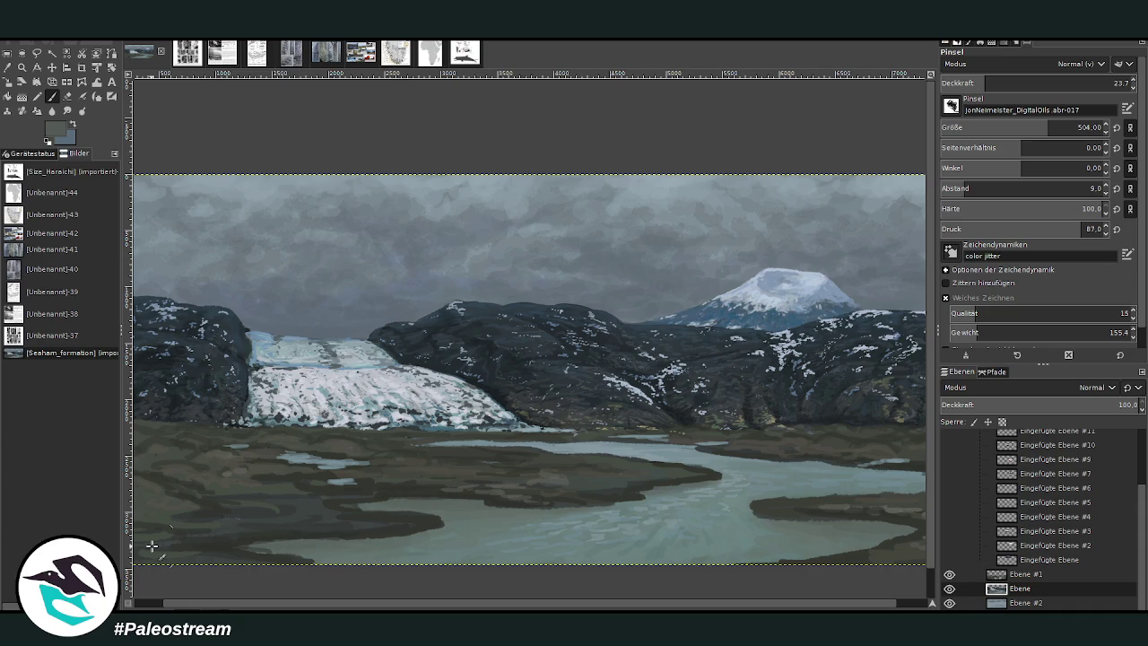
drag(987, 83, 1004, 82)
drag(1022, 127, 1006, 127)
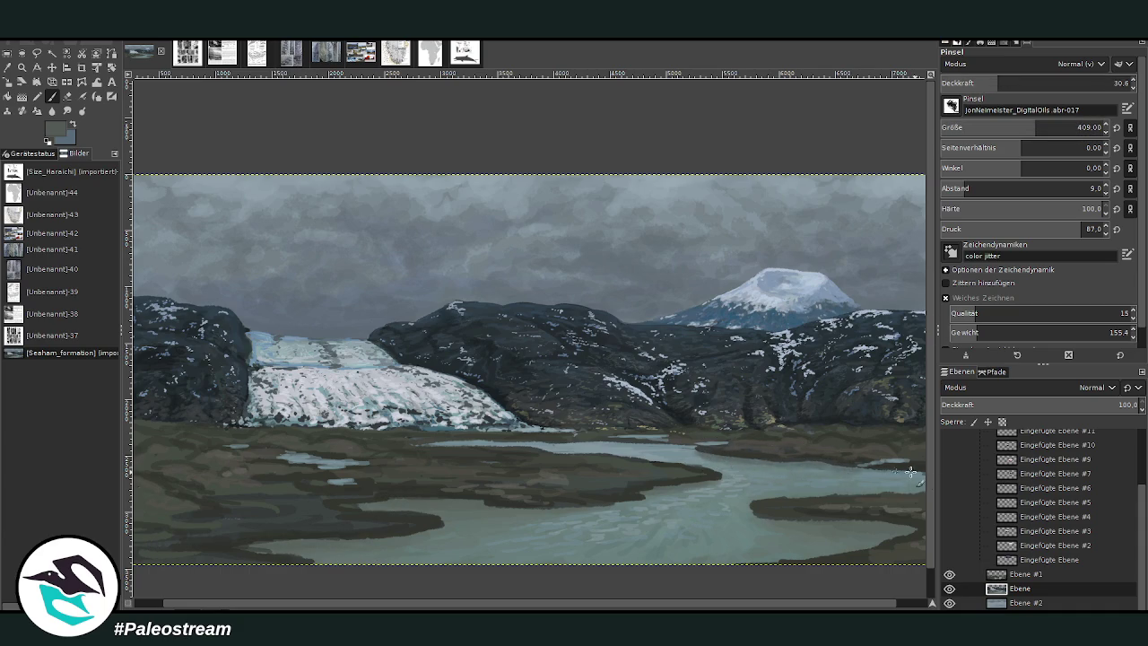
scroll(904, 466, down, 1)
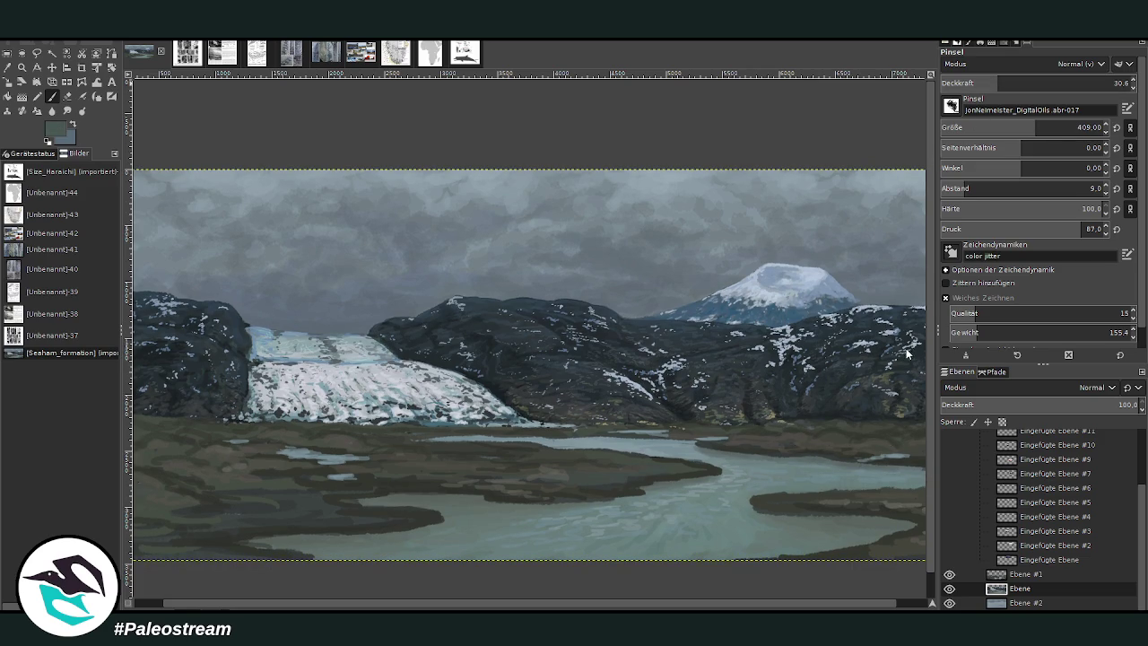
Step: Glaze the mudflats and pools at brush size 326, varying opacity between 18 and 42.3
click(1019, 80)
click(1076, 128)
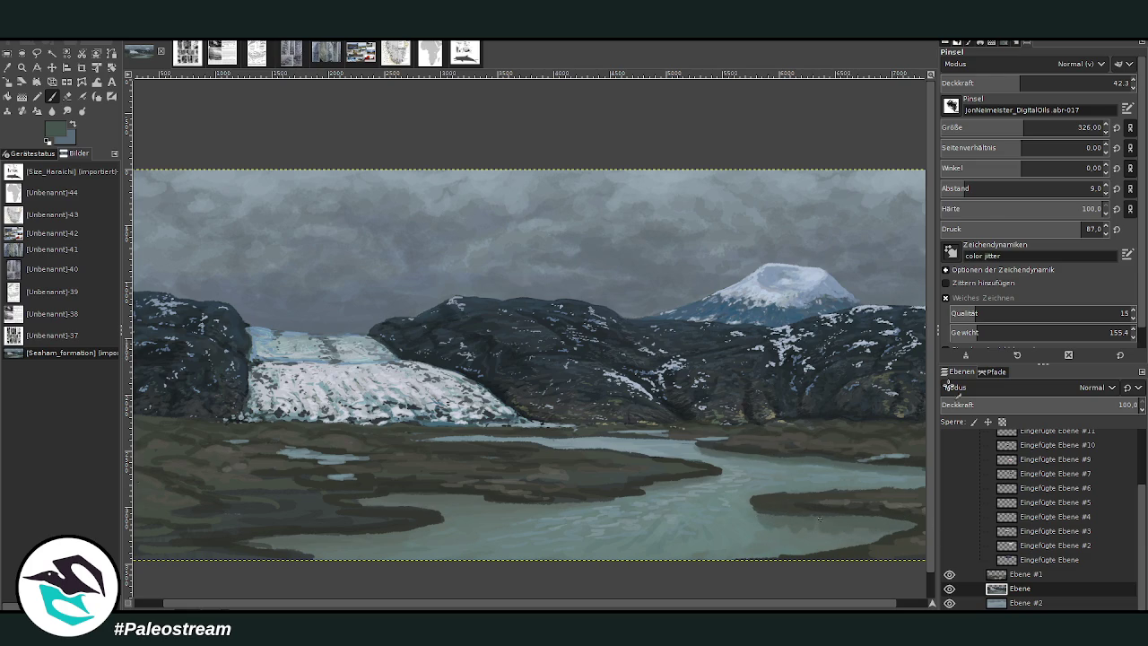
drag(1000, 83, 987, 82)
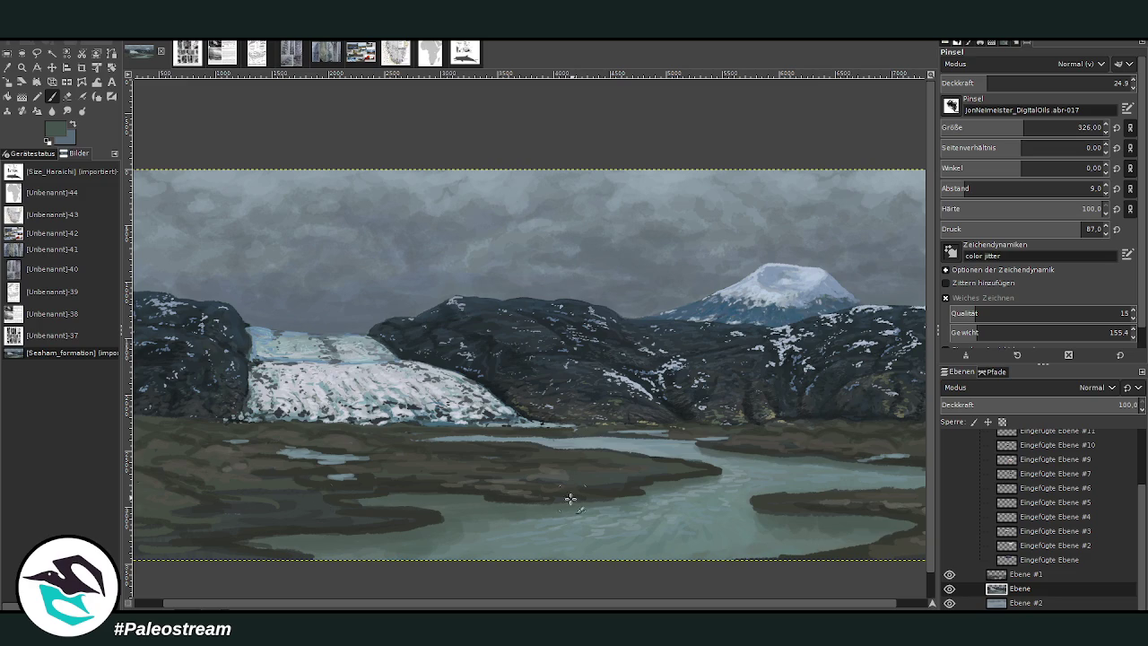
click(970, 82)
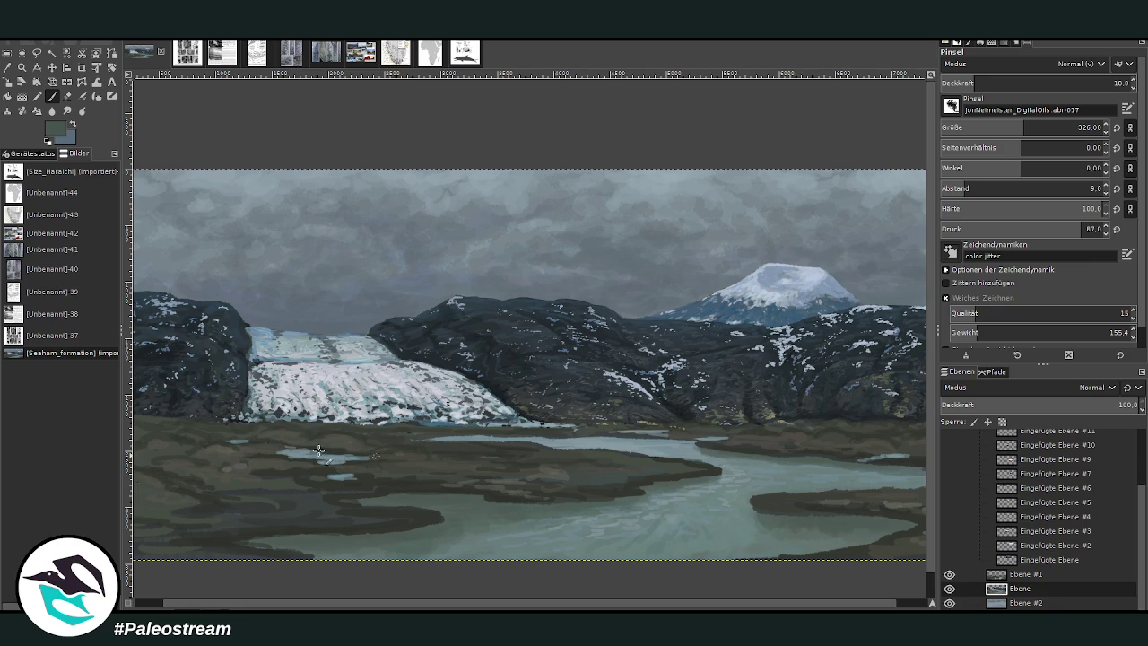
click(1020, 82)
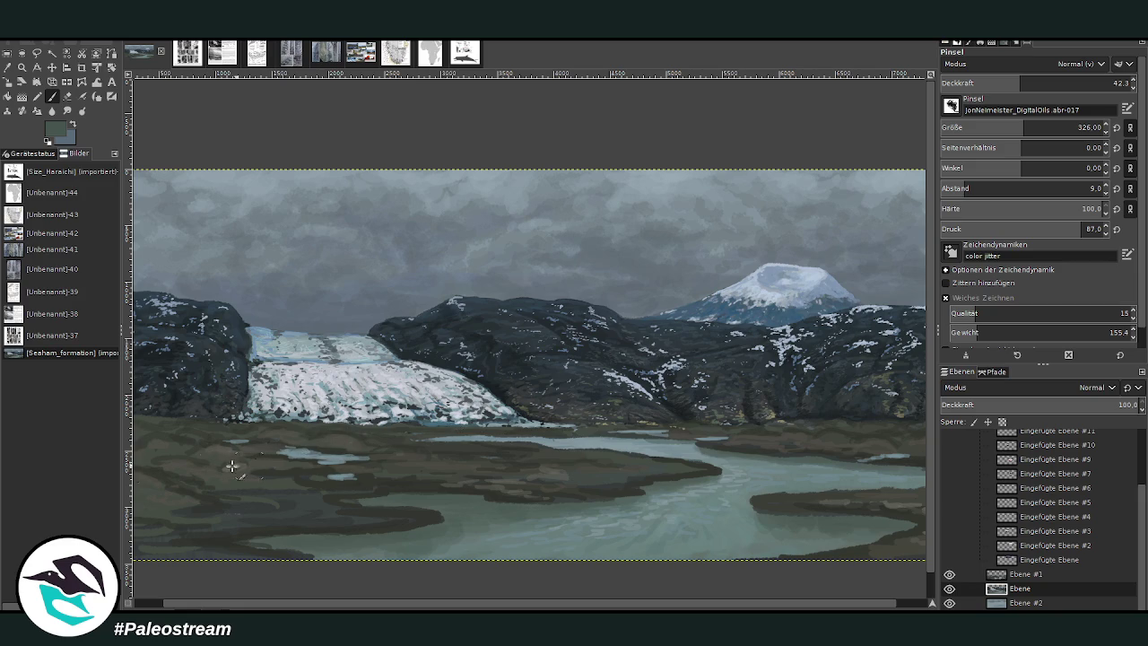
scroll(213, 466, down, 3)
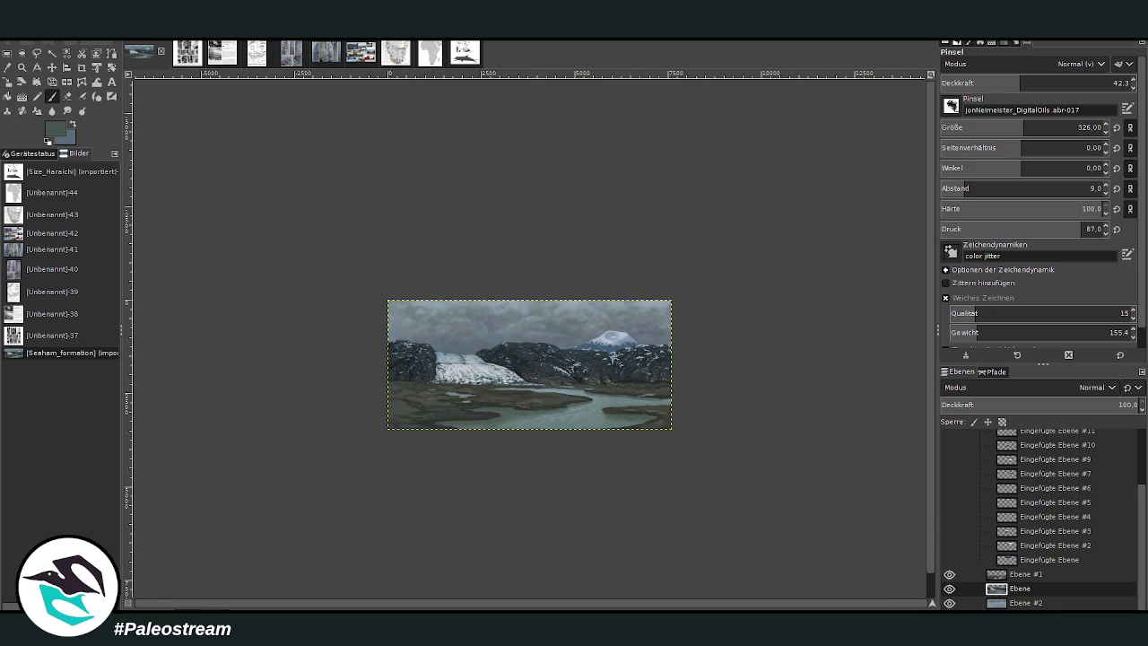
Step: Zoom into the glacier area and add Ebene #3 above the selected Ebene #1
click(22, 67)
drag(423, 299, 575, 419)
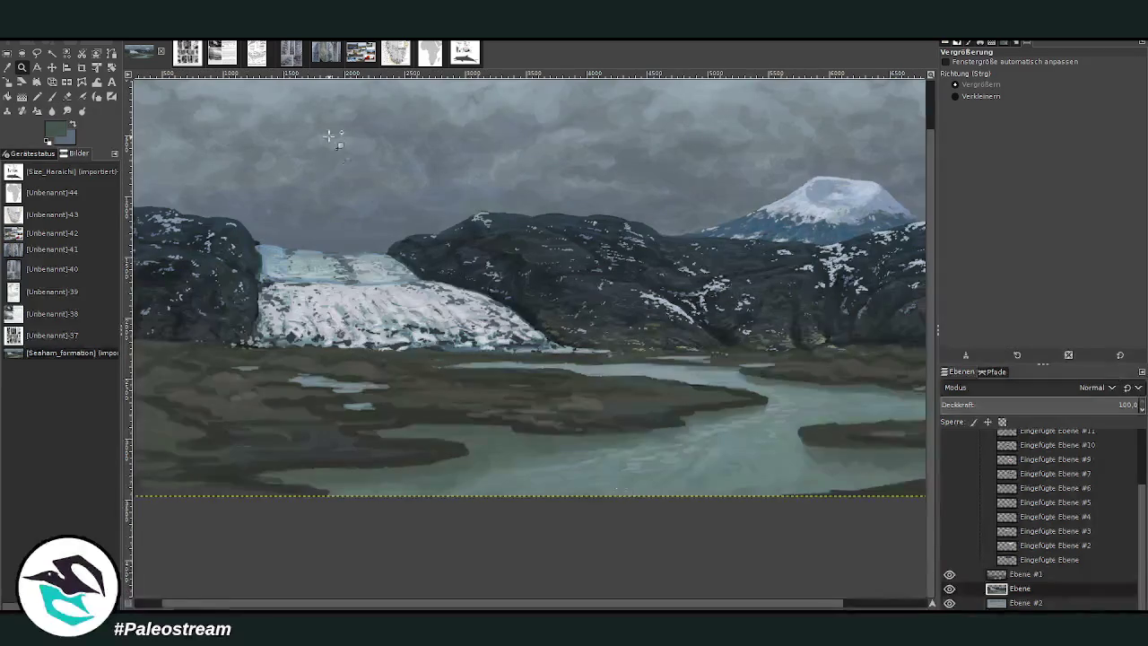
click(651, 505)
double_click(1025, 574)
click(1053, 608)
Step: Set the Paintbrush to size 103 and opacity 60.3
click(52, 96)
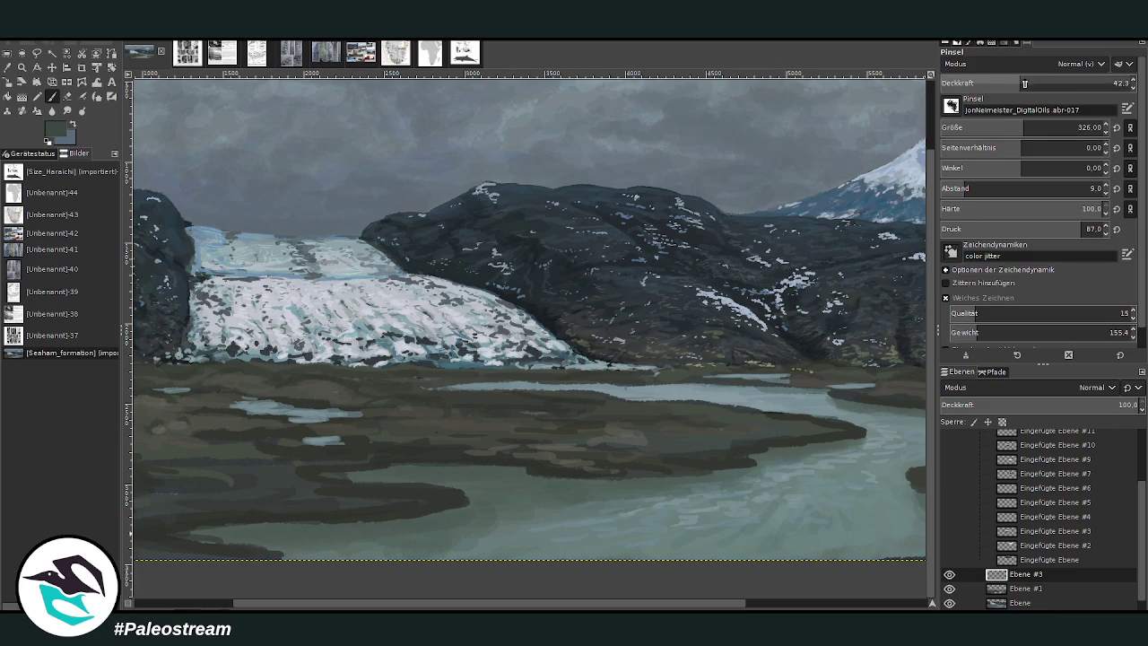
drag(1019, 82, 1065, 82)
drag(1022, 127, 983, 126)
click(1055, 82)
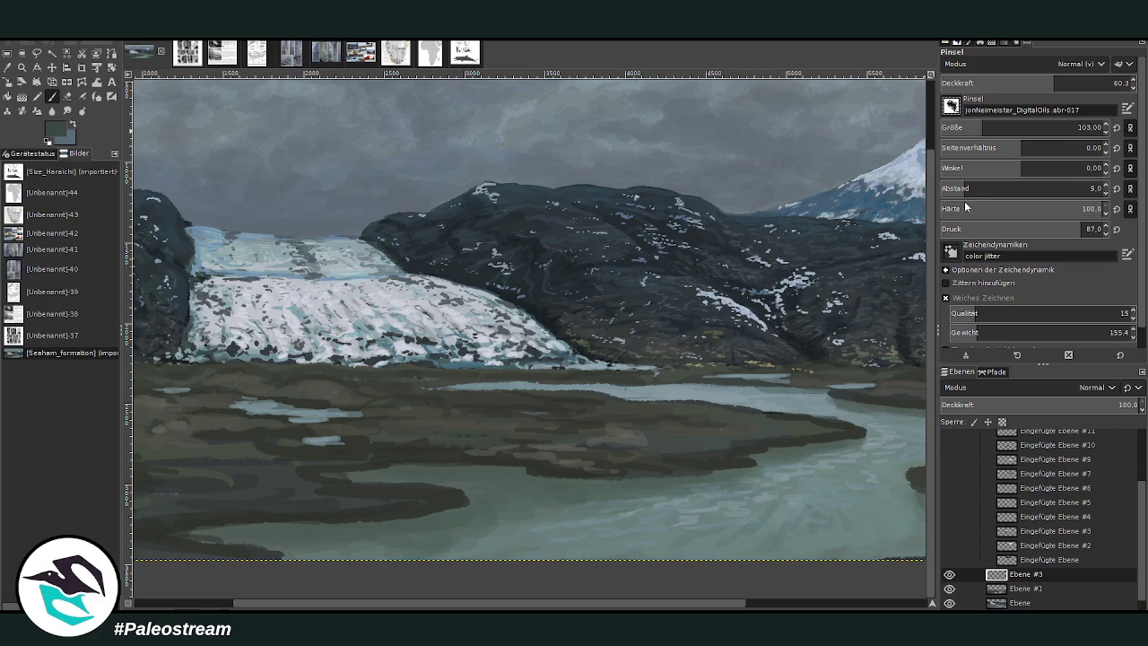
Step: Set up the Chalk 03 brush at size 103 and opacity 85.2
click(970, 131)
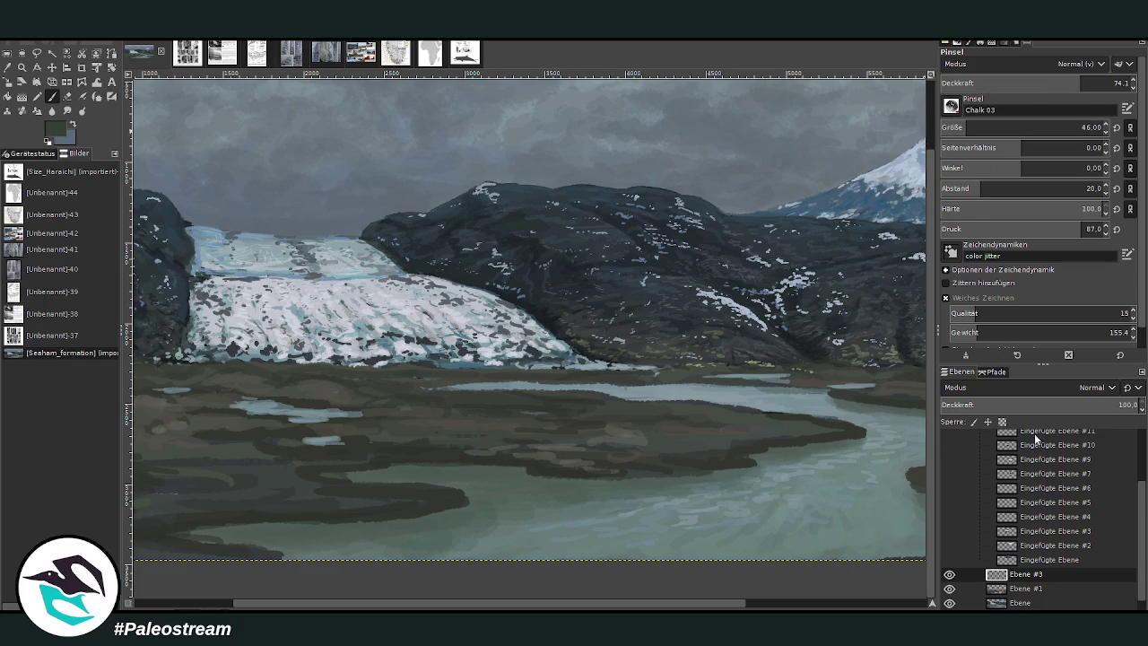
click(1082, 127)
key(Page_Up)
click(981, 125)
click(1106, 83)
Step: Paint chalky grass strokes on the mudflat, undo and redo them, then zoom into the riverbank
mouse_move(502, 453)
mouse_down()
mouse_move(495, 434)
mouse_move(550, 444)
mouse_up()
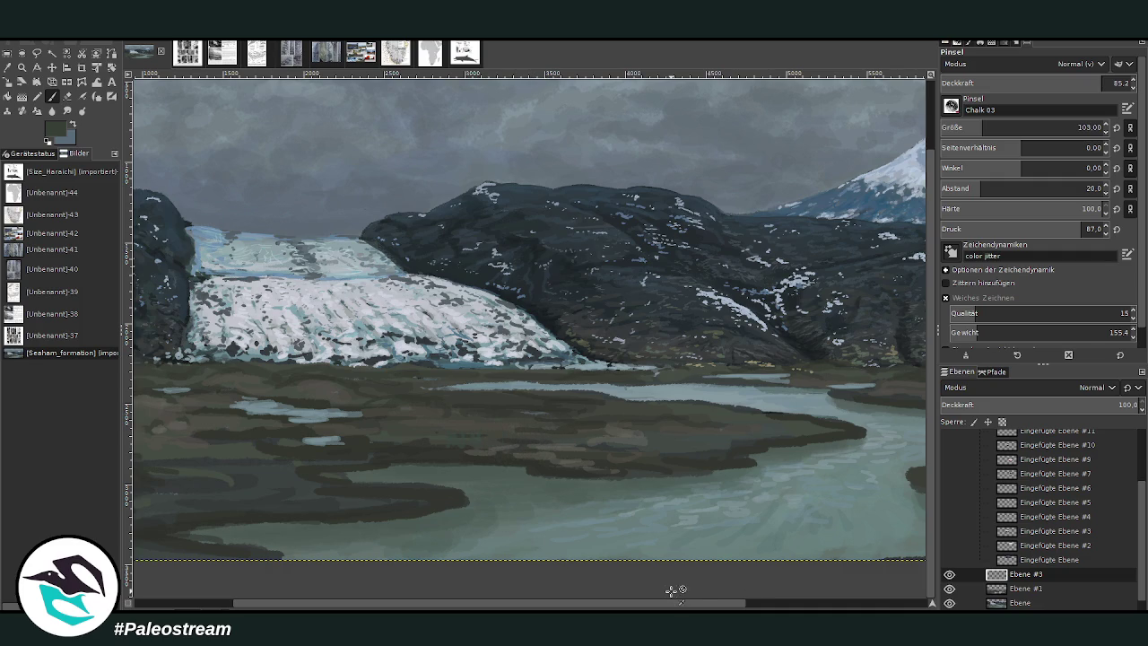
key(ctrl+z)
key(ctrl+y)
click(765, 605)
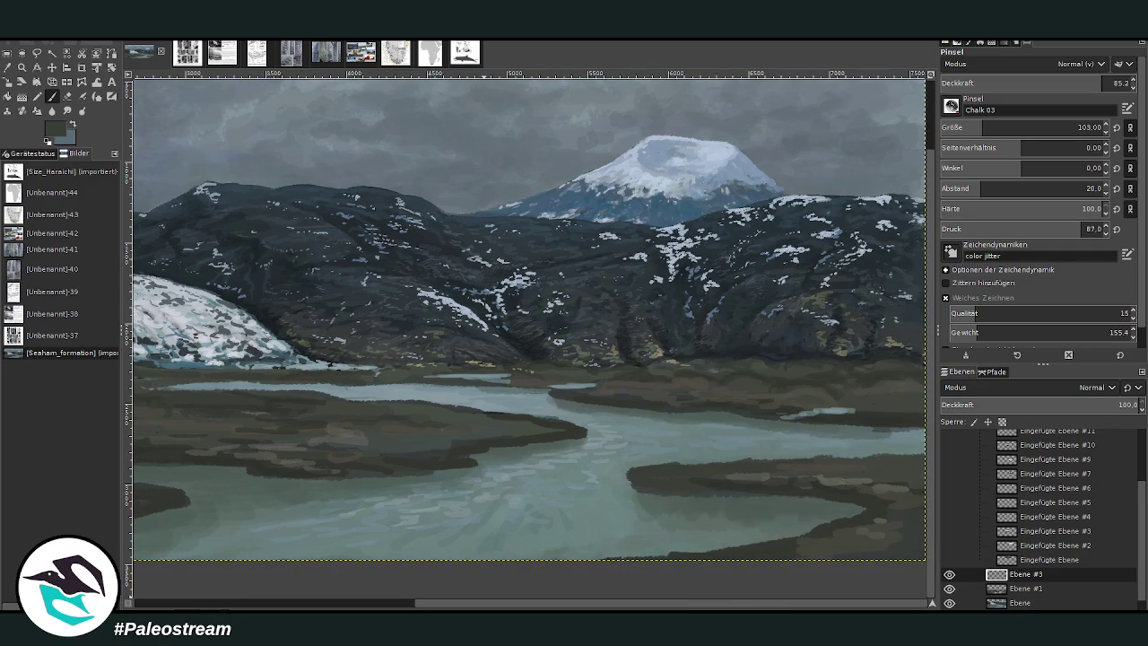
click(20, 68)
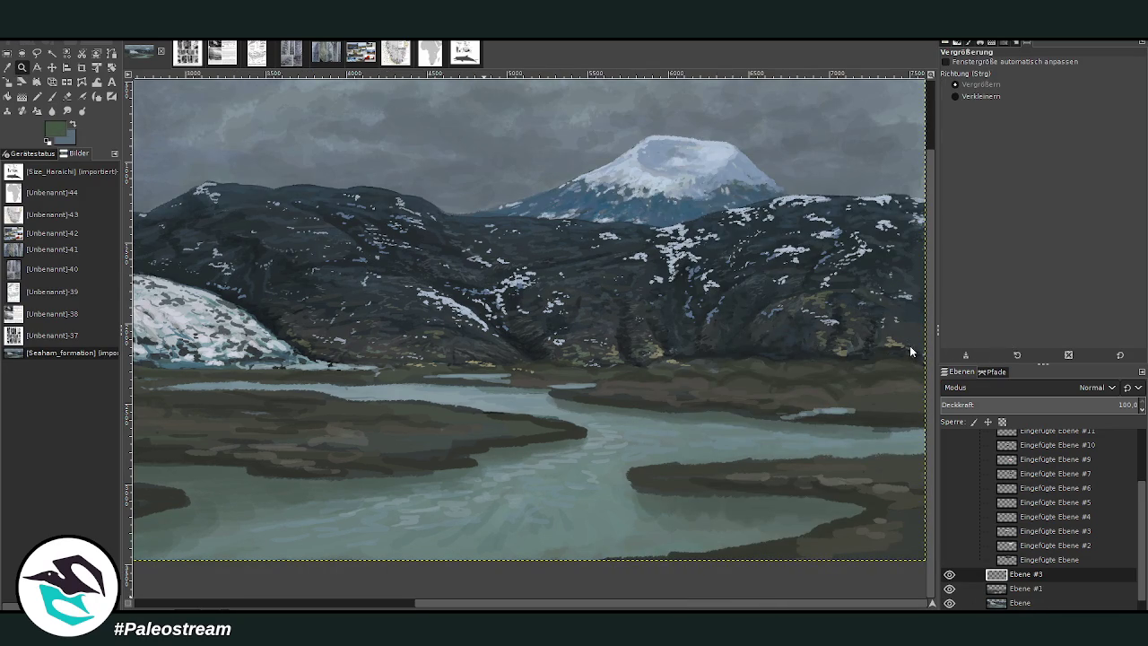
click(543, 376)
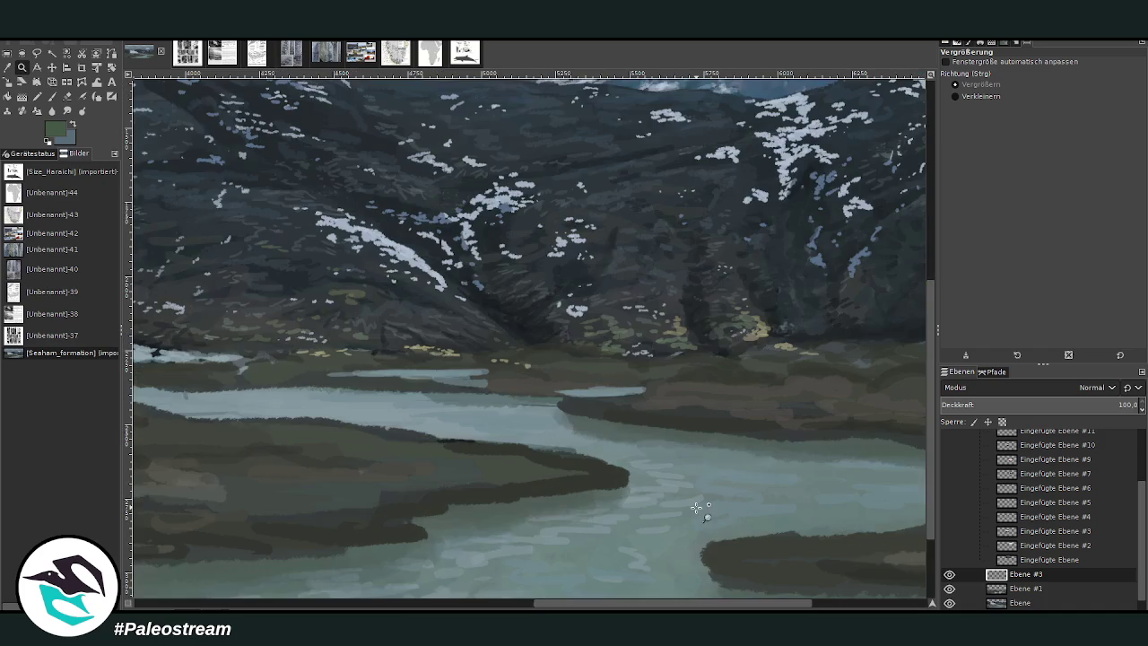
Step: Return to the Paintbrush and enlarge it to size 276 with lower opacity
click(51, 96)
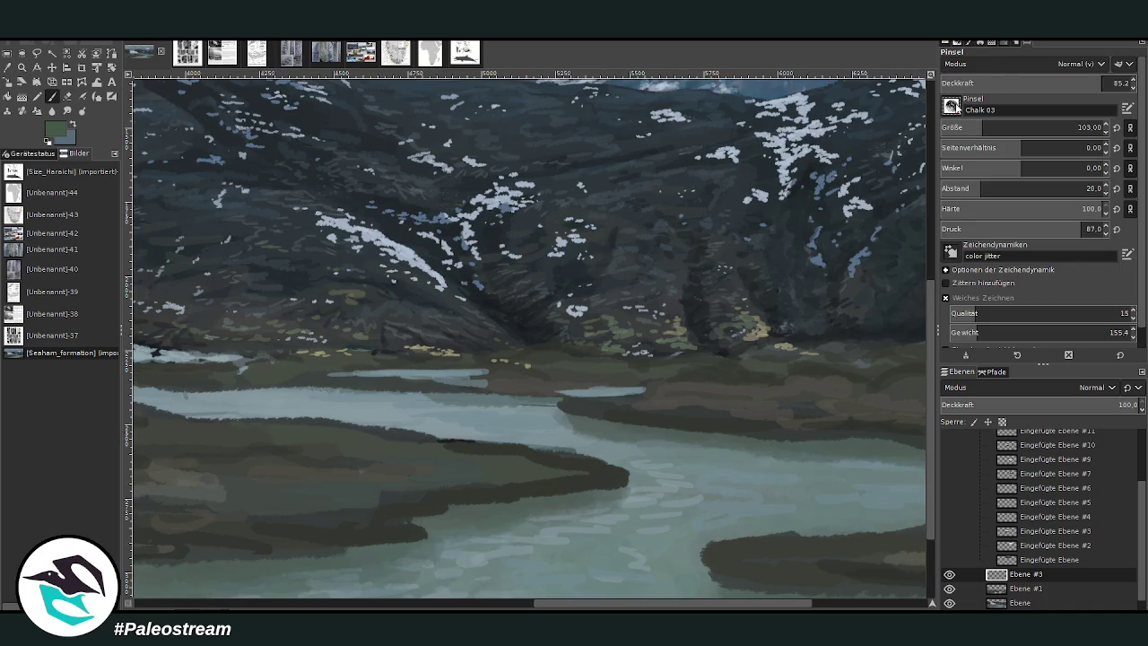
scroll(951, 105, up, 2)
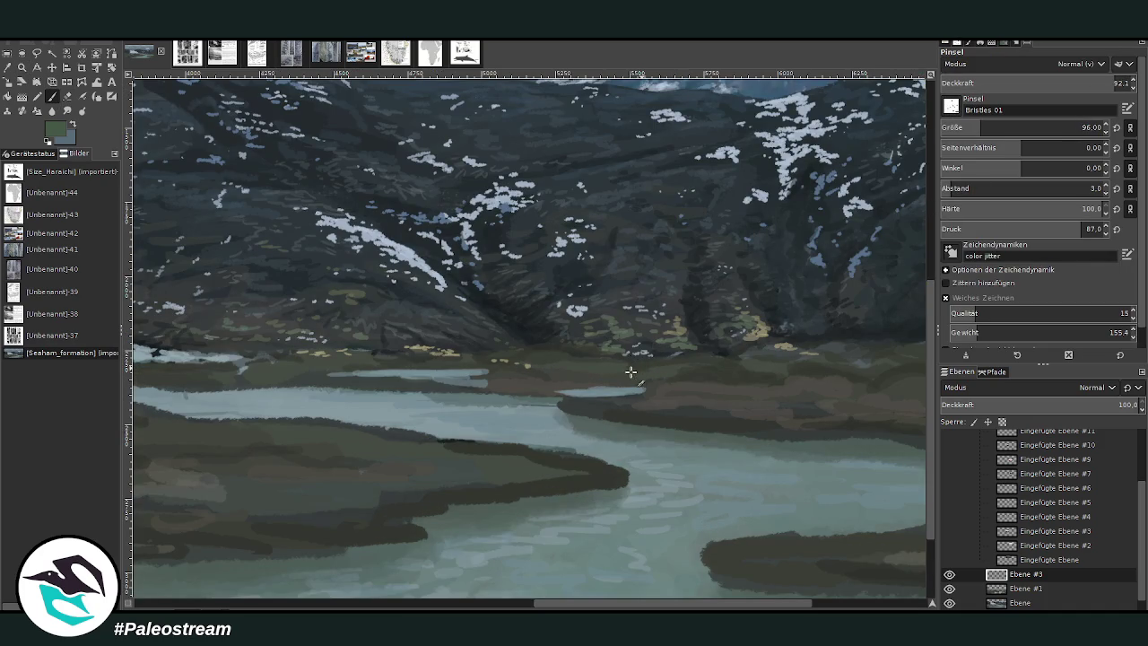
drag(995, 127, 1021, 128)
drag(1021, 82, 1045, 79)
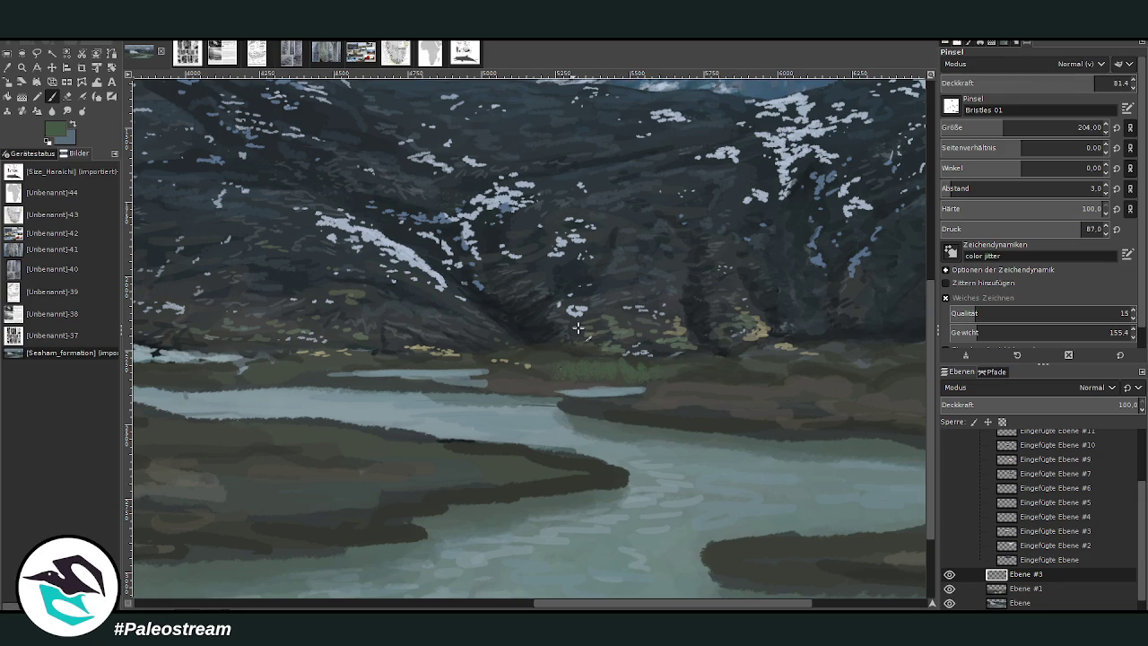
drag(1021, 128, 1038, 127)
Step: Paint dark green Bristles grass tufts along the far riverbank and near the centre
drag(709, 369, 763, 376)
scroll(957, 130, down, 5)
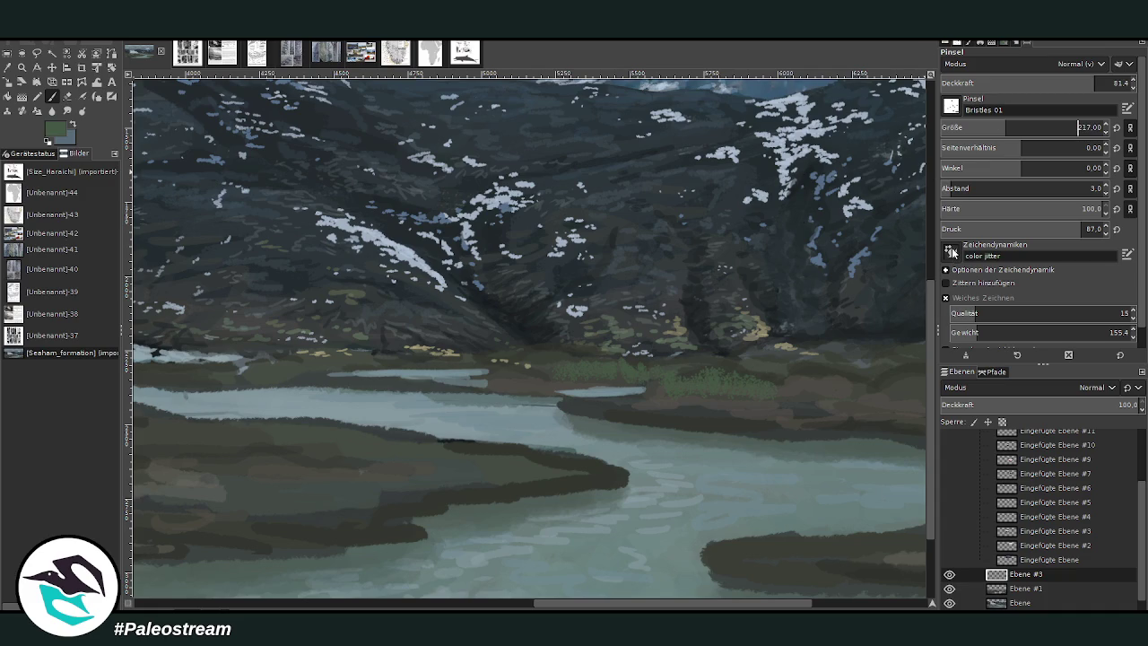
click(1126, 255)
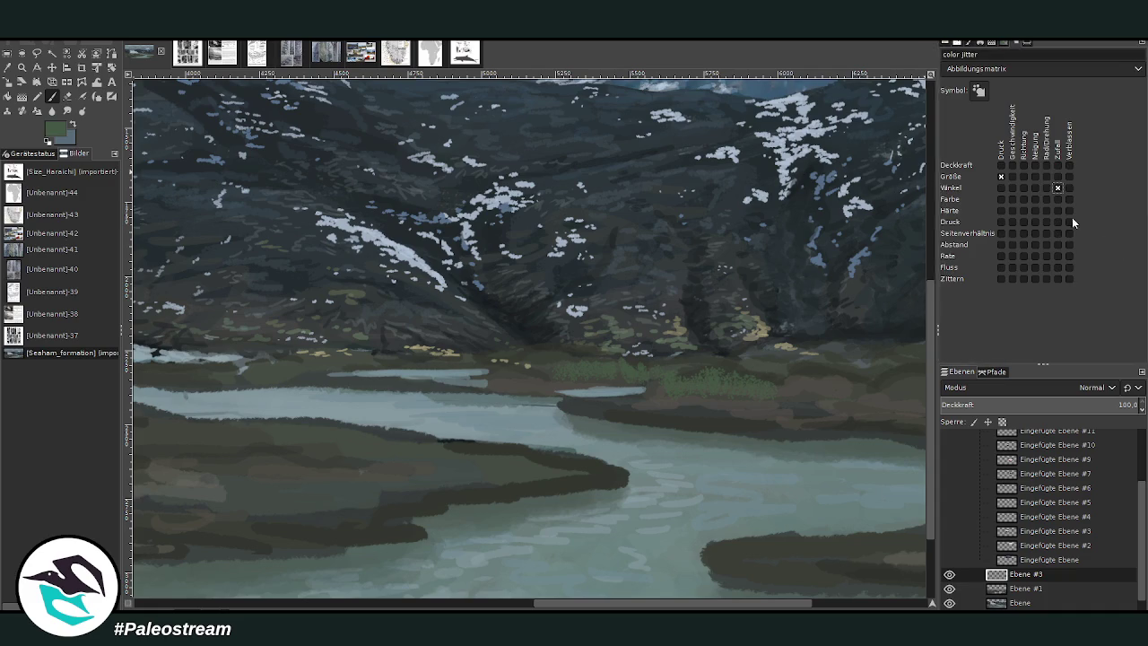
double_click(51, 95)
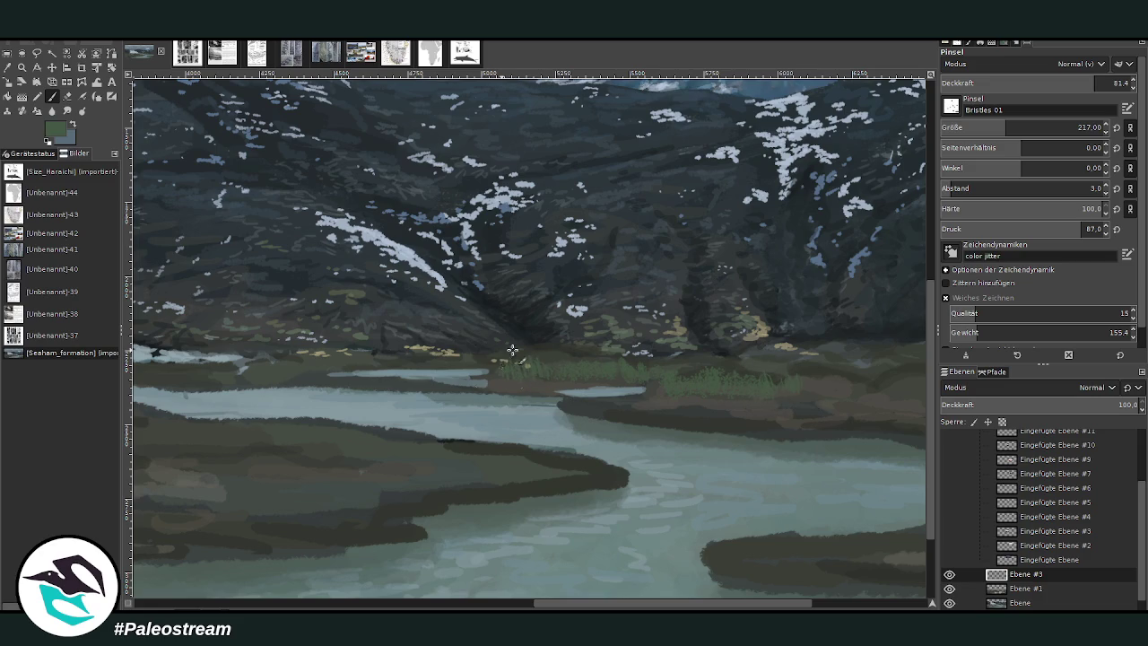
drag(416, 364, 656, 353)
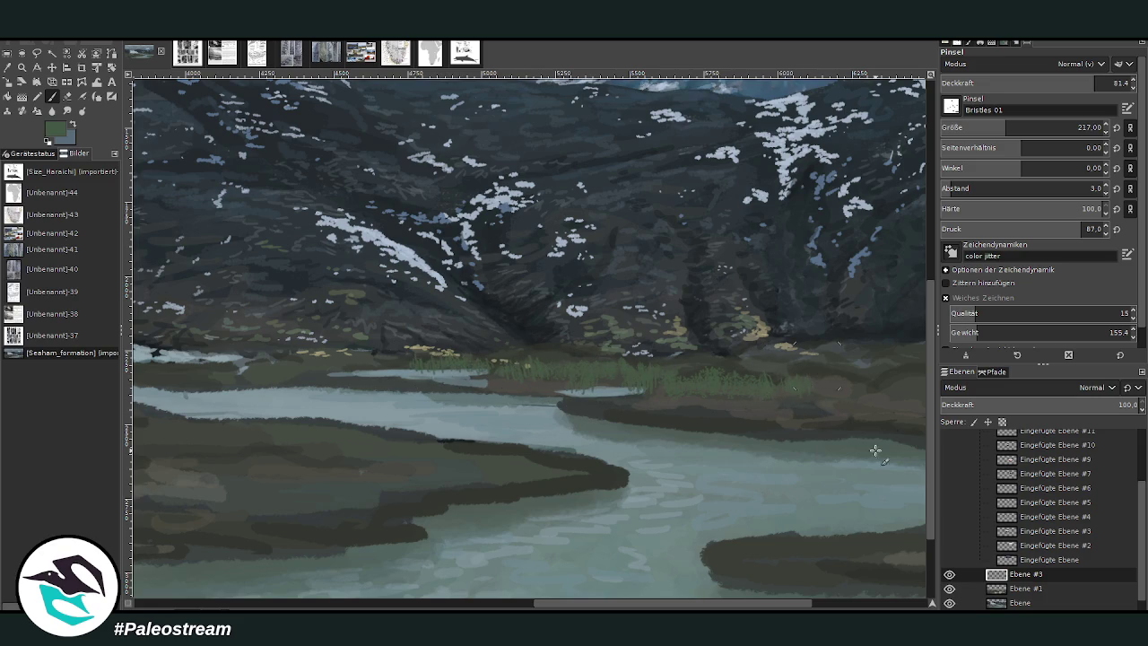
drag(771, 607, 601, 607)
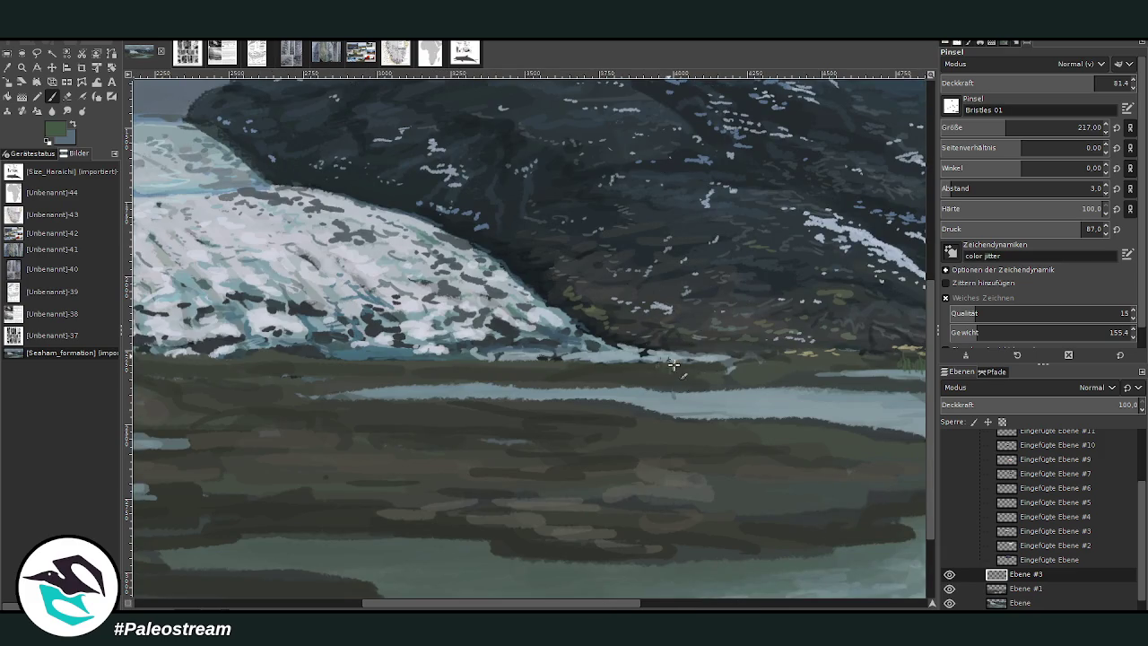
Step: Paint Bristles grass along the ground line beneath the glacier, extending the strip left and right
mouse_move(690, 359)
mouse_down()
mouse_move(592, 367)
mouse_move(650, 366)
mouse_up()
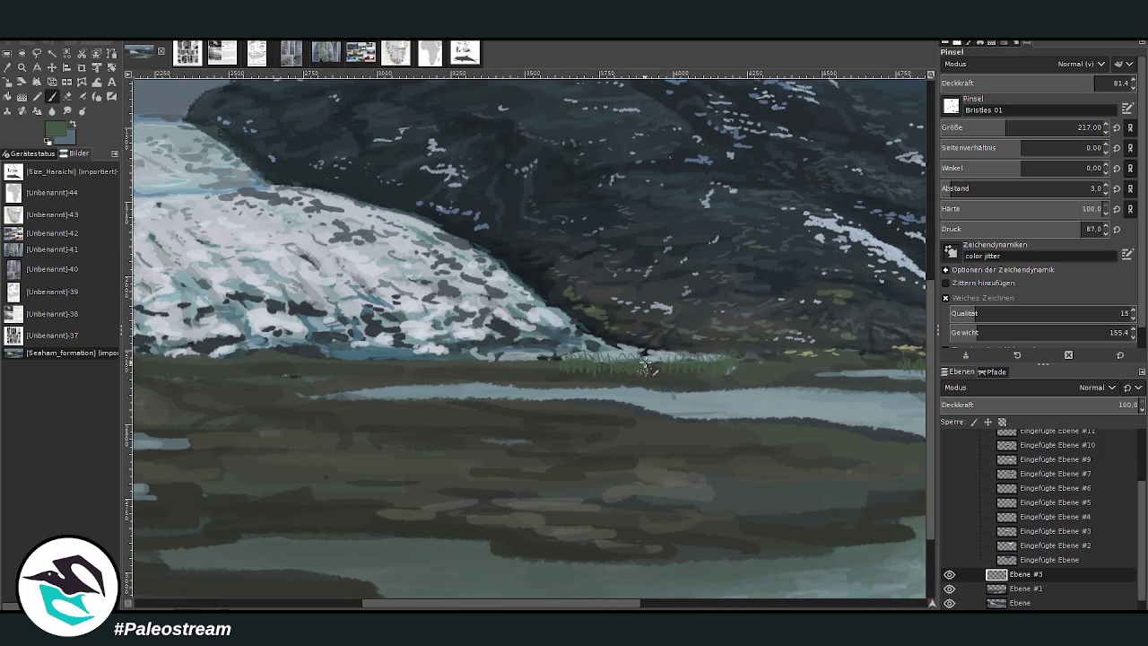
mouse_move(728, 371)
mouse_down()
mouse_move(684, 379)
mouse_move(734, 388)
mouse_up()
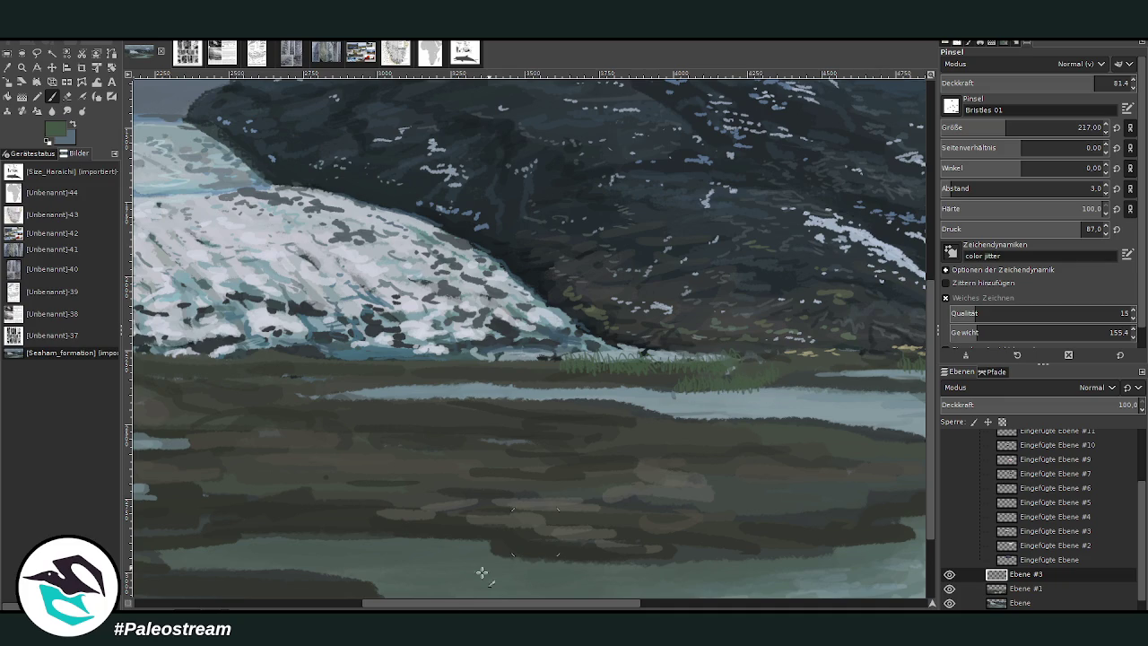
drag(457, 604, 524, 605)
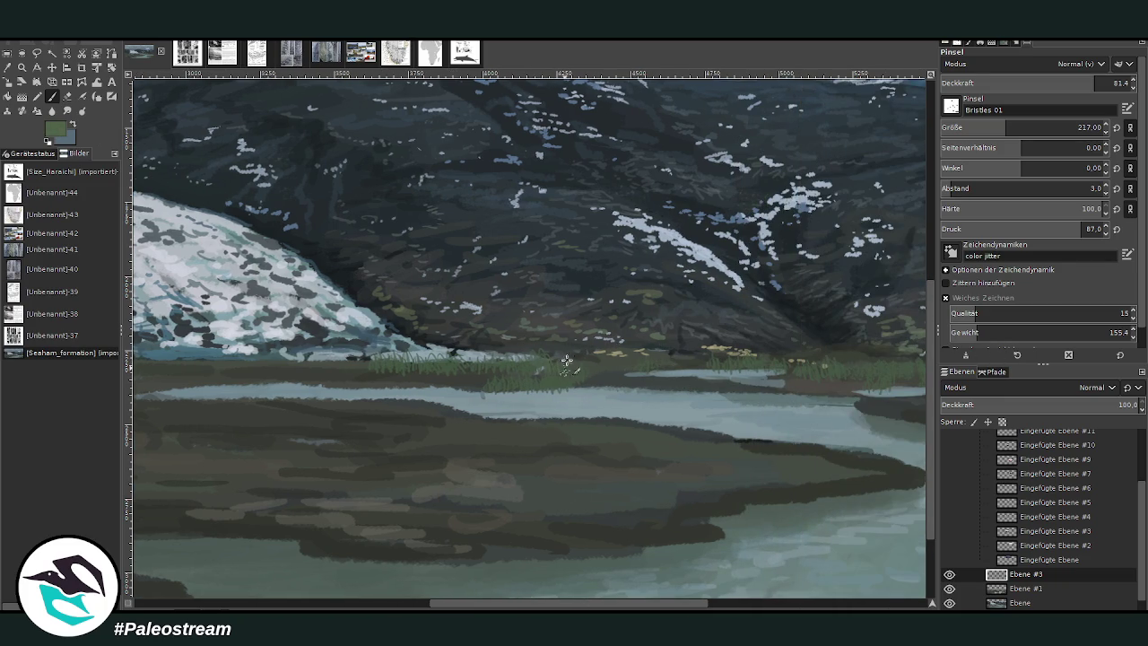
mouse_move(598, 356)
mouse_down()
mouse_move(580, 372)
mouse_move(422, 371)
mouse_up()
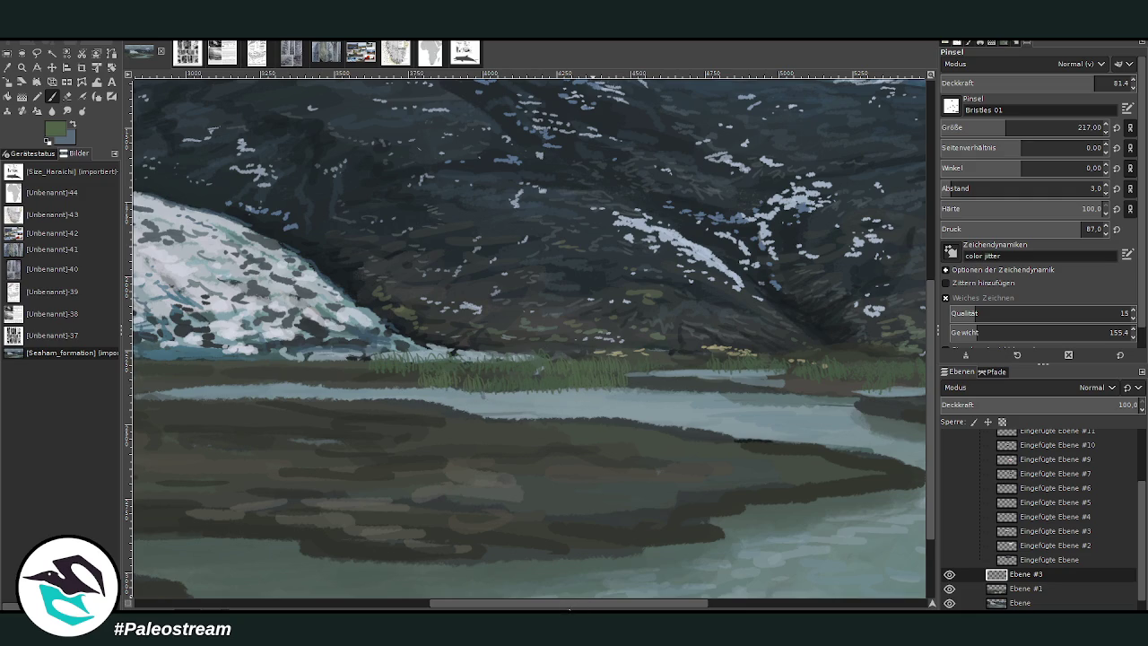
drag(495, 605, 417, 605)
mouse_move(539, 368)
mouse_down()
mouse_move(525, 380)
mouse_move(567, 381)
mouse_move(584, 367)
mouse_move(607, 382)
mouse_move(615, 367)
mouse_move(546, 374)
mouse_up()
mouse_move(436, 372)
mouse_down()
mouse_move(410, 371)
mouse_move(461, 360)
mouse_move(712, 377)
mouse_up()
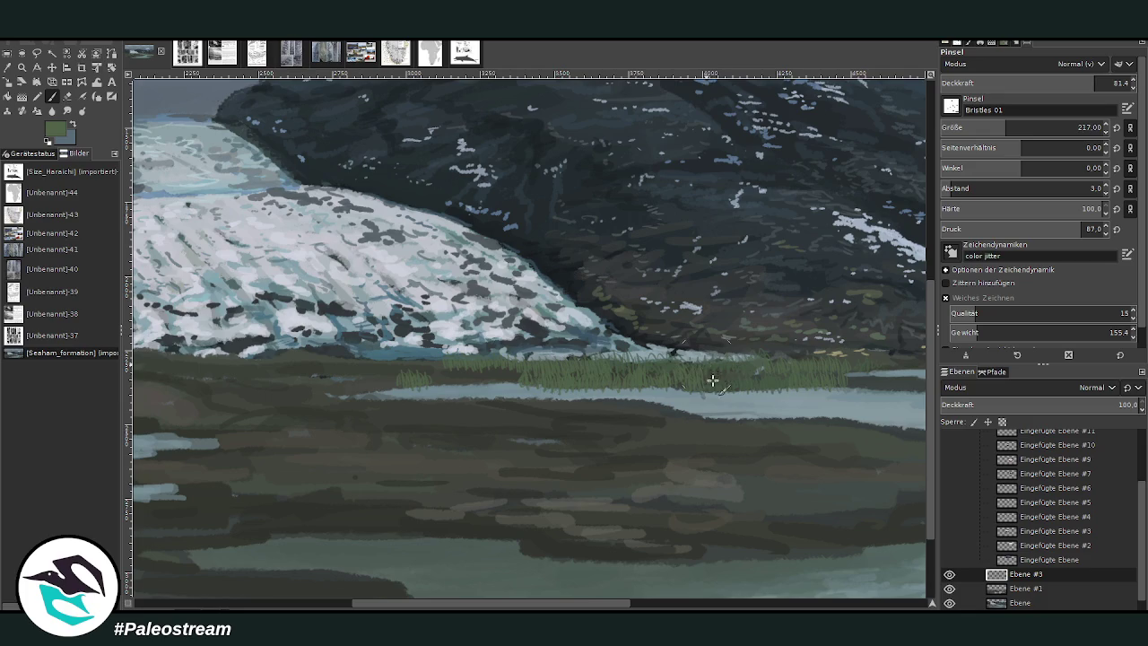
scroll(643, 583, right, 5)
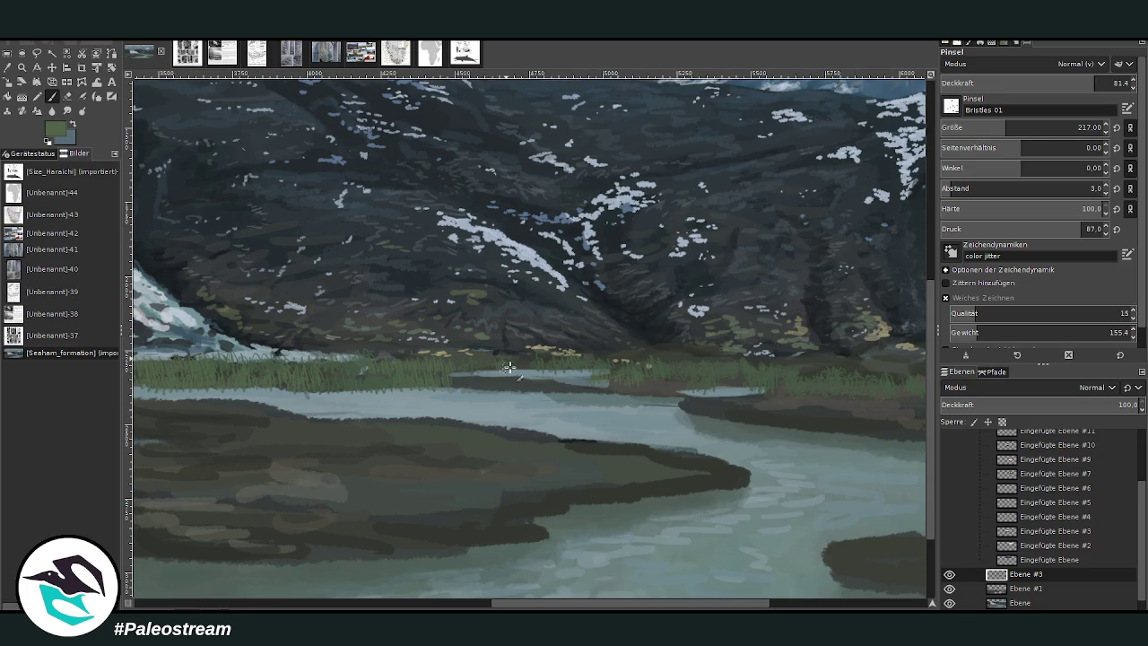
Step: Set opacity 90.5 and size 166, then paint grass along the river shoreline
click(1094, 83)
click(996, 128)
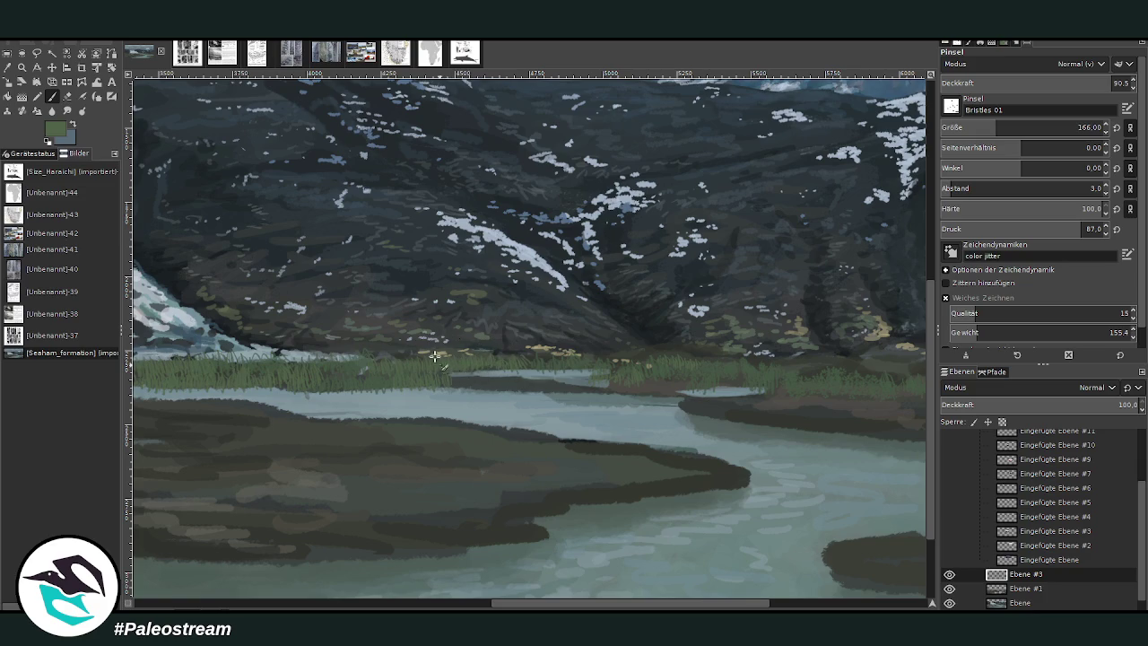
scroll(735, 585, right, 5)
mouse_move(611, 381)
mouse_down()
mouse_move(638, 381)
mouse_move(465, 387)
mouse_up()
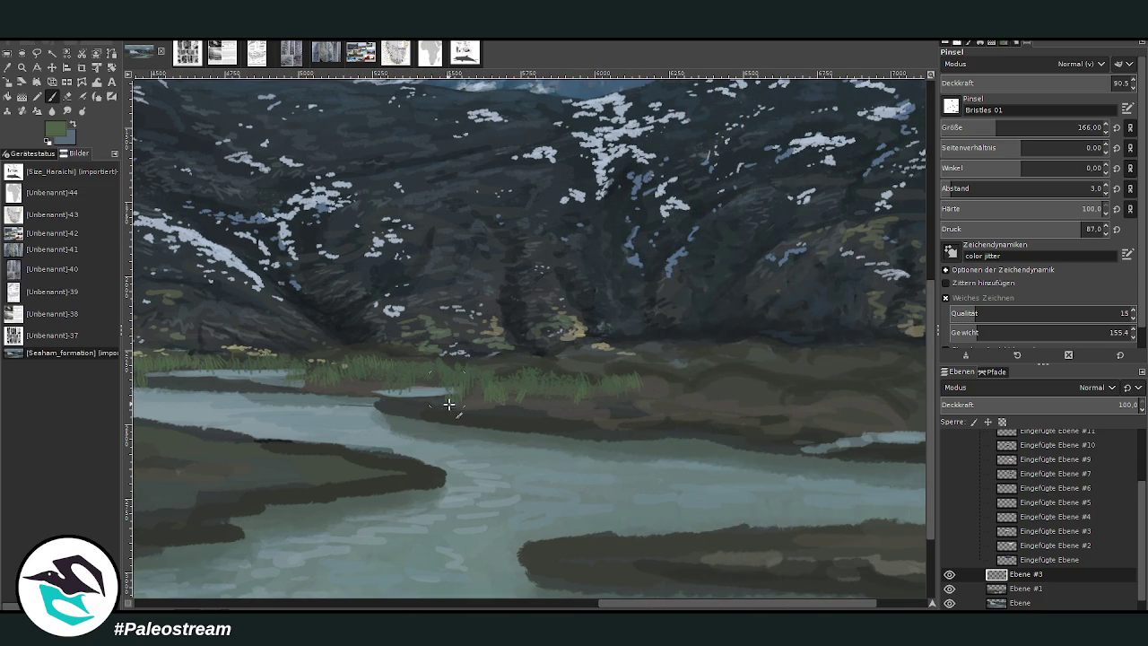
key(bracketright)
key(bracketright)
key(bracketright)
mouse_move(637, 398)
mouse_down()
mouse_move(661, 387)
mouse_move(678, 398)
mouse_up()
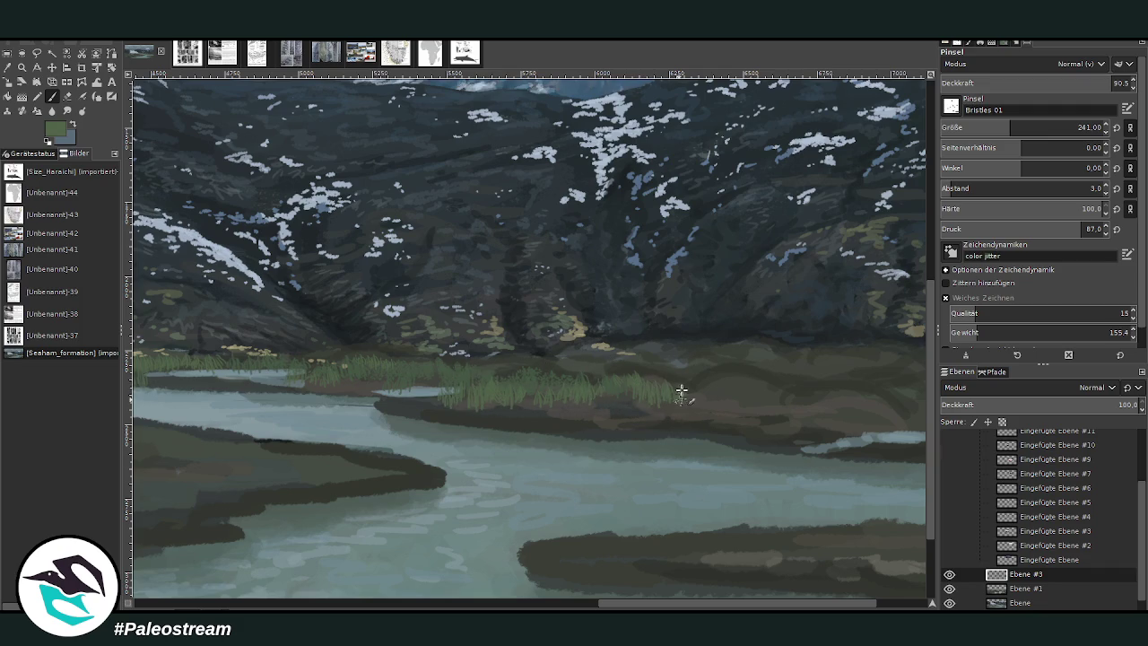
Step: Stamp more grass clumps further right on the shoreline, enlarging the brush to 307
drag(884, 603, 933, 603)
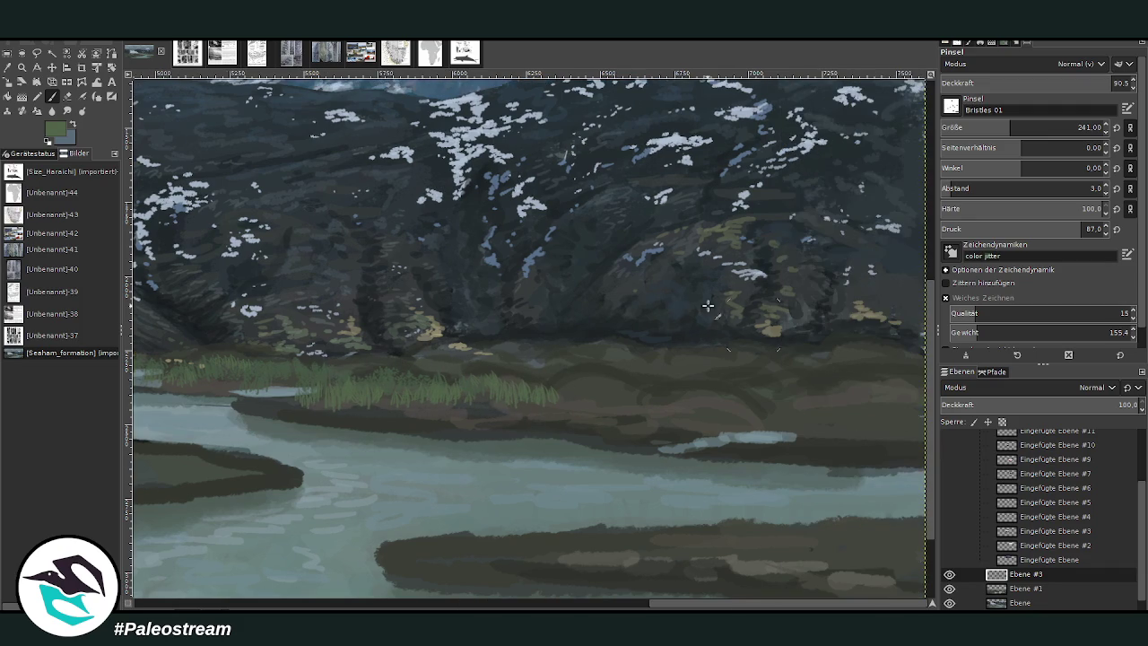
mouse_move(619, 404)
mouse_down()
mouse_move(646, 394)
mouse_move(567, 389)
mouse_up()
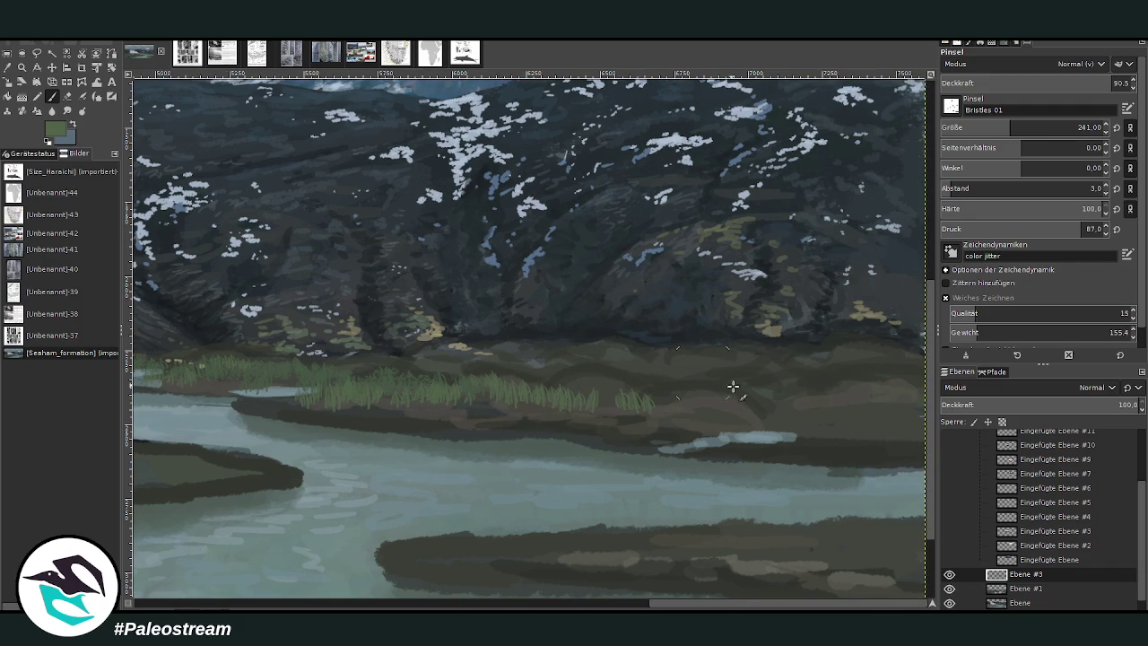
drag(758, 420, 791, 396)
drag(1011, 127, 1020, 126)
click(1081, 83)
mouse_move(823, 408)
mouse_down()
mouse_move(835, 391)
mouse_move(874, 401)
mouse_up()
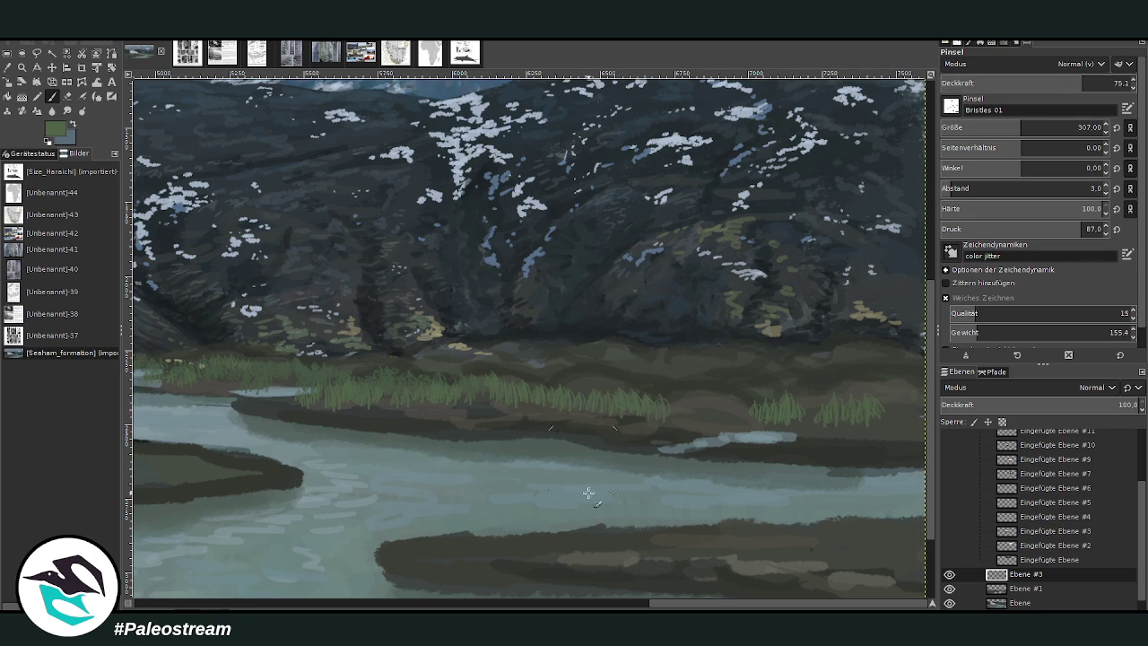
Step: Fill gaps in the shoreline grass on the left, ending at brush size 188
scroll(588, 457, left, 10)
mouse_move(515, 383)
mouse_down()
mouse_move(508, 364)
mouse_move(520, 372)
mouse_move(471, 367)
mouse_up()
drag(549, 394, 560, 368)
mouse_move(452, 394)
mouse_down()
mouse_move(445, 368)
mouse_move(399, 367)
mouse_up()
click(1011, 126)
drag(466, 387, 456, 362)
mouse_move(538, 382)
mouse_down()
mouse_move(554, 358)
mouse_move(605, 358)
mouse_up()
click(1000, 128)
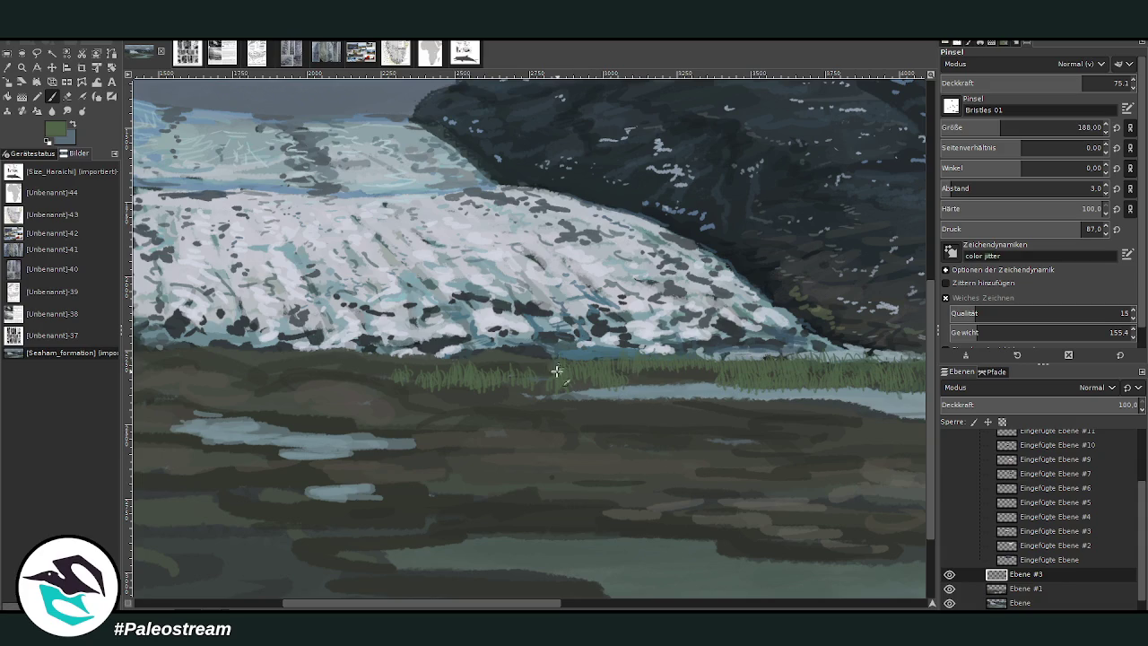
Step: Choose a lighter green and set the brush to size 166 and opacity 65.6
click(1006, 127)
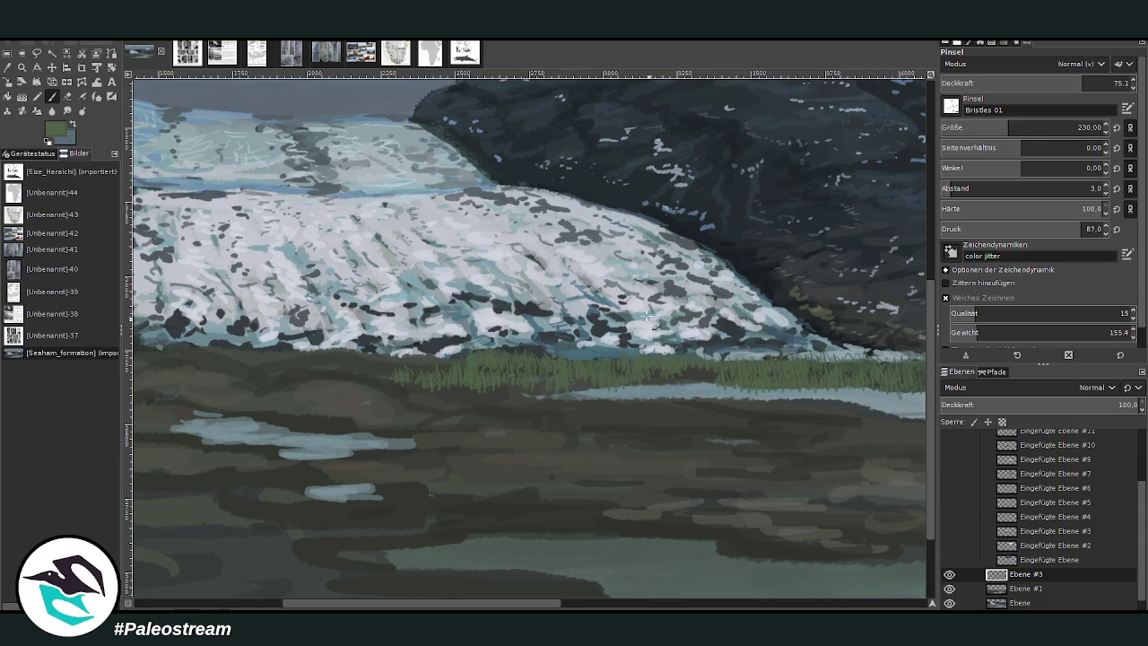
ctrl+click(912, 330)
click(1040, 82)
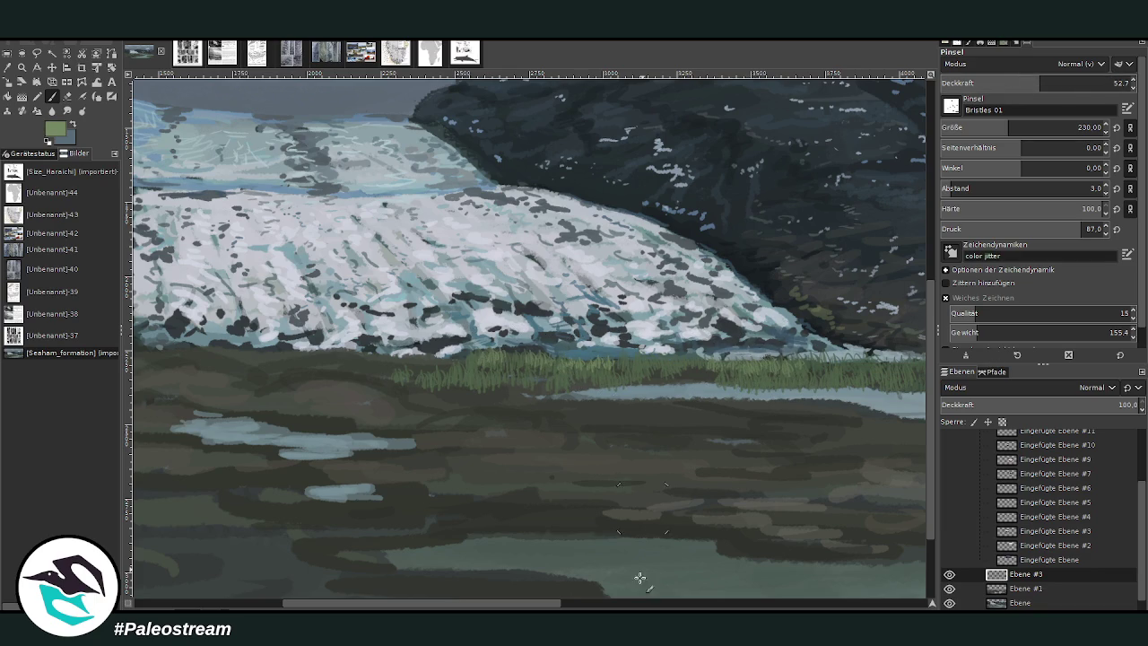
scroll(679, 413, right, 10)
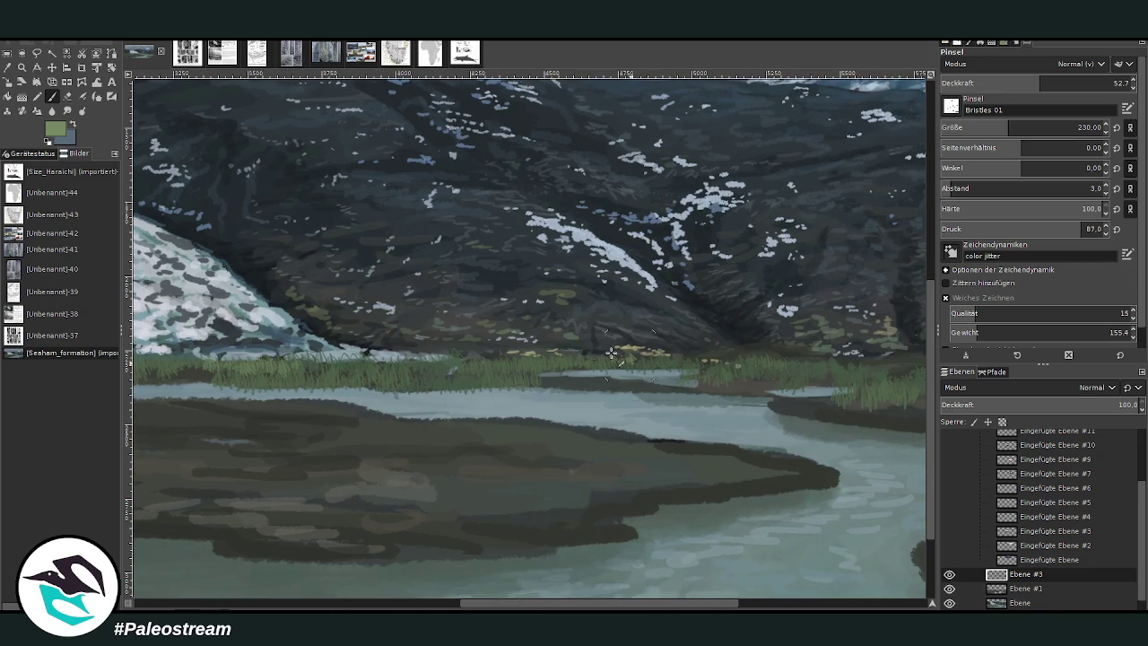
drag(1041, 81, 1068, 81)
drag(1008, 128, 995, 127)
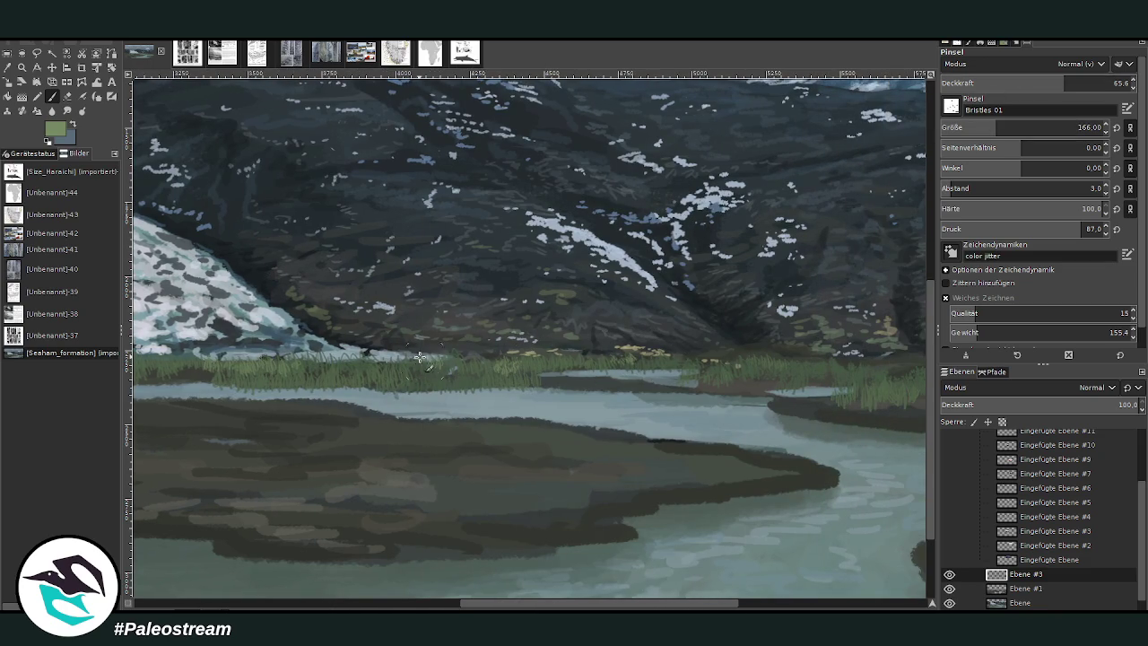
Step: Add brighter blades to the riverbank grass and fit the whole painting in view
click(763, 602)
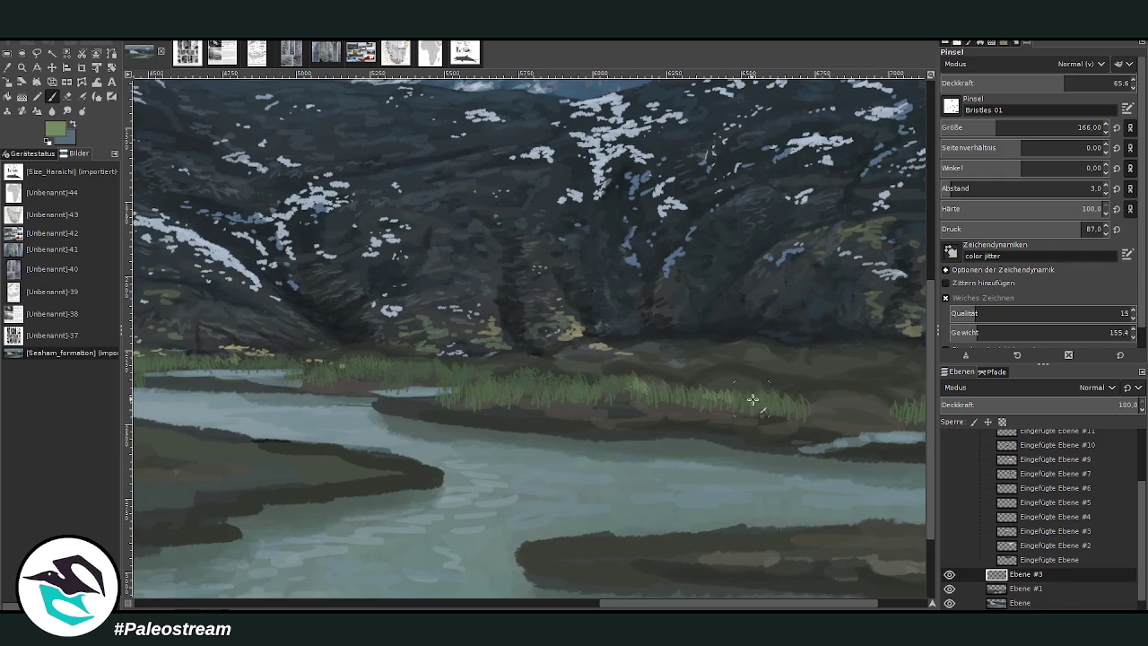
drag(502, 380, 490, 379)
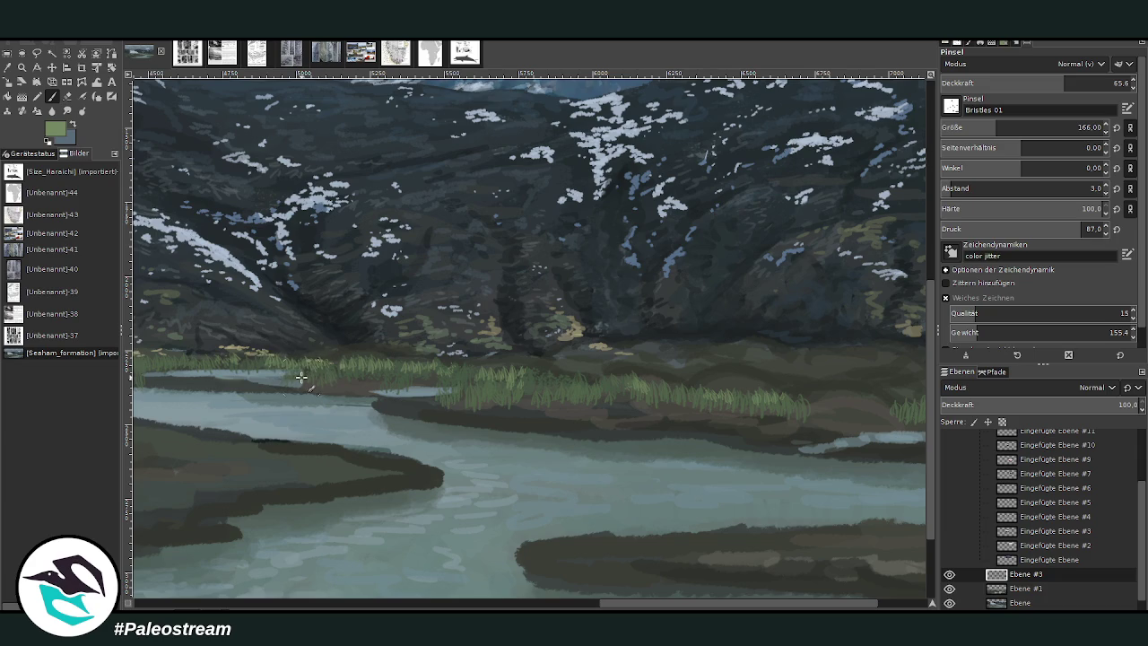
key(shift+ctrl+j)
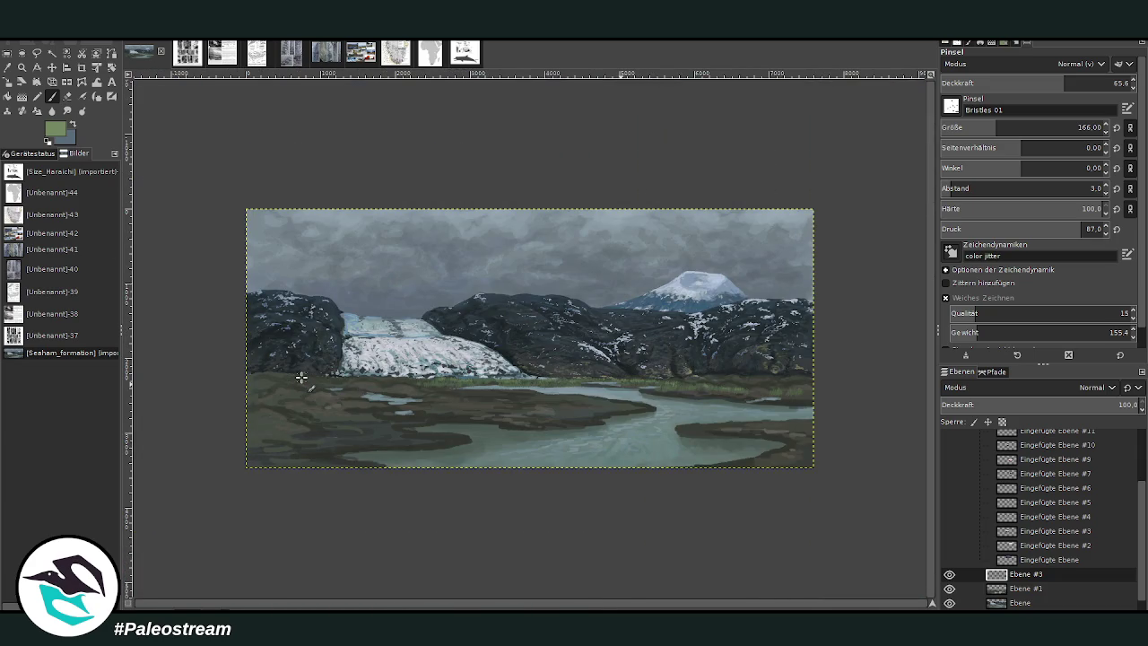
Step: Zoom into the snowy peak and river, then start a new blank grey-blue image
click(22, 67)
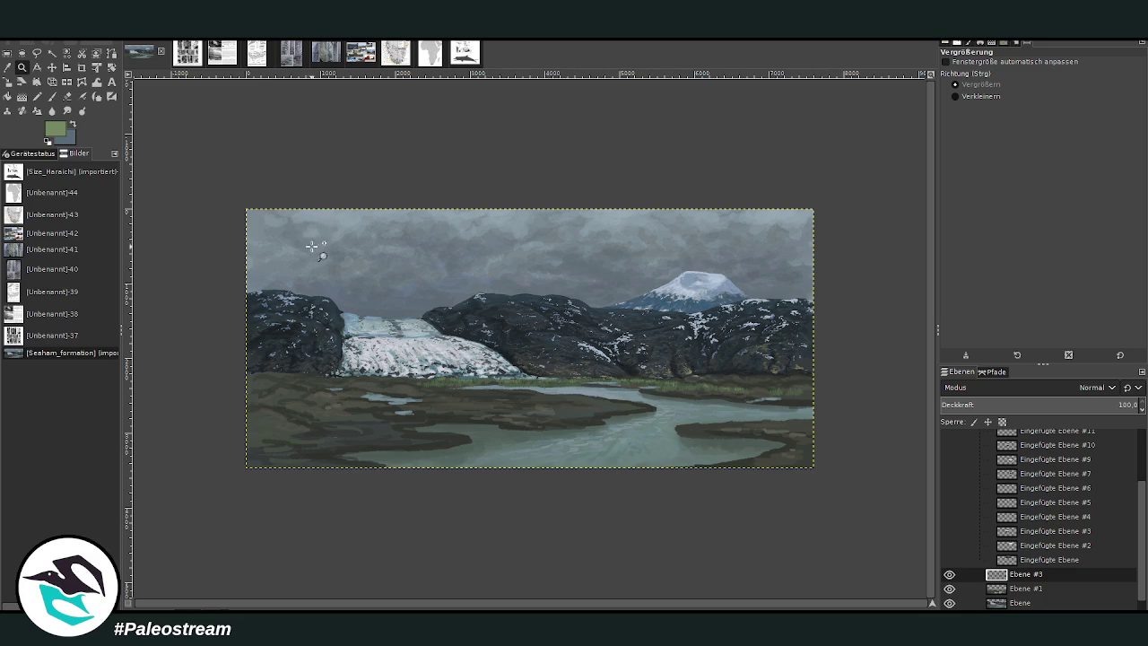
drag(379, 167, 720, 469)
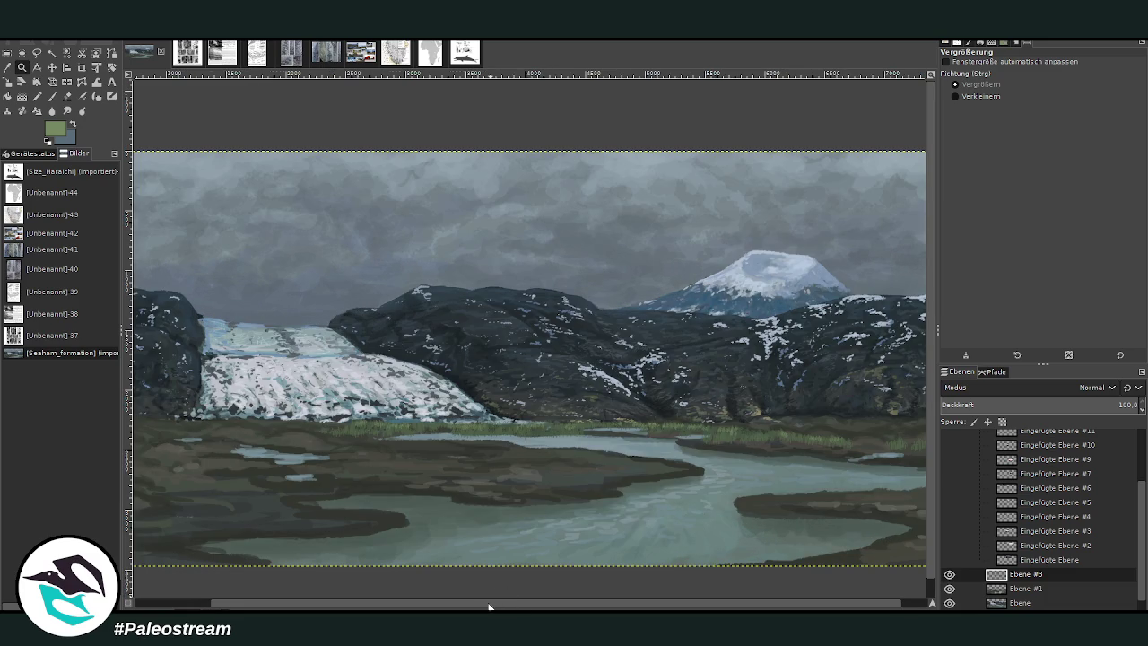
scroll(493, 602, right, 2)
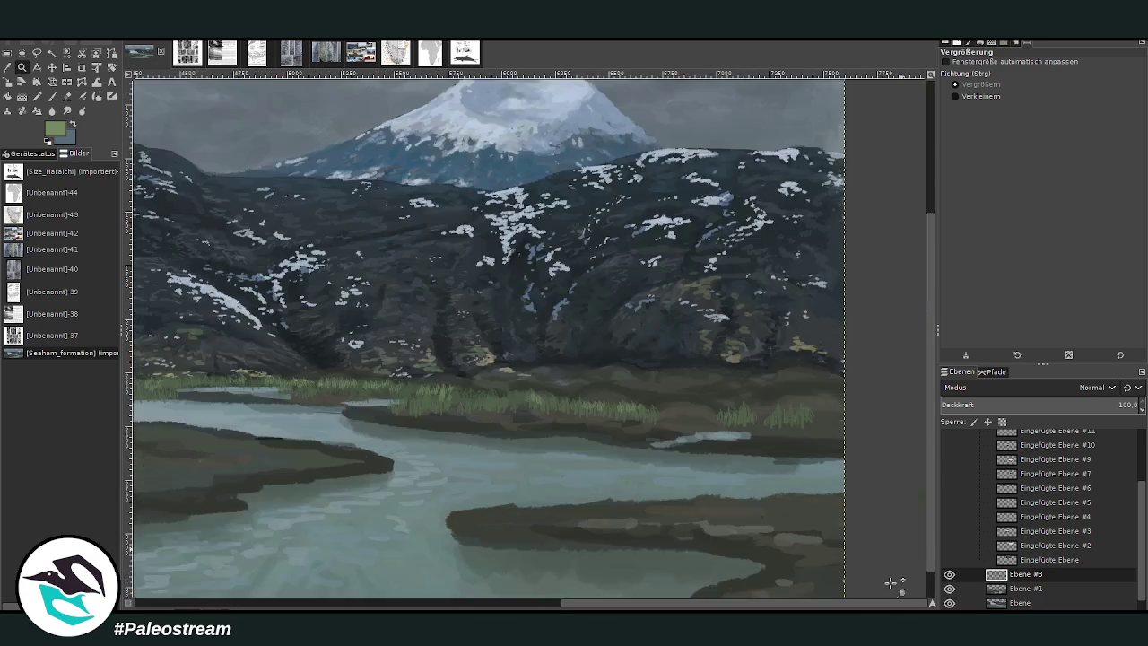
click(641, 288)
key(ctrl+n)
key(Return)
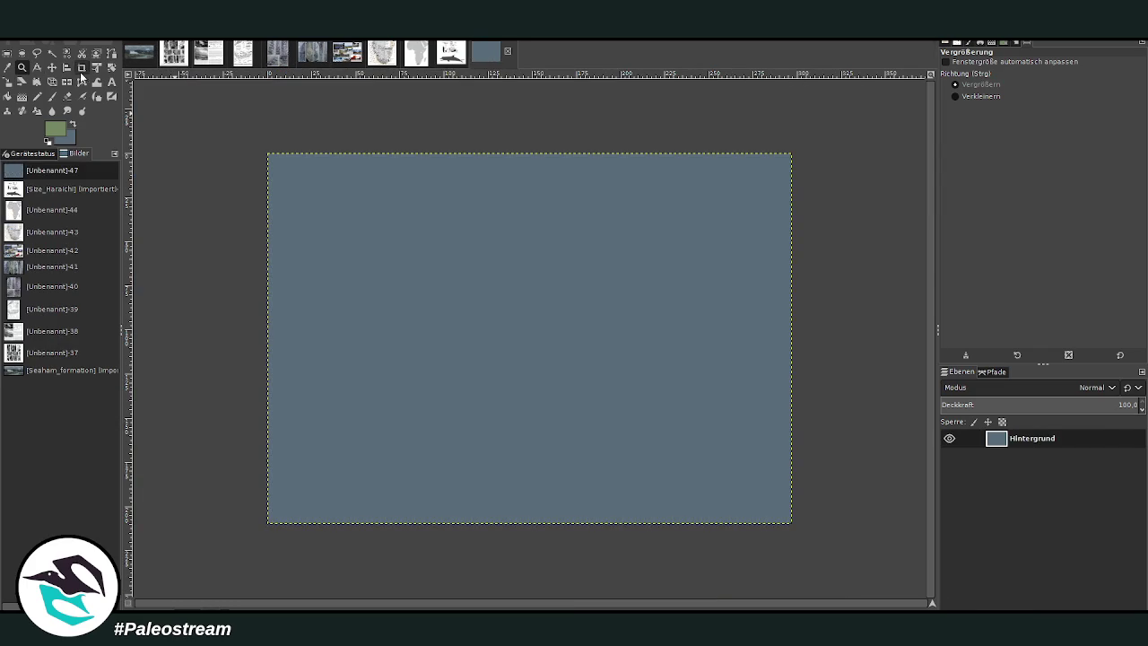
Step: Crop the new image to its lower-left area, about 1752 × 1652 px
click(81, 68)
drag(268, 233, 569, 592)
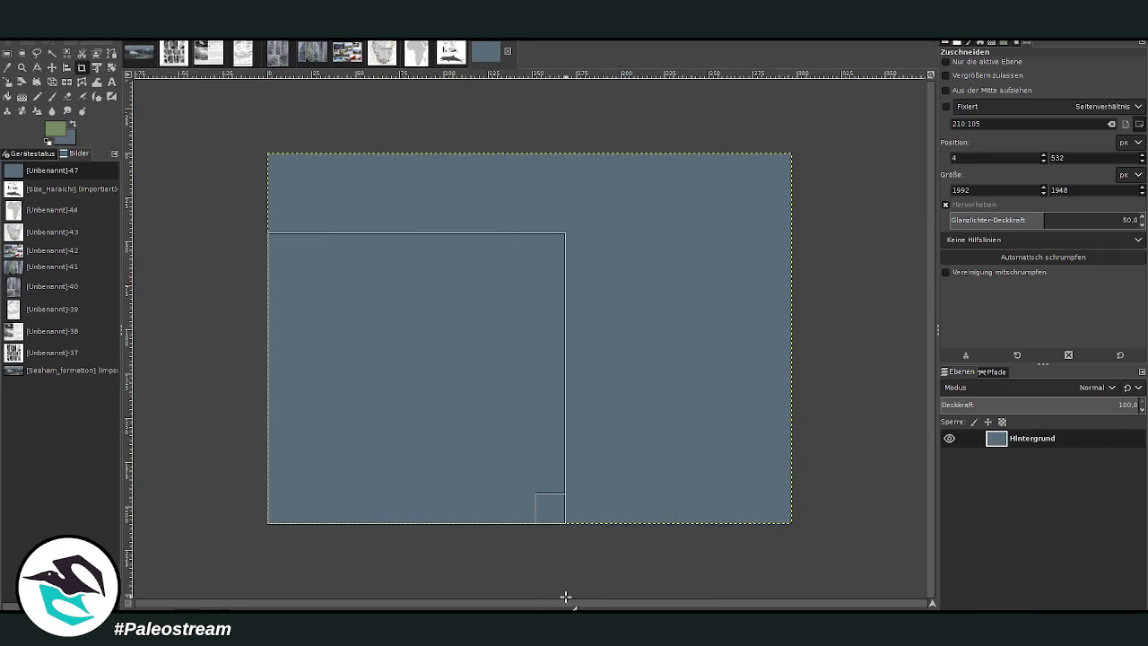
drag(535, 229, 482, 318)
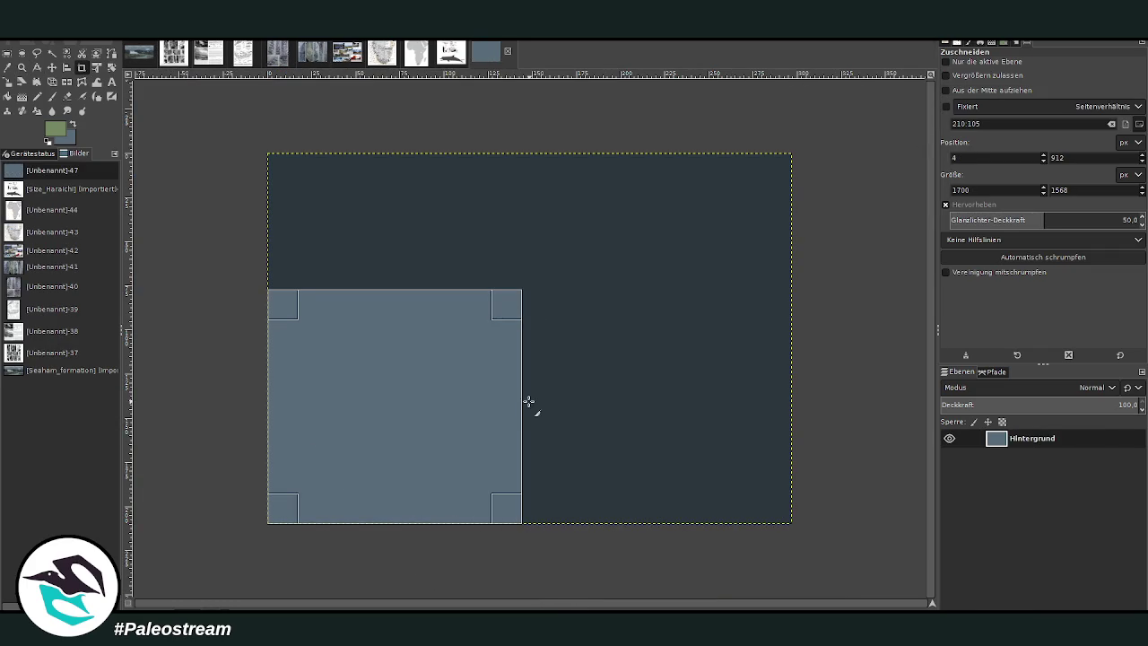
click(535, 398)
drag(258, 278, 533, 525)
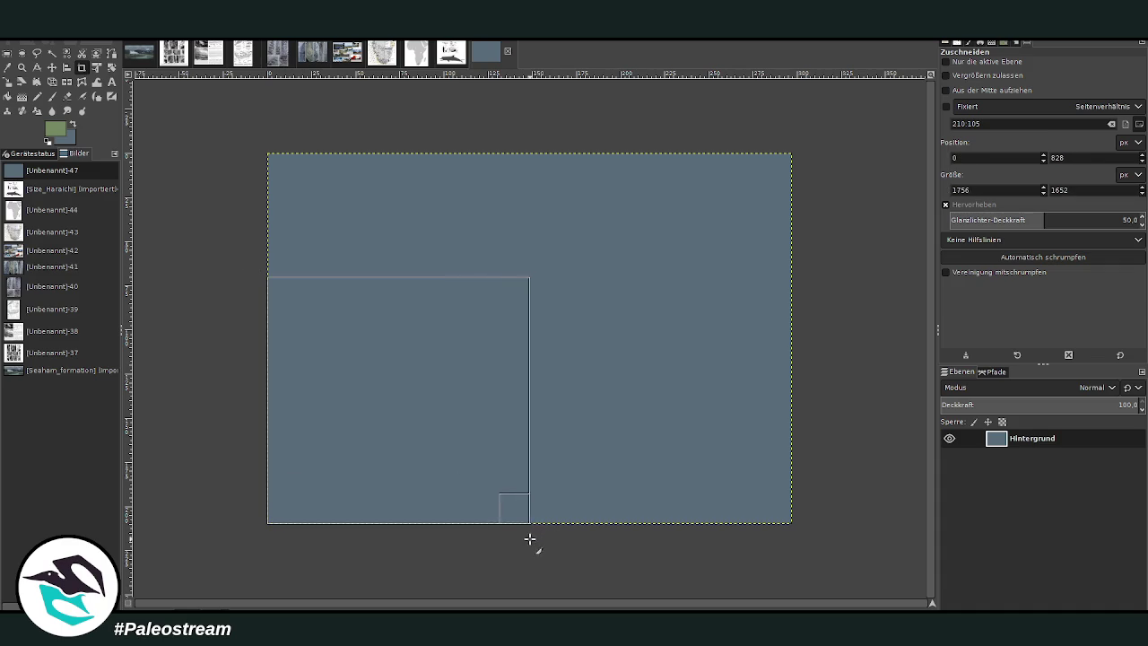
click(448, 425)
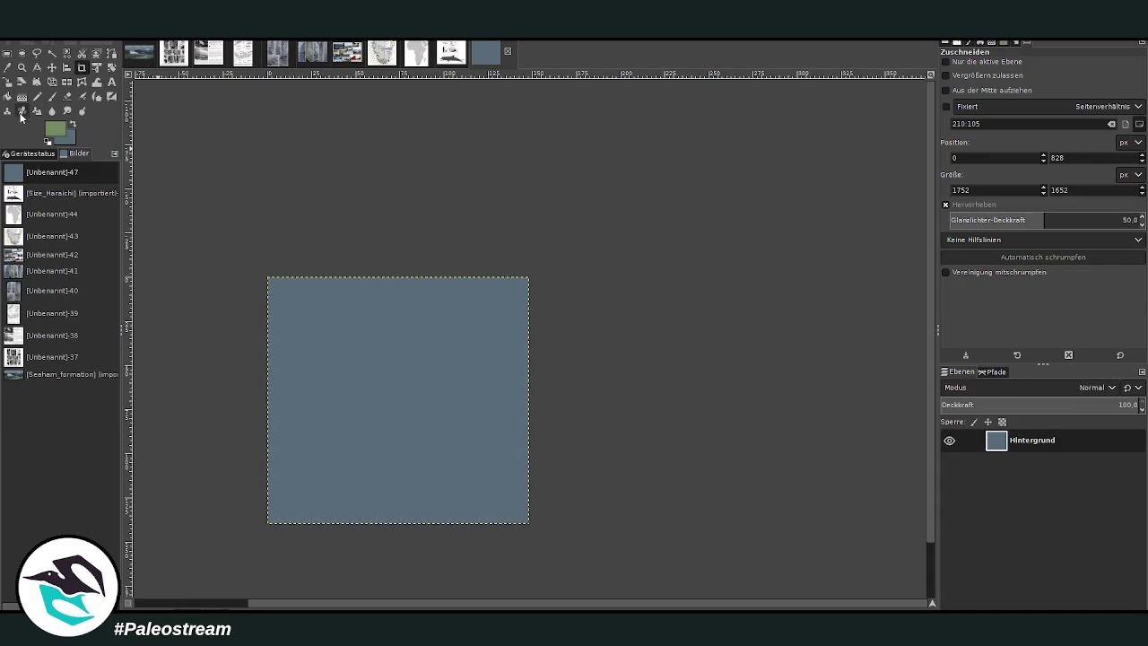
Step: Replace the background with a new transparent layer and zoom so the canvas fills the view
click(956, 593)
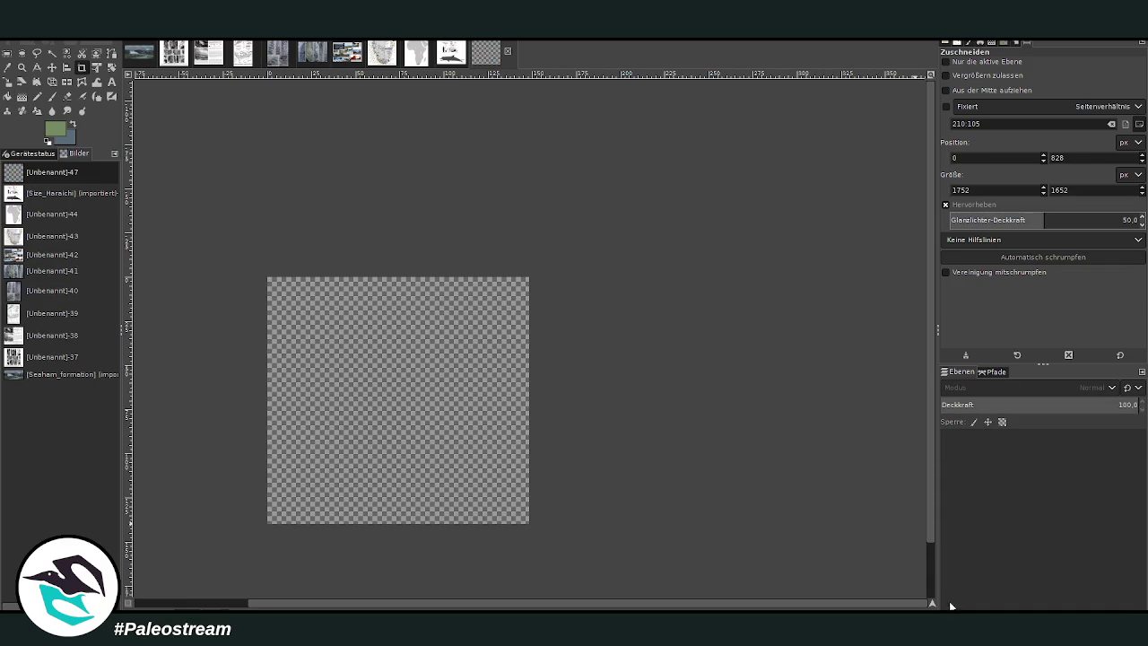
click(1047, 606)
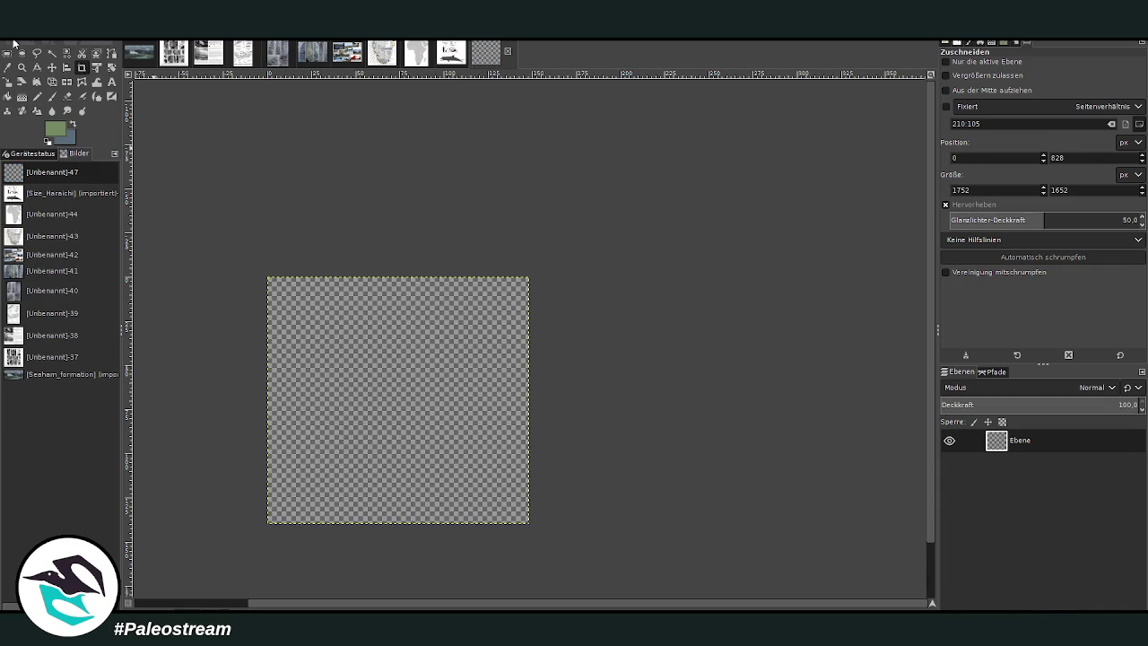
click(21, 67)
drag(259, 269, 526, 521)
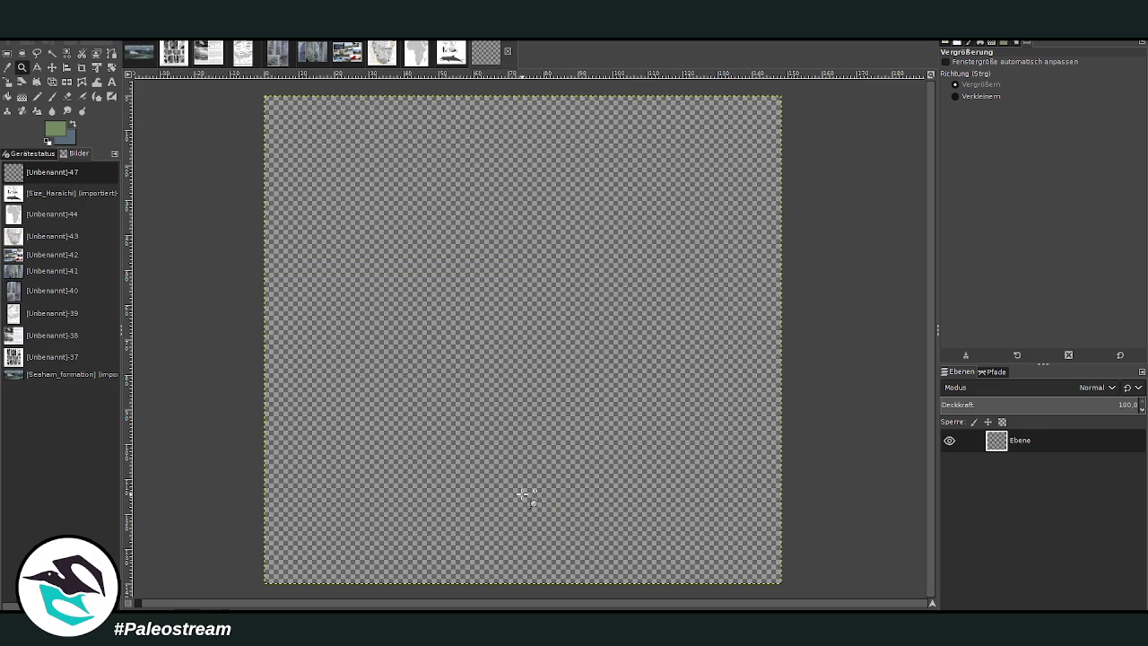
Step: With a black Chalk 03 brush, check the Windermere reference and paint a first vertical stalk
click(51, 95)
key(d)
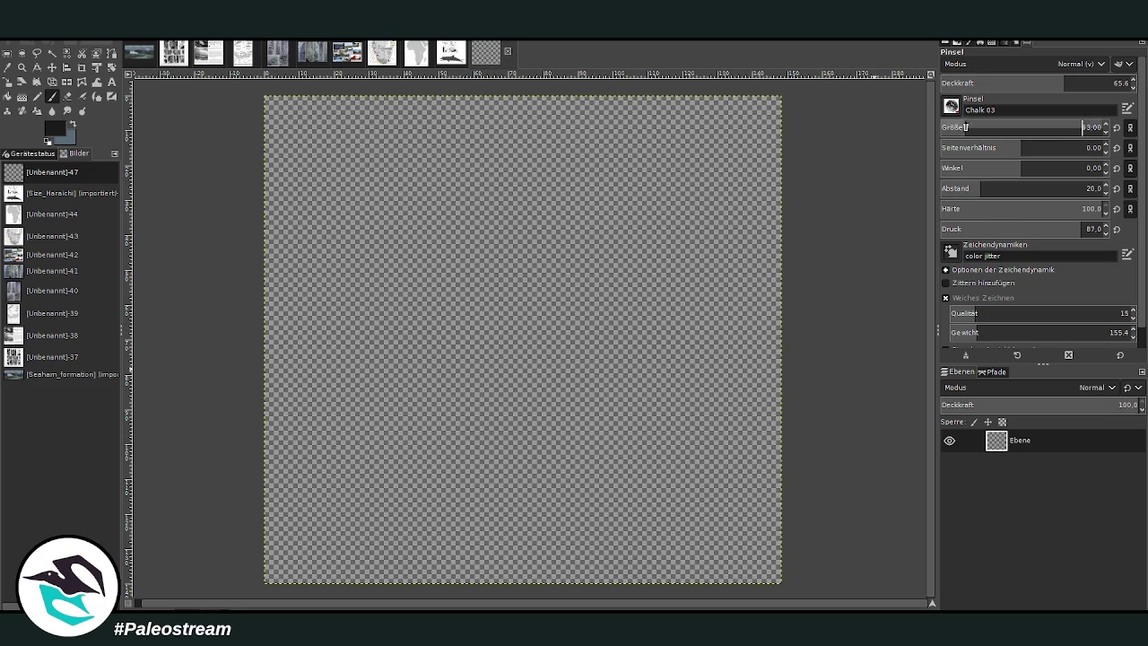
click(1080, 82)
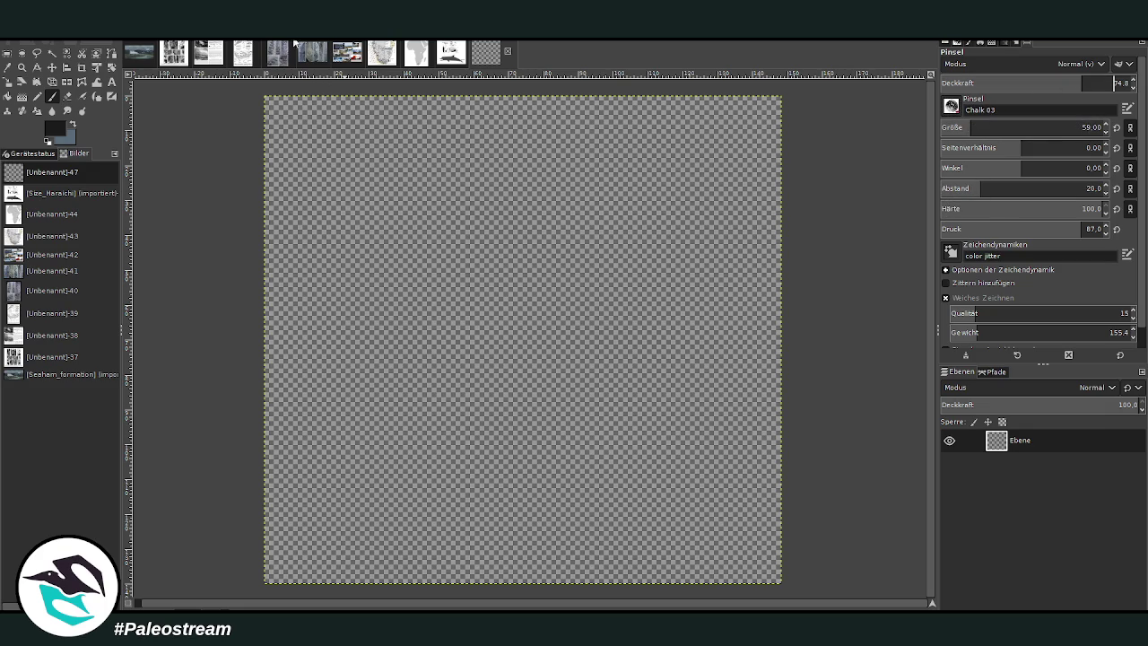
click(208, 54)
click(242, 54)
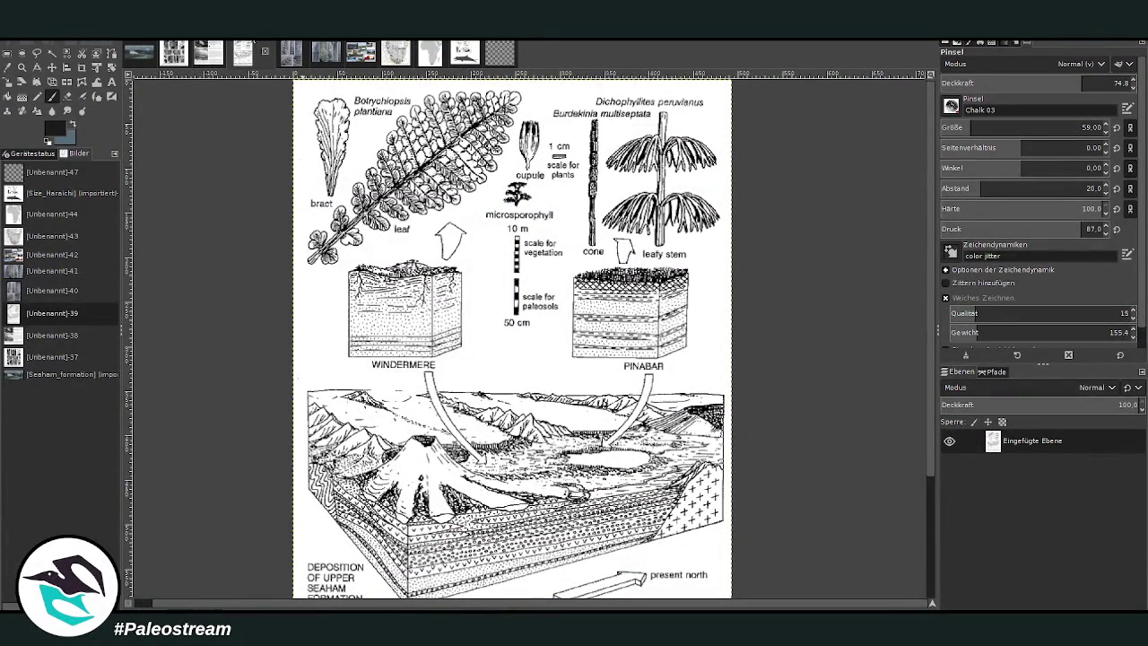
click(495, 55)
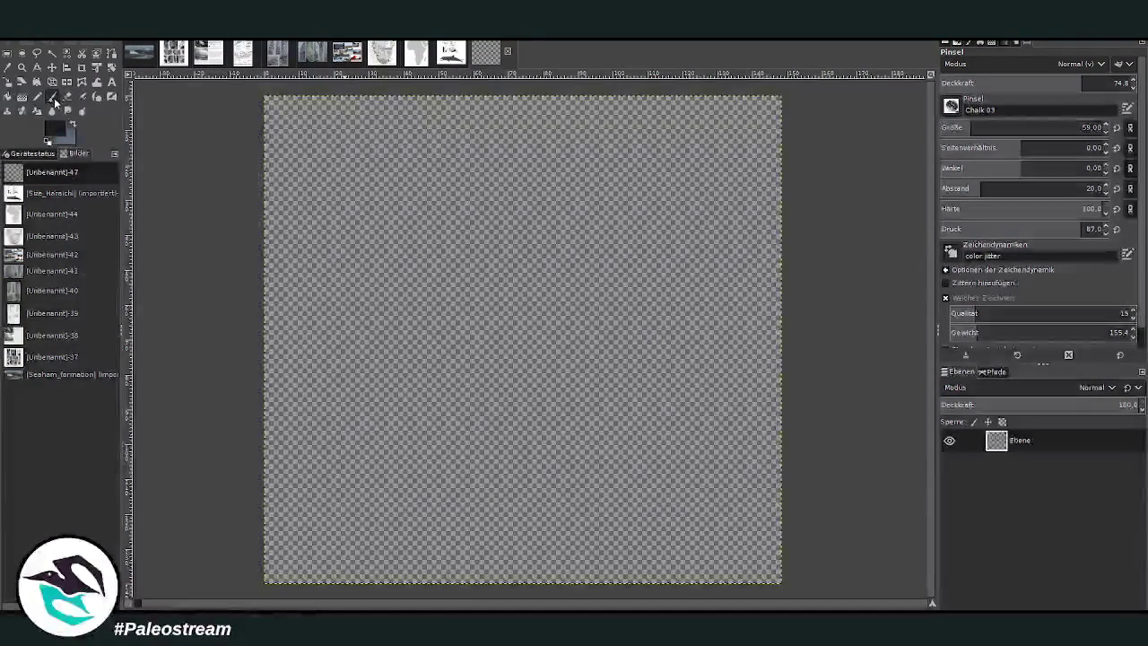
drag(516, 285, 519, 418)
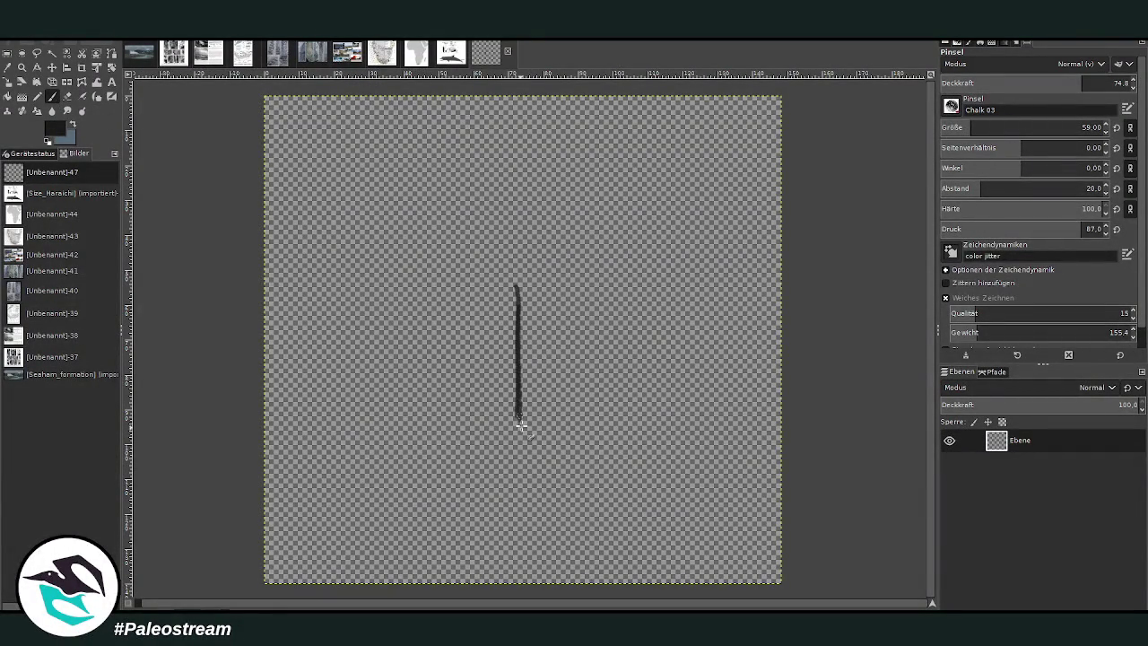
Step: Set the brush to size 169, opacity 86.4 and spacing 13, then repaint the stalk as a thick trunk
drag(973, 128, 995, 127)
drag(1031, 83, 1081, 82)
click(959, 189)
mouse_move(516, 242)
mouse_down()
mouse_move(516, 437)
mouse_move(517, 213)
mouse_move(528, 440)
mouse_move(512, 422)
mouse_move(517, 205)
mouse_move(531, 420)
mouse_move(525, 217)
mouse_move(517, 421)
mouse_move(536, 439)
mouse_move(514, 436)
mouse_move(522, 215)
mouse_move(529, 433)
mouse_up()
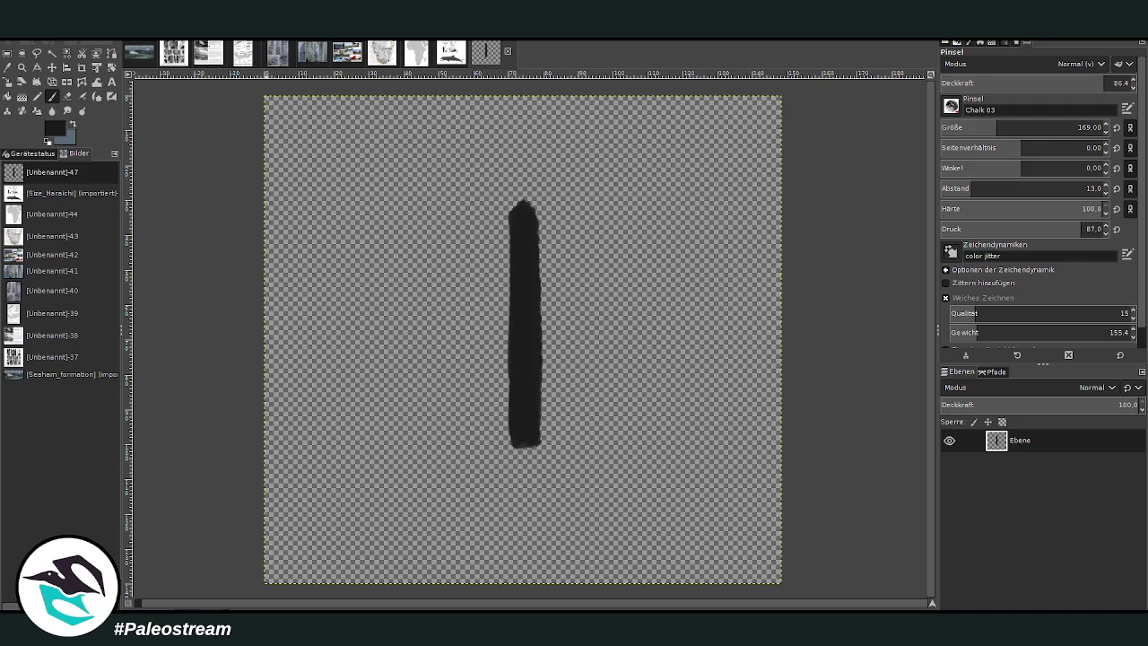
Step: At brush size 106, paint drooping fronds arching to the left of the trunk
click(981, 124)
drag(502, 319, 437, 312)
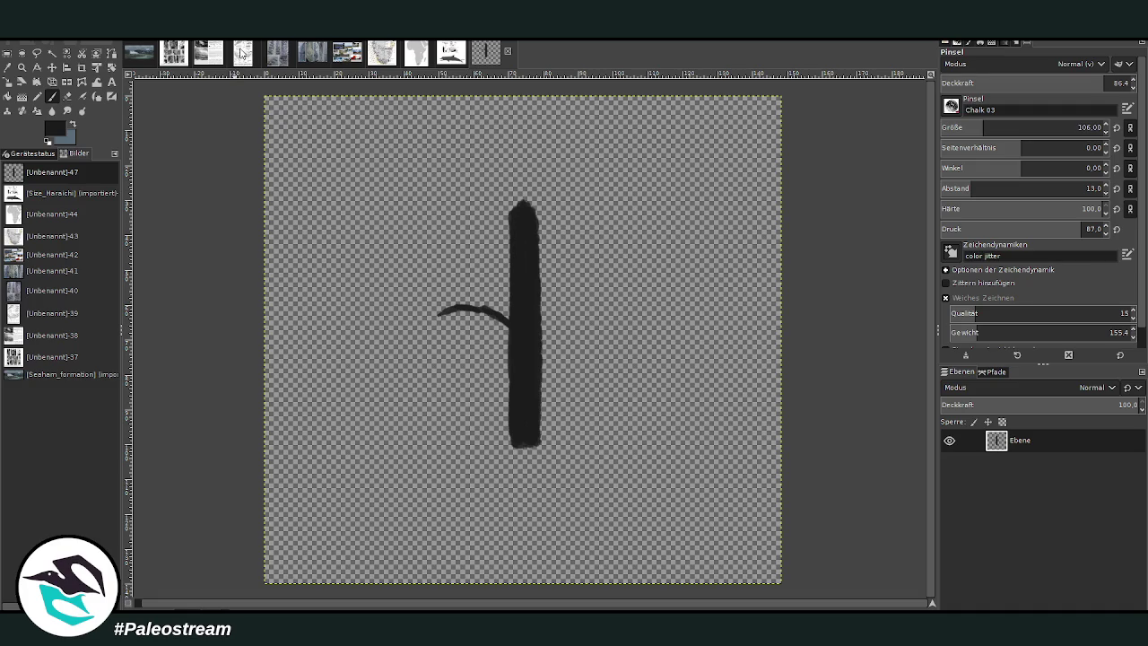
click(241, 54)
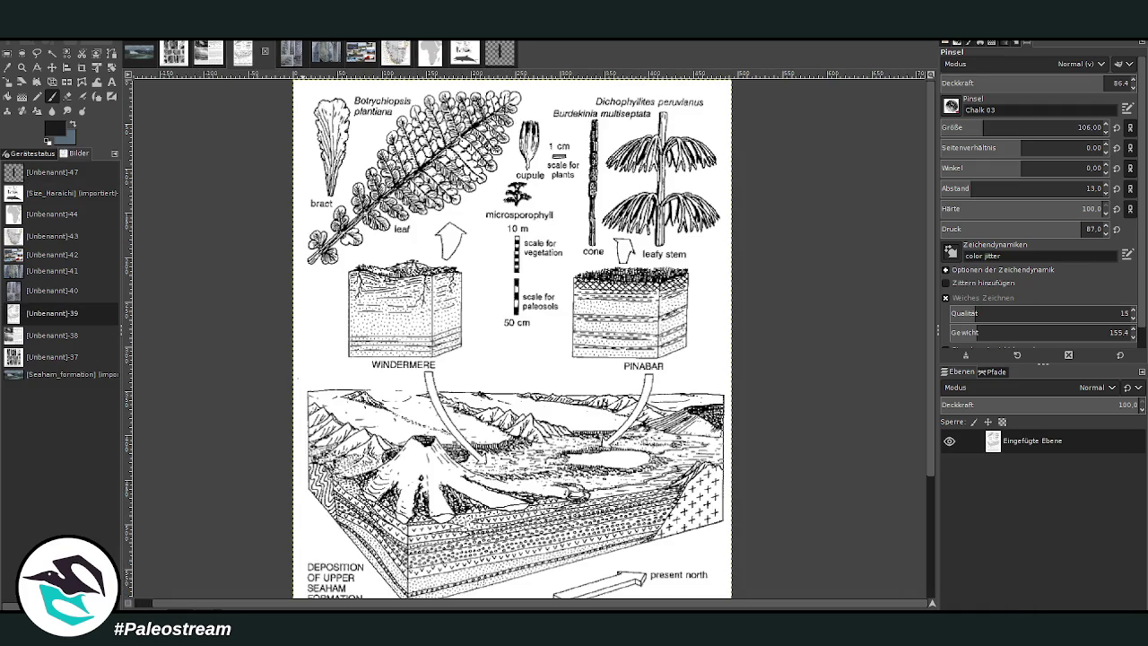
click(492, 56)
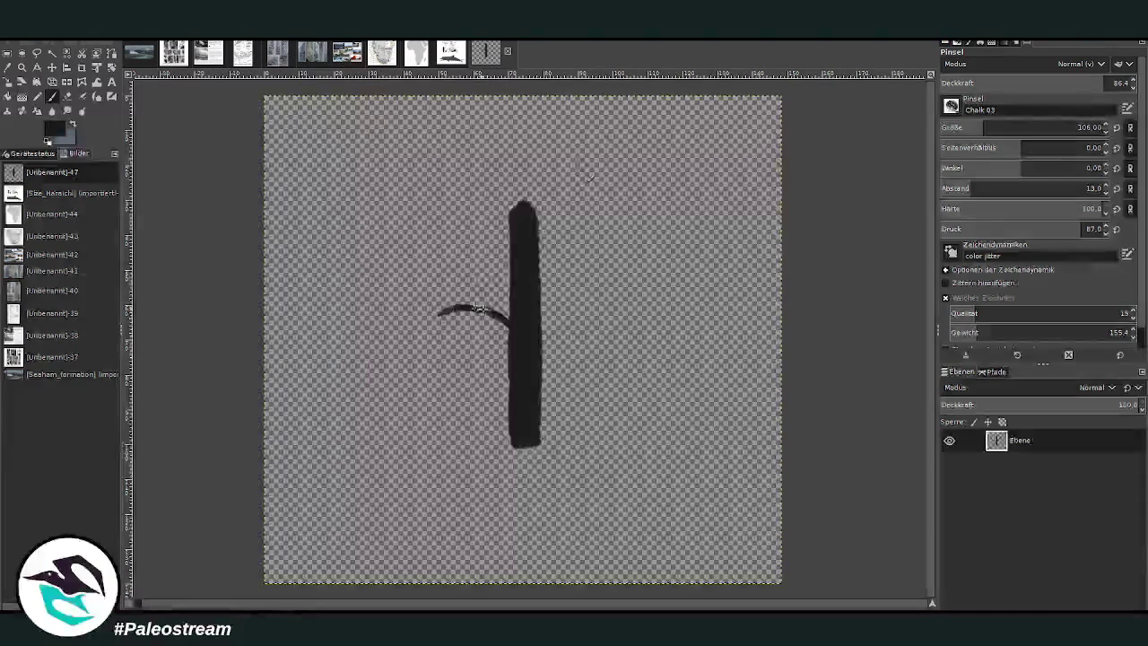
drag(439, 311, 402, 354)
mouse_move(475, 309)
mouse_down()
mouse_move(431, 334)
mouse_move(414, 371)
mouse_up()
mouse_move(508, 312)
mouse_down()
mouse_move(459, 346)
mouse_move(444, 379)
mouse_move(470, 357)
mouse_move(457, 373)
mouse_move(439, 299)
mouse_move(380, 362)
mouse_up()
drag(438, 306, 393, 357)
Step: Paint drooping fronds arching to the right of the trunk
mouse_move(544, 321)
mouse_down()
mouse_move(576, 302)
mouse_move(617, 323)
mouse_move(646, 371)
mouse_up()
mouse_move(583, 305)
mouse_down()
mouse_move(615, 376)
mouse_move(618, 304)
mouse_move(674, 364)
mouse_move(667, 355)
mouse_up()
mouse_move(541, 314)
mouse_down()
mouse_move(590, 301)
mouse_move(484, 295)
mouse_move(455, 359)
mouse_up()
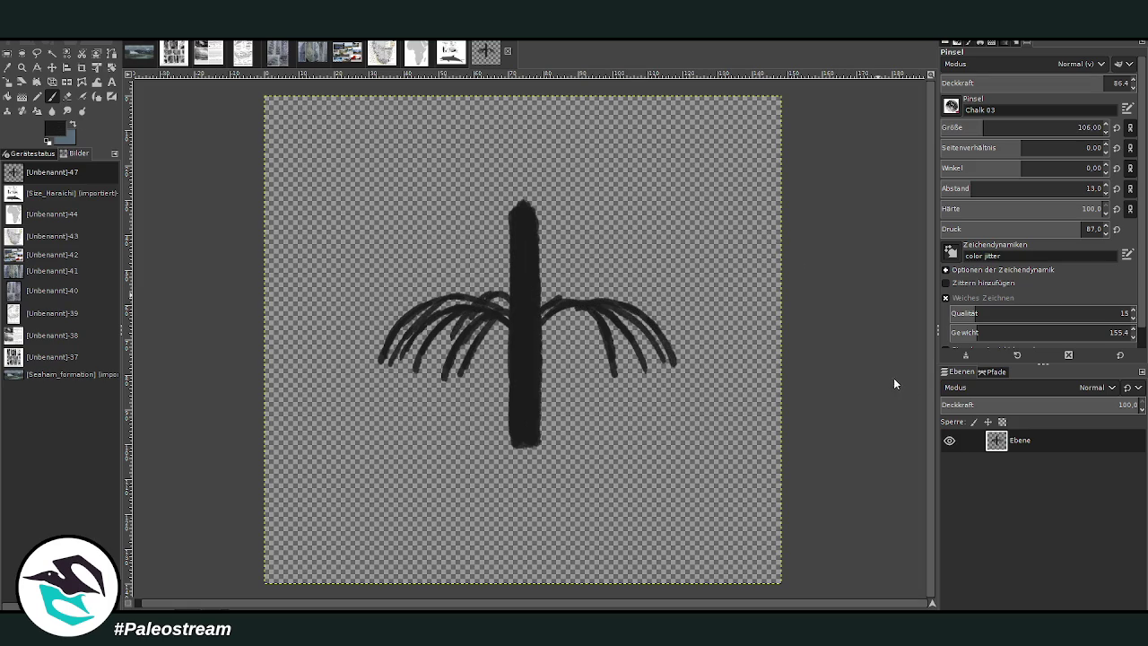
drag(544, 307, 592, 362)
mouse_move(566, 314)
mouse_down()
mouse_move(581, 359)
mouse_move(558, 351)
mouse_move(624, 366)
mouse_up()
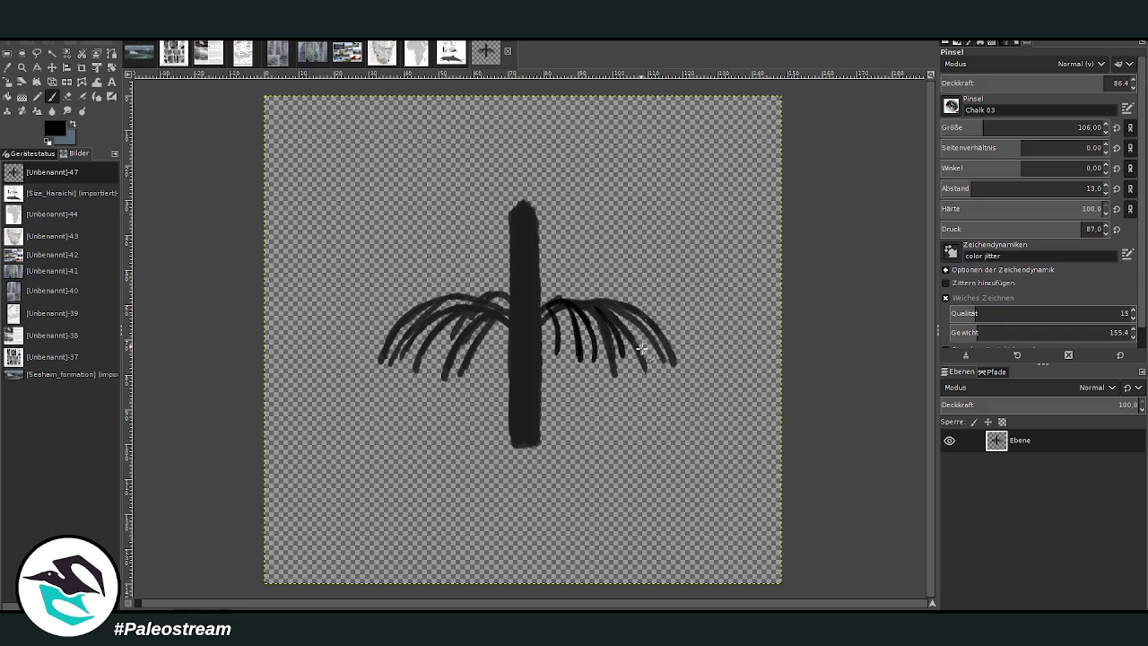
Step: Fill in the canopy with more fronds on both sides of the stalk
drag(506, 314, 475, 365)
mouse_move(468, 313)
mouse_down()
mouse_move(424, 360)
mouse_move(425, 330)
mouse_up()
mouse_move(510, 320)
mouse_down()
mouse_move(498, 361)
mouse_move(538, 305)
mouse_move(549, 324)
mouse_up()
click(7, 67)
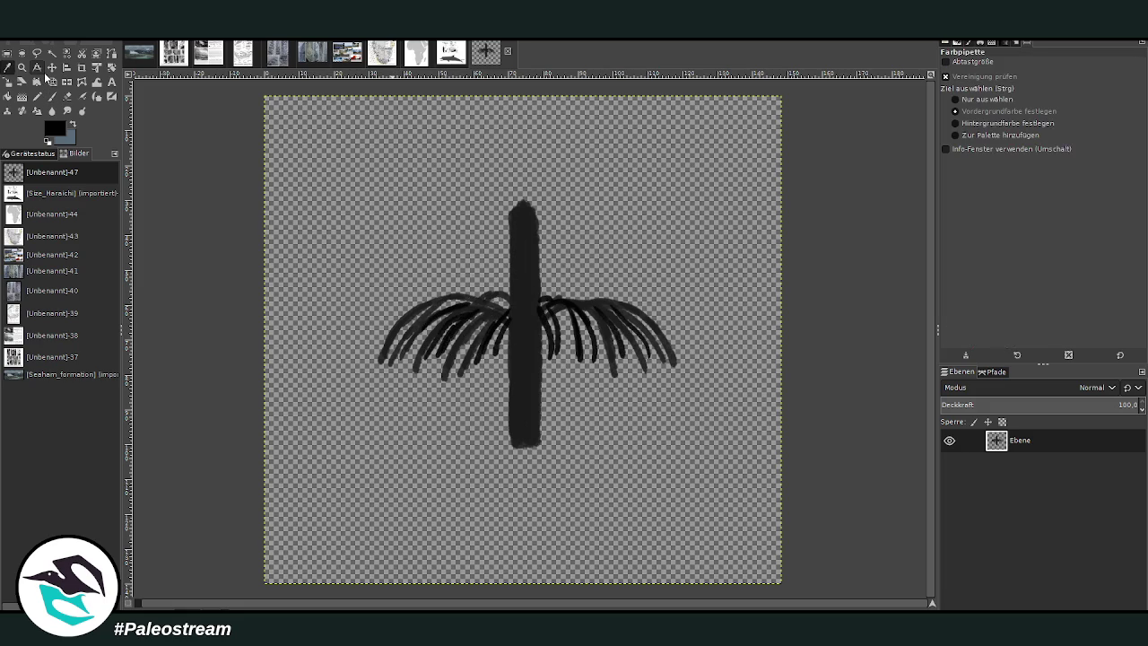
Step: Pick a lighter colour from the painting and add short arcs beside the stalk
click(614, 314)
key(p)
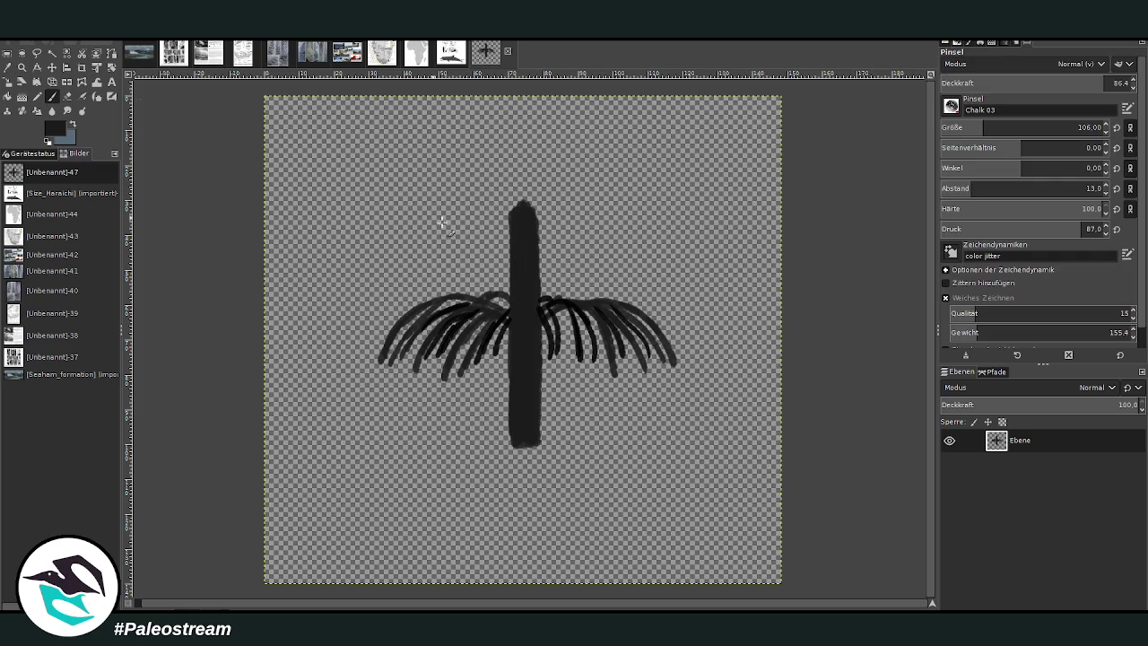
mouse_move(550, 304)
mouse_down()
mouse_move(582, 306)
mouse_move(556, 366)
mouse_up()
drag(486, 351, 479, 386)
drag(507, 321, 495, 376)
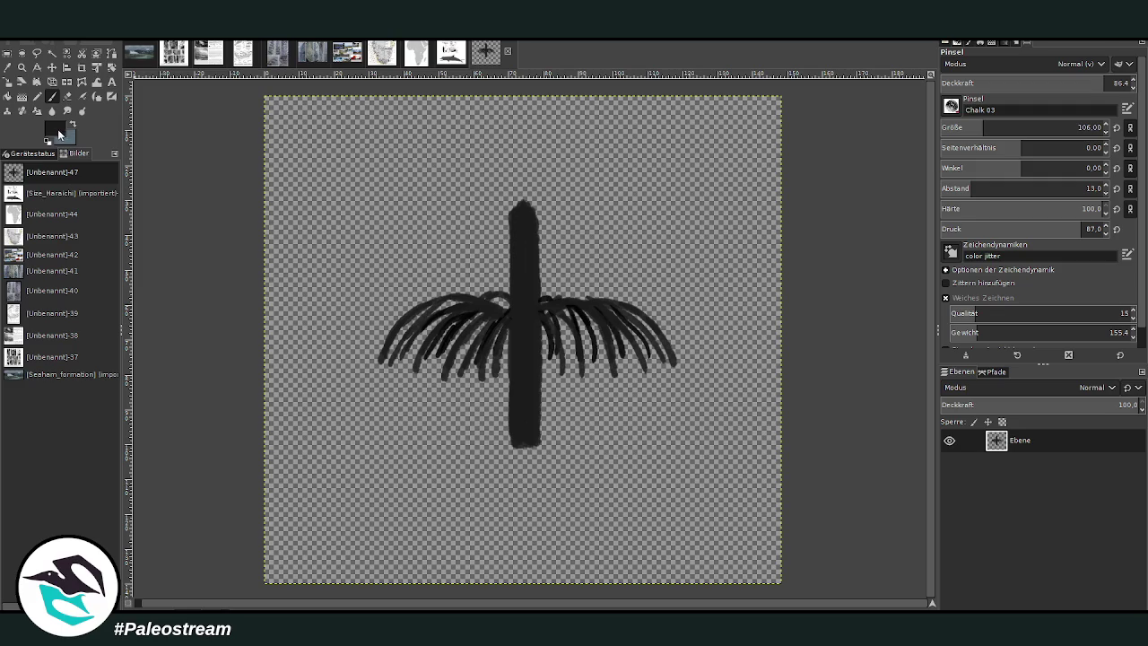
Step: Shrink the brush to 13 and paint lighter streaks along the trunk at opacity 70.7
click(1090, 128)
text(13)
key(Return)
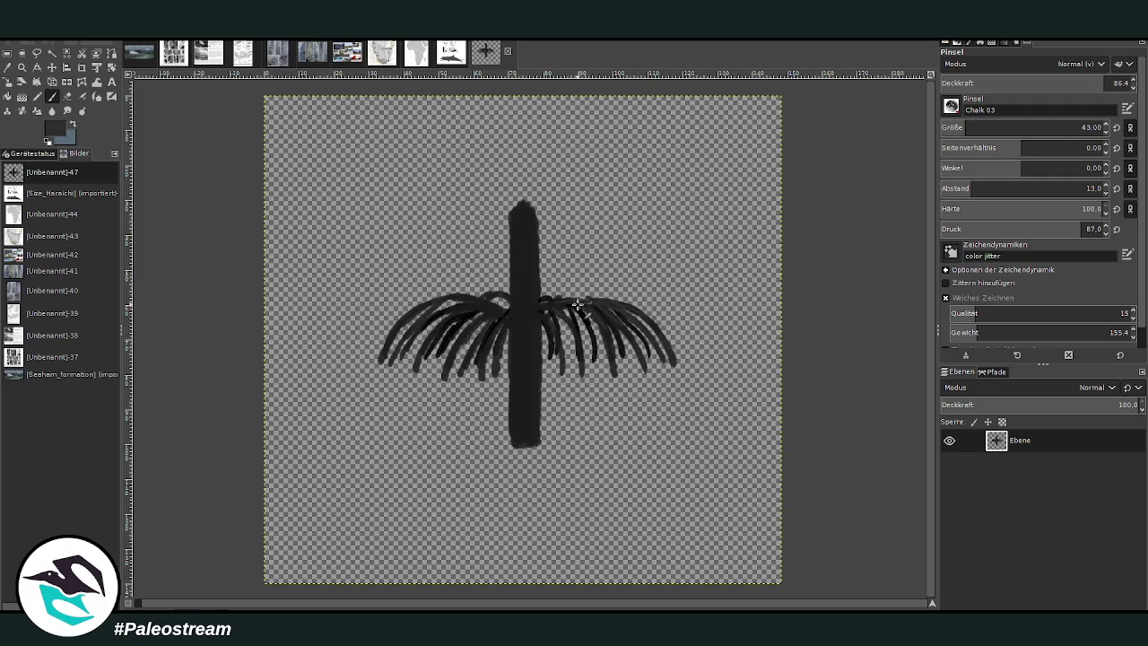
drag(530, 317, 551, 352)
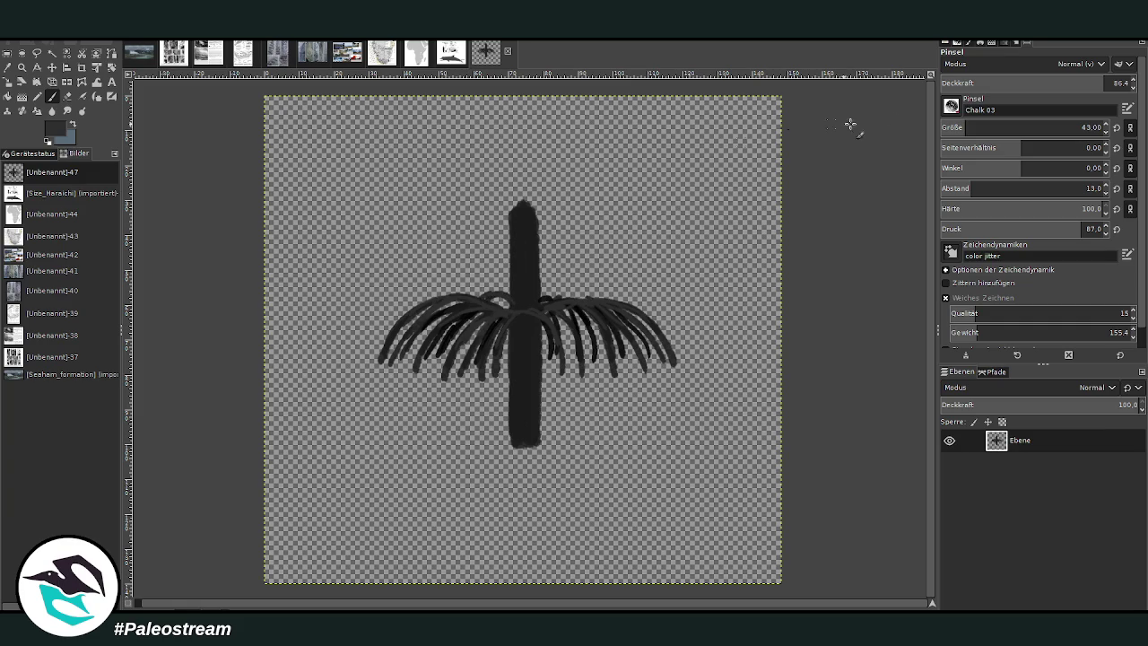
click(1080, 83)
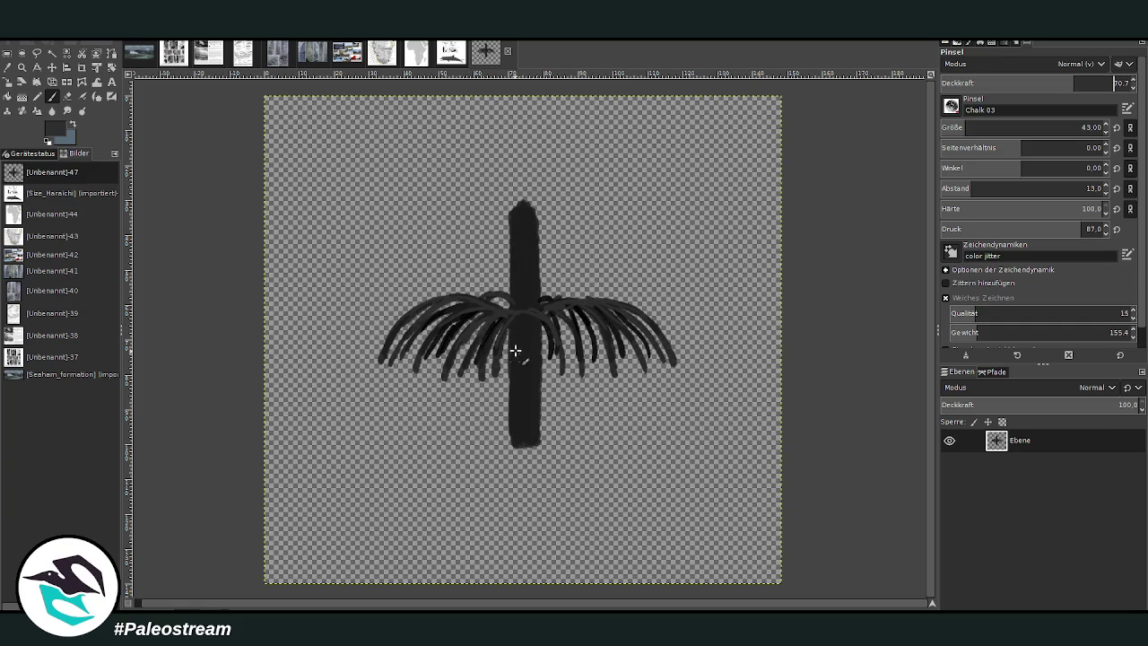
mouse_move(514, 335)
mouse_down()
mouse_move(522, 328)
mouse_move(527, 387)
mouse_up()
mouse_move(521, 218)
mouse_down()
mouse_move(525, 287)
mouse_move(529, 272)
mouse_up()
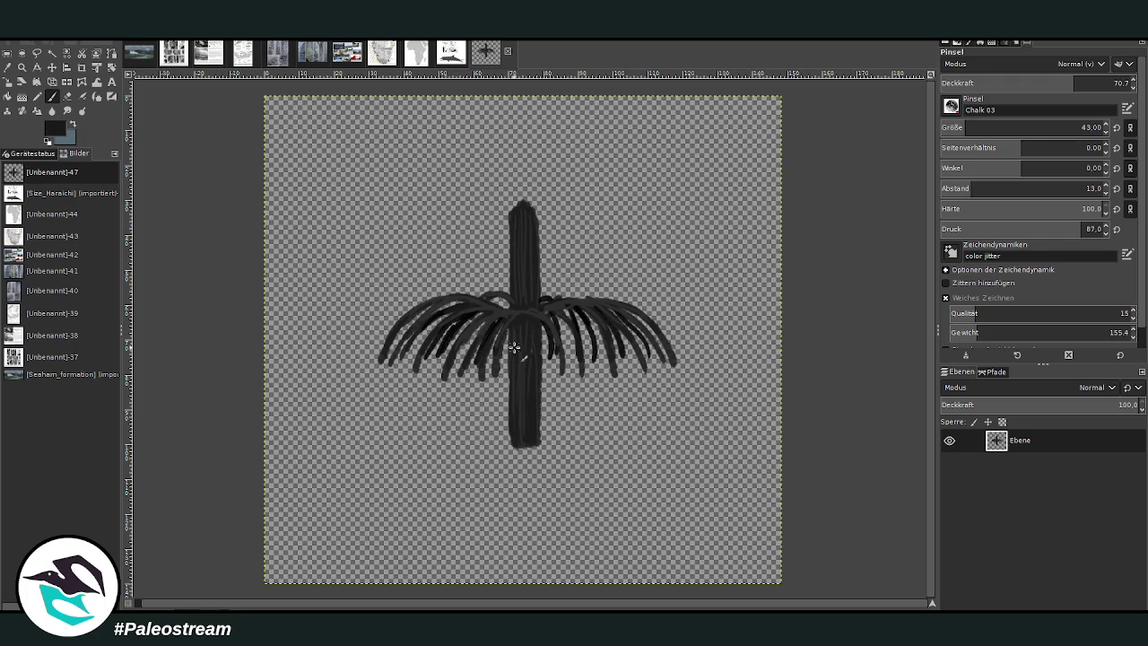
Step: At opacity 94.6, darken the lower trunk, a right frond tip and the frond junction
click(1106, 82)
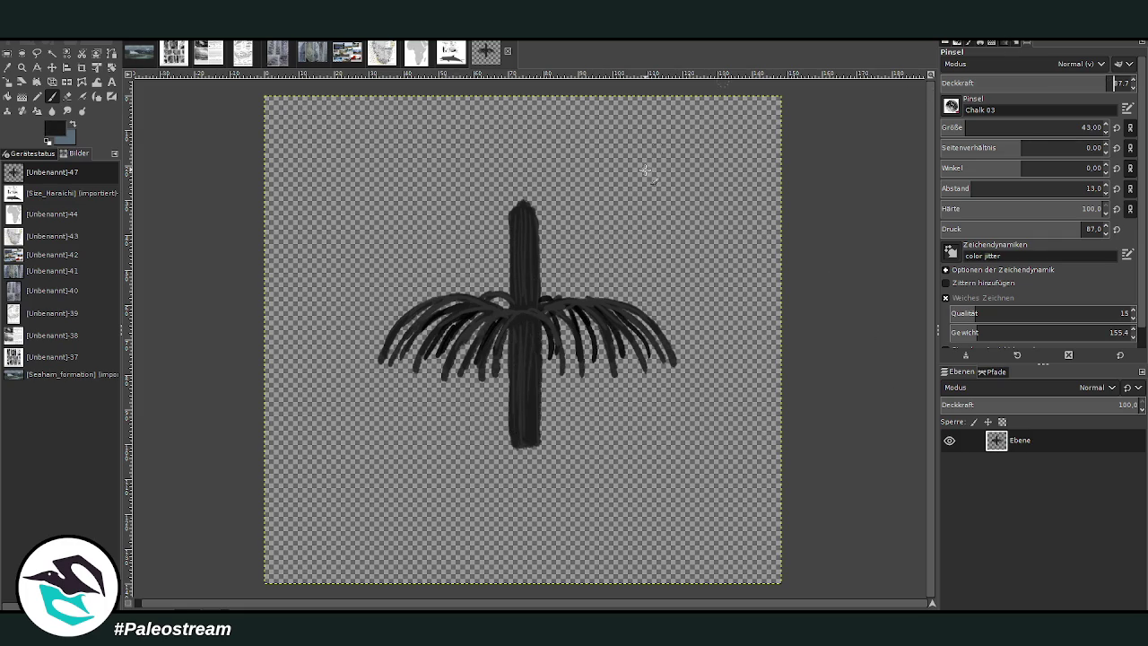
click(1114, 82)
drag(520, 330, 532, 371)
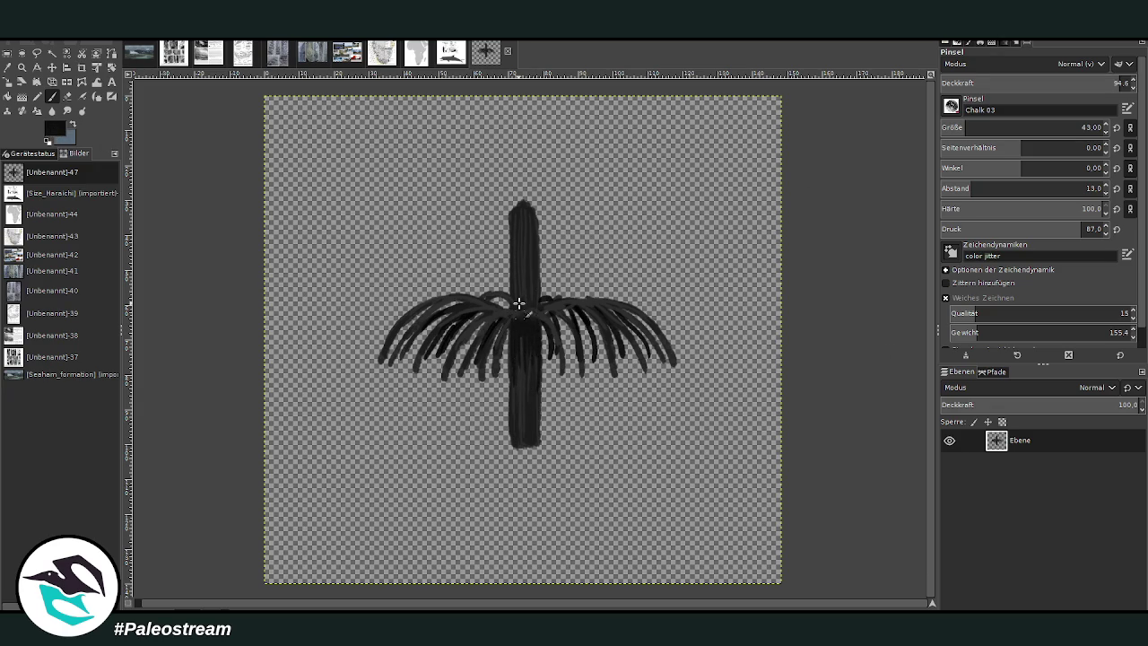
drag(610, 368, 588, 305)
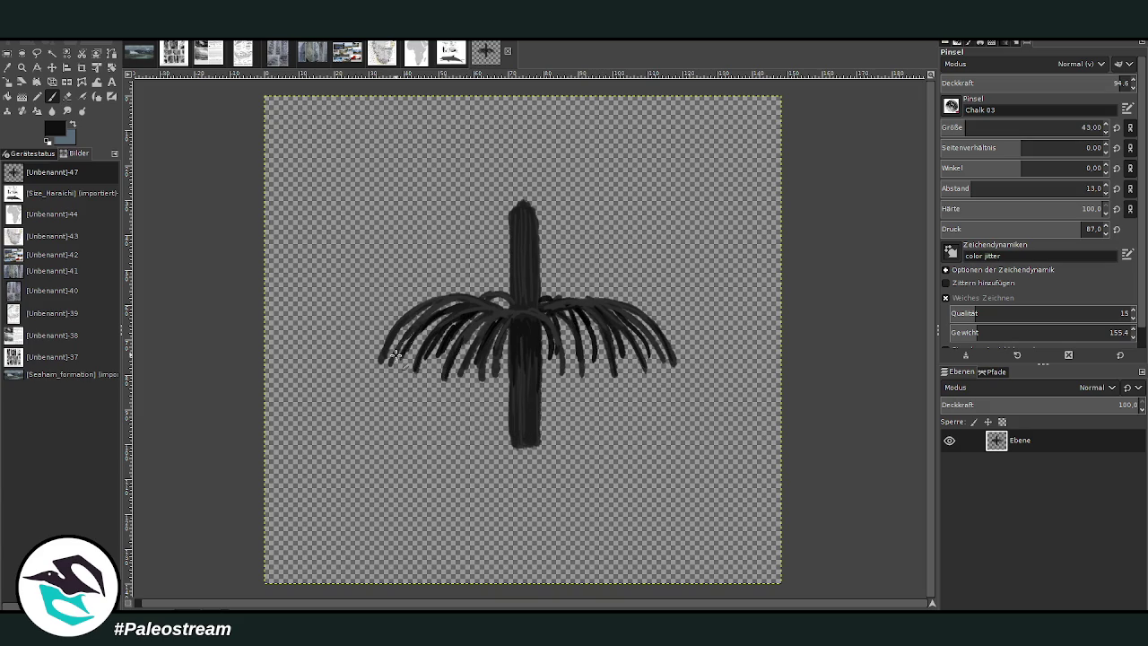
drag(514, 302, 526, 252)
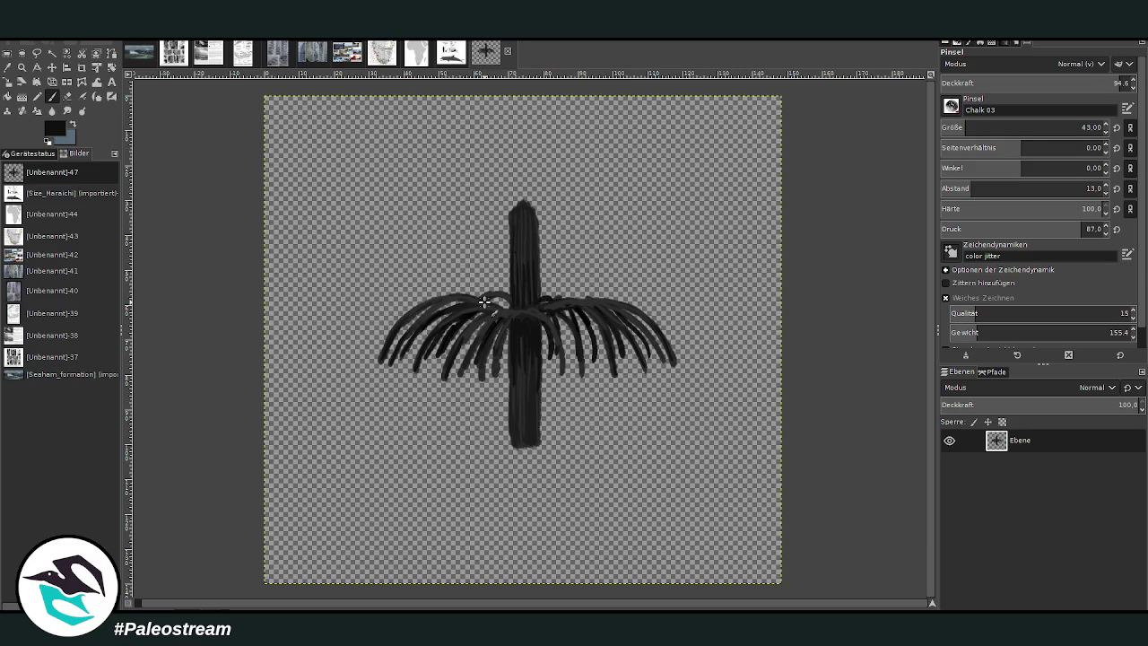
key(shift+c)
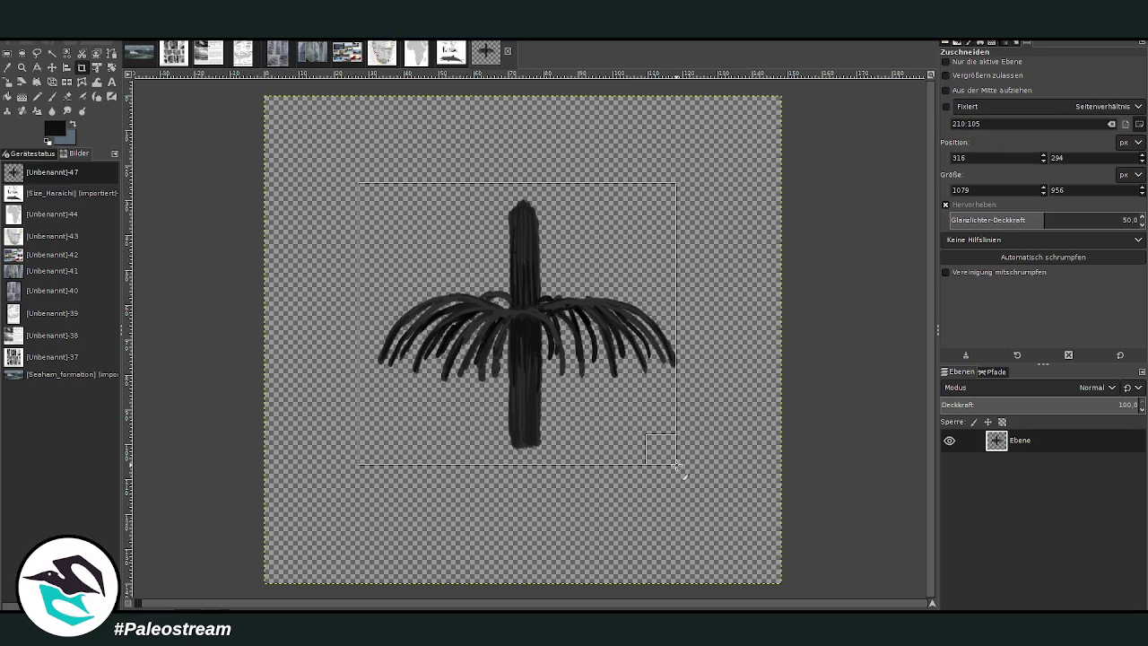
Step: Crop the sketch image tightly around the plant
drag(650, 455, 688, 473)
drag(363, 190, 373, 199)
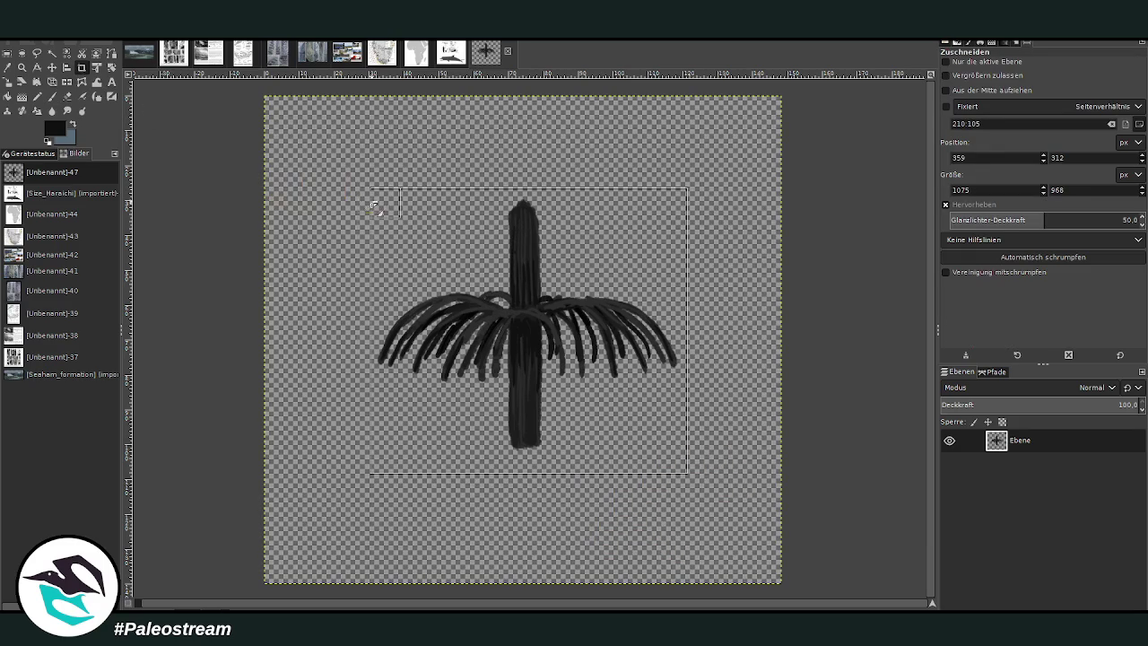
drag(675, 217, 670, 224)
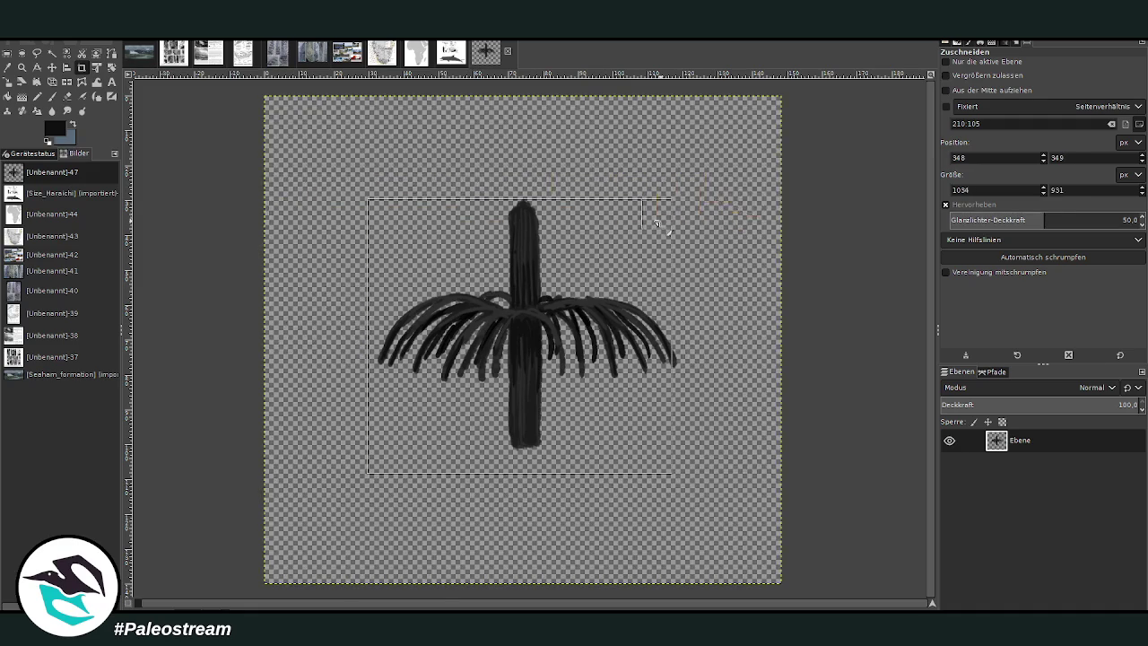
drag(526, 453, 526, 435)
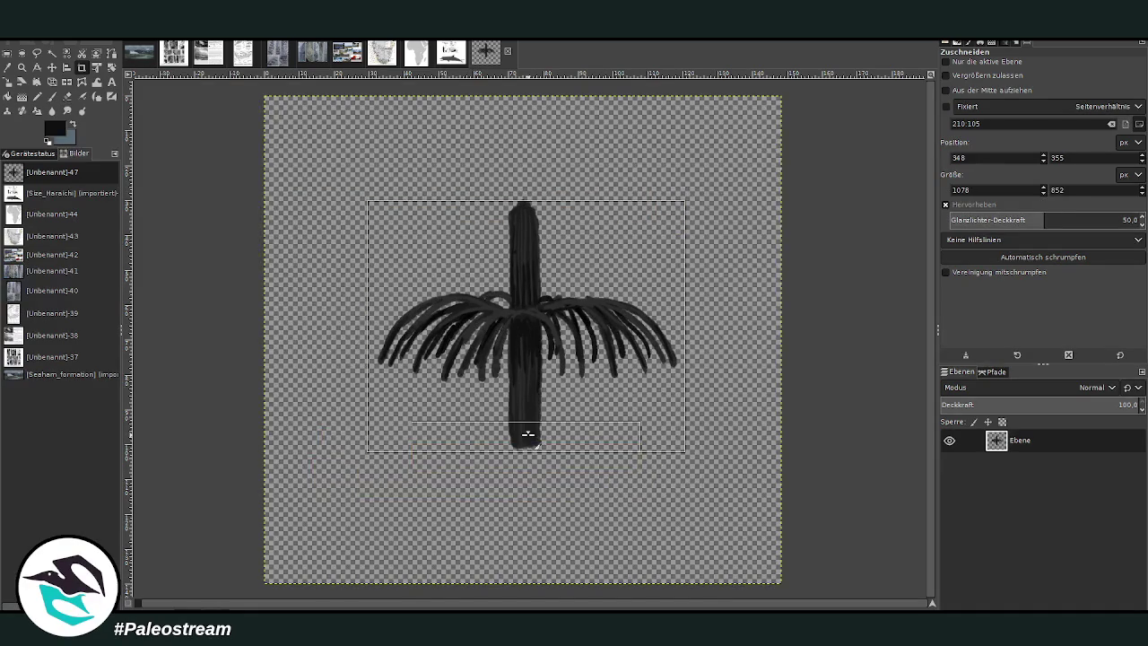
drag(567, 220, 555, 216)
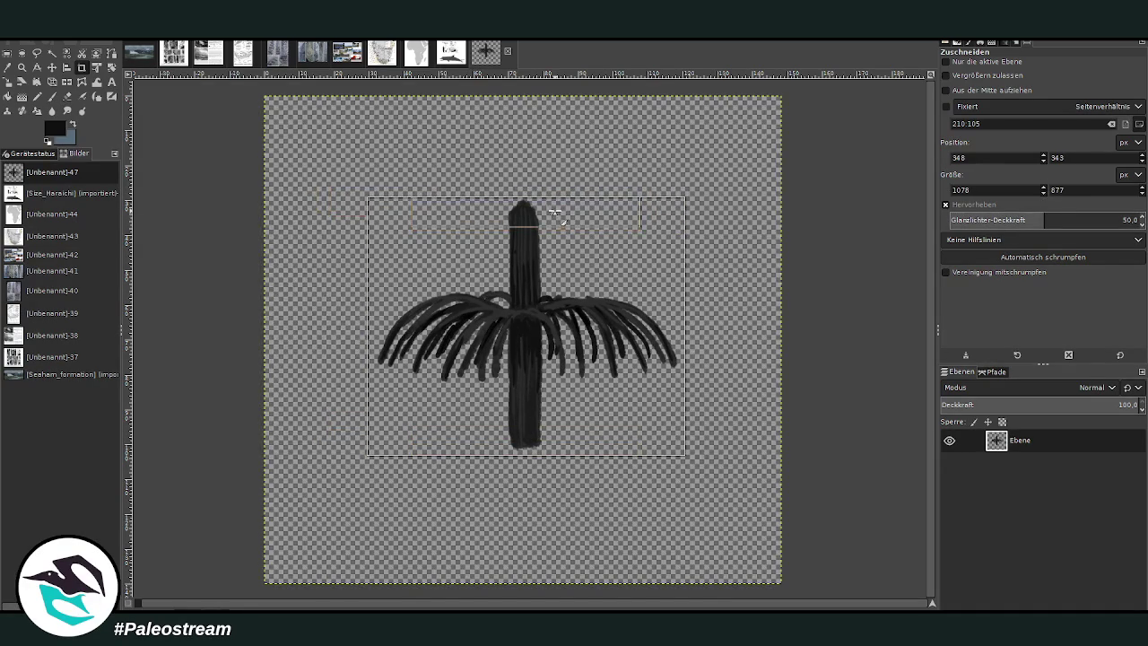
click(517, 277)
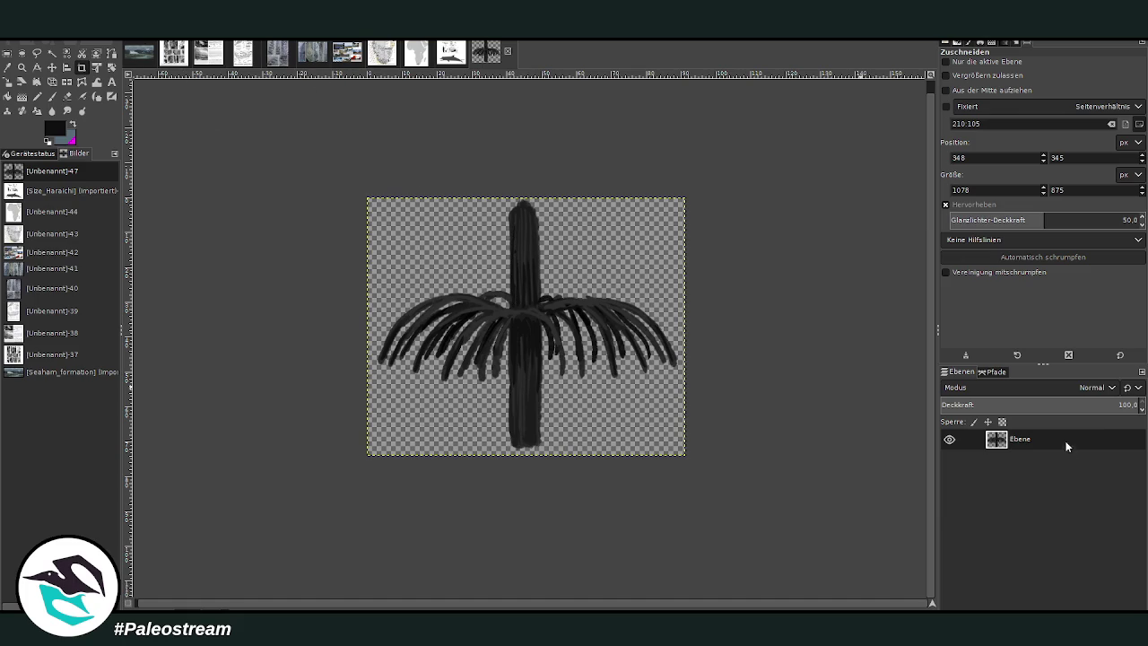
Step: Zoom in on the plant sketch and rectangle-select the whole drawing
click(22, 67)
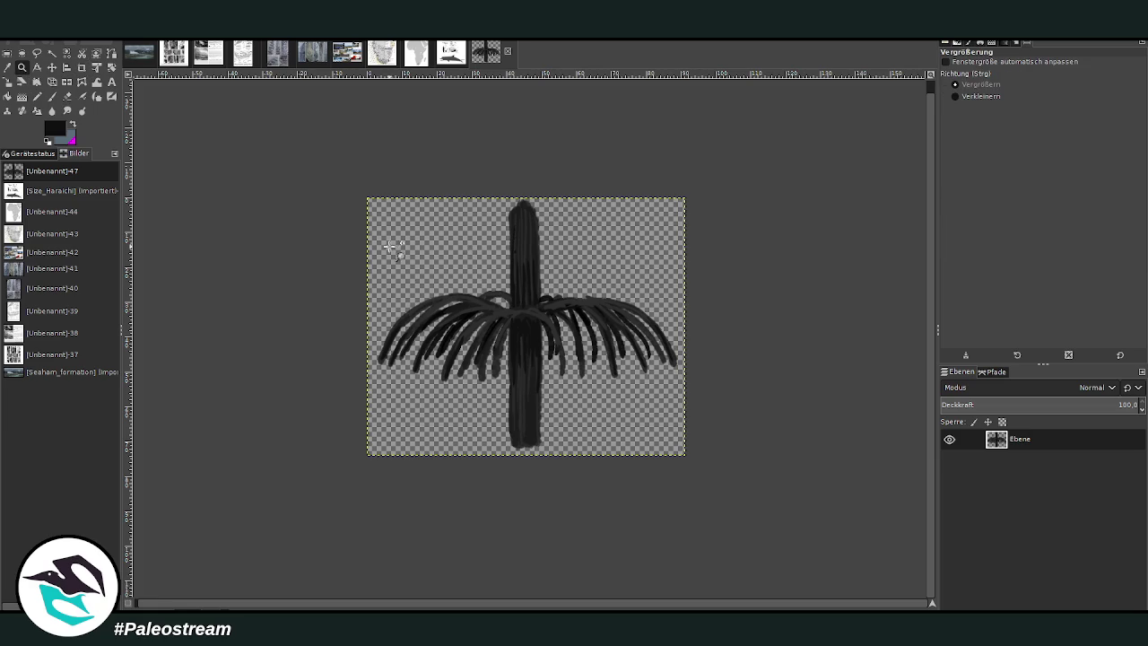
drag(350, 203, 743, 475)
click(7, 67)
click(7, 52)
drag(181, 102, 866, 580)
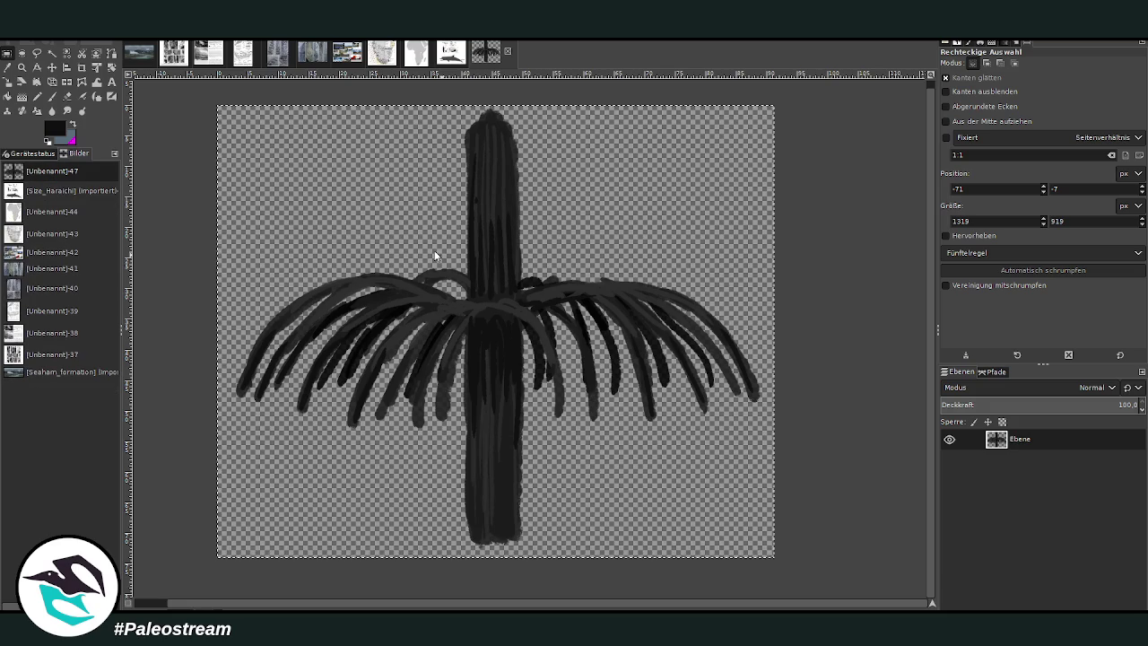
click(141, 53)
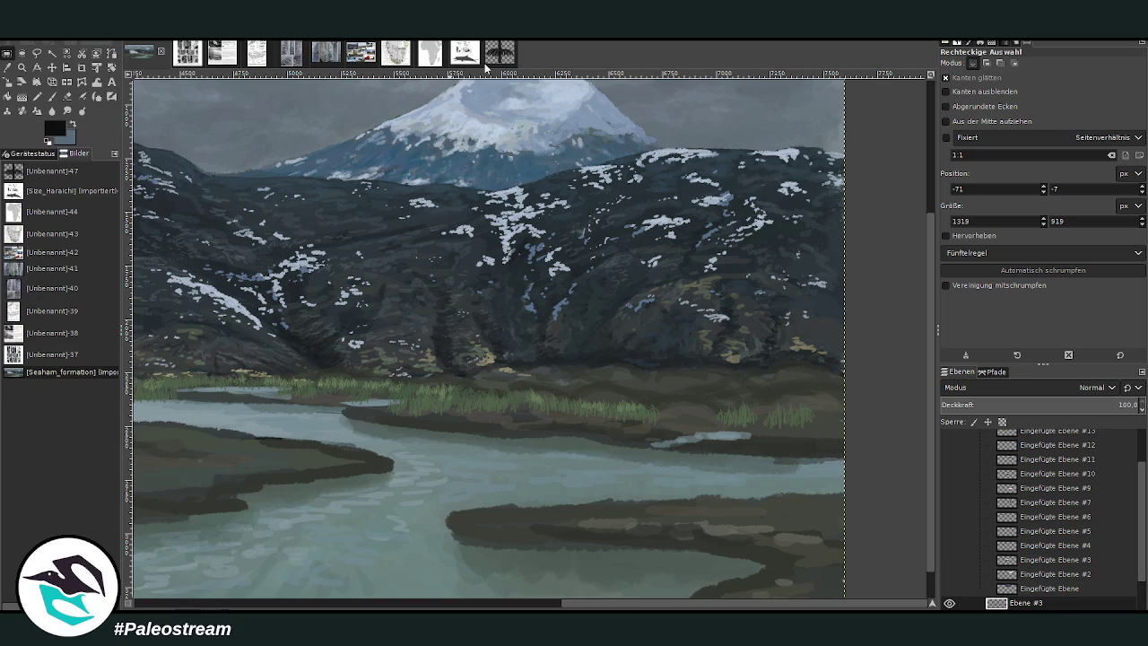
Step: On the landscape, try two horsetail plant stamps with the paintbrush, then undo them
click(431, 56)
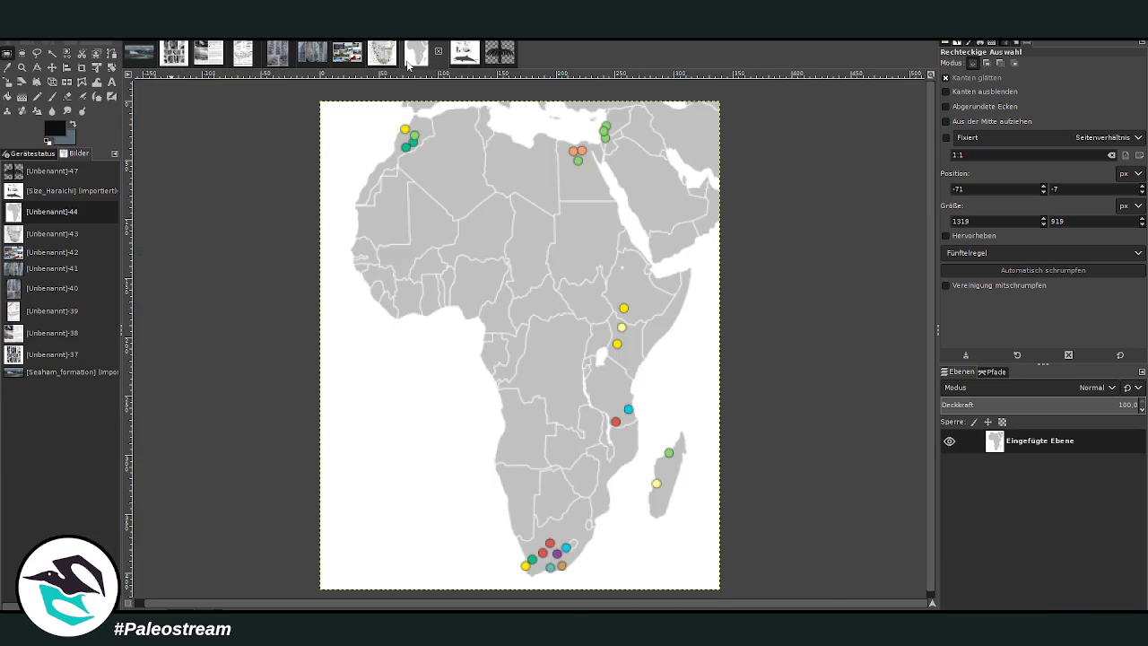
click(136, 59)
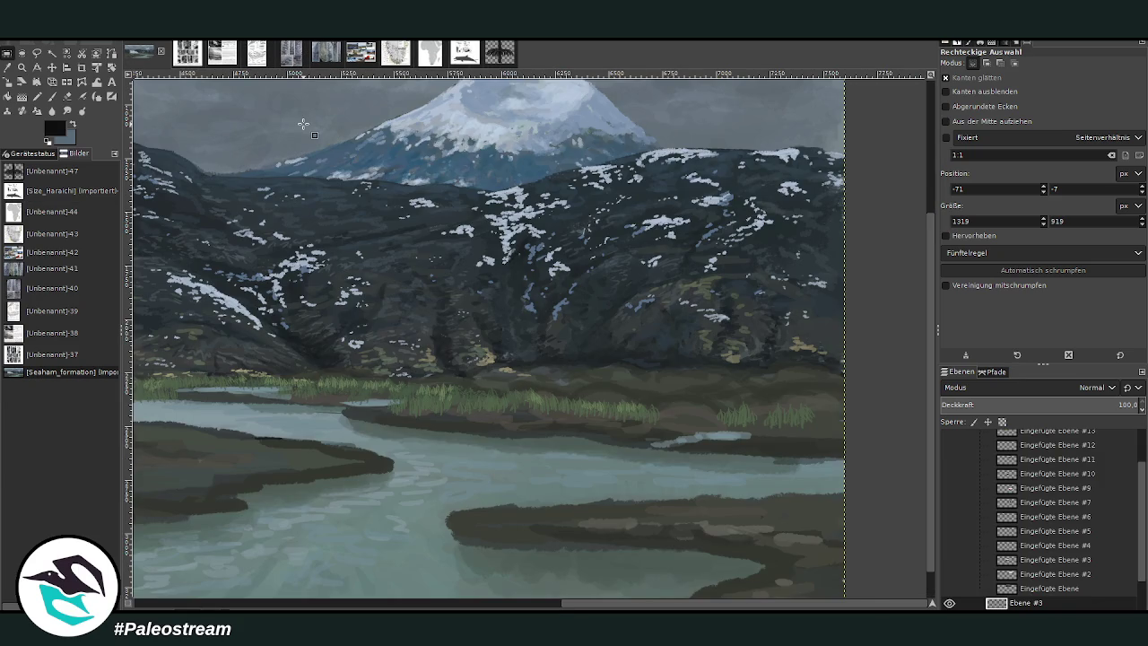
key(p)
drag(580, 602, 414, 599)
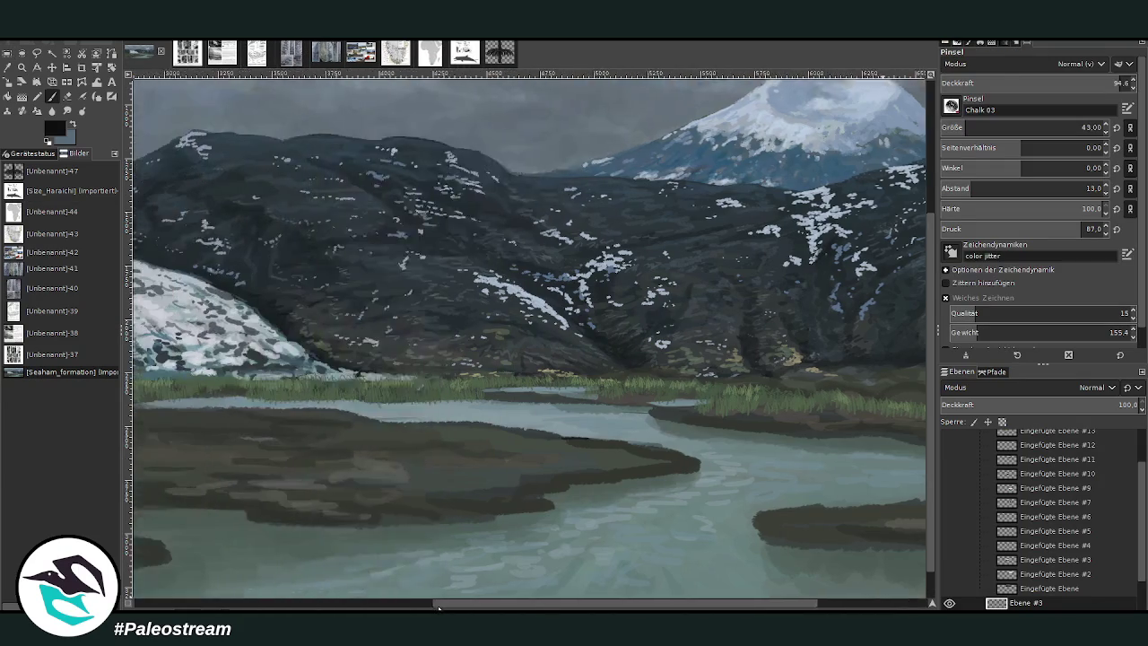
scroll(1140, 532, down, 2)
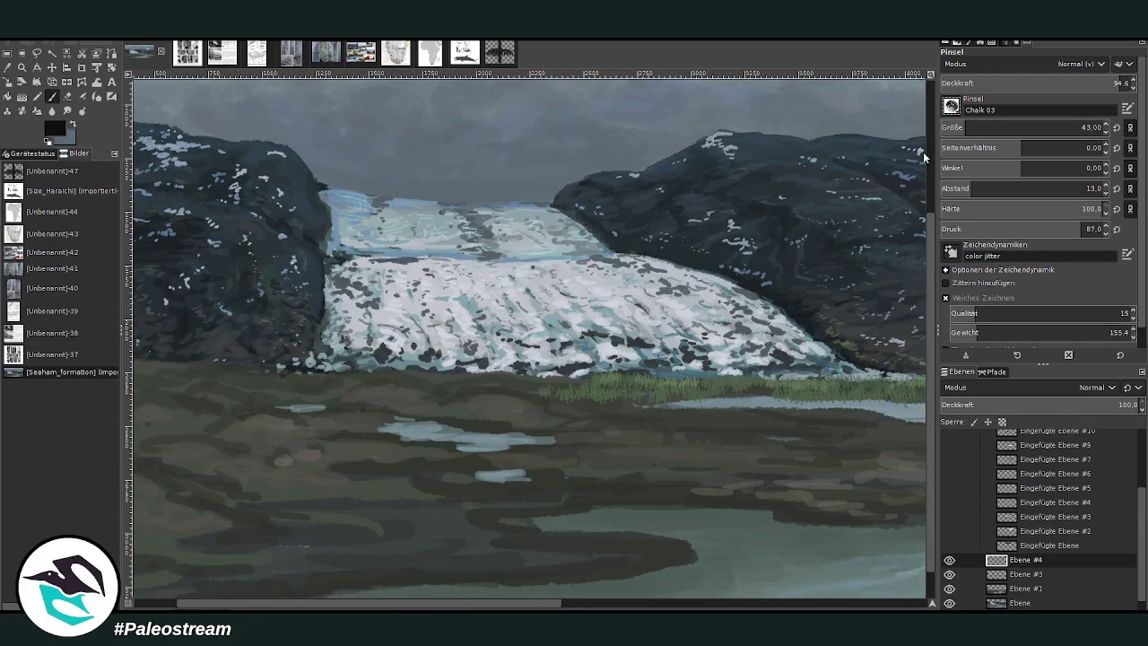
drag(549, 358, 548, 199)
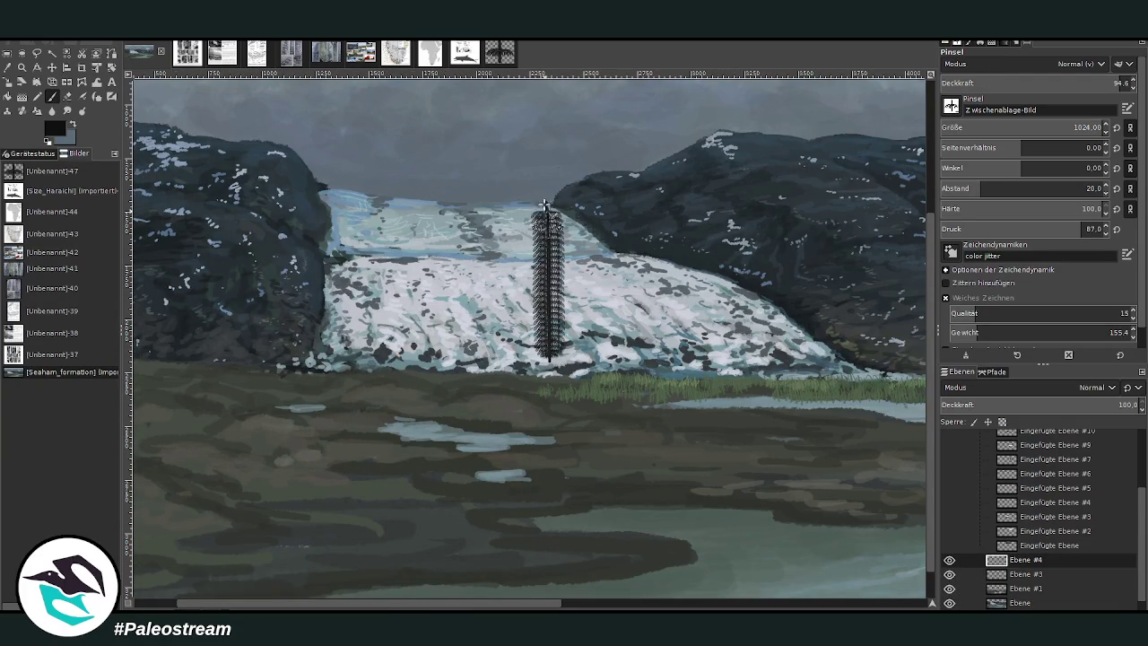
drag(512, 385, 511, 273)
key(ctrl+z)
key(ctrl+z)
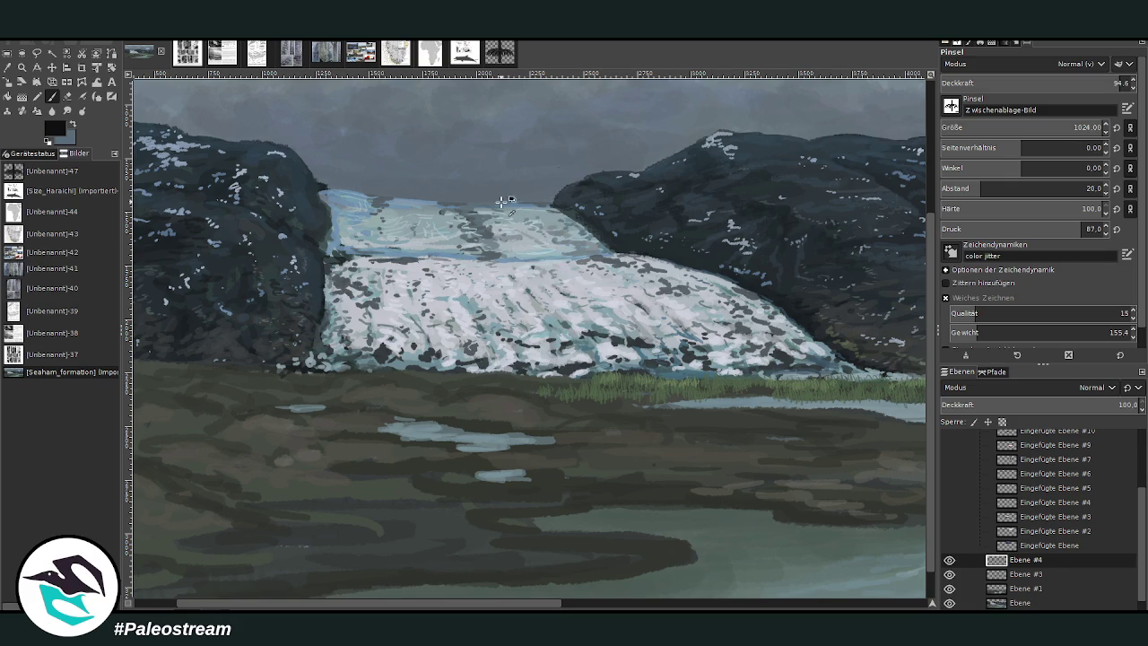
Step: Widen the stamp spacing and try rows of horsetail stamps, undoing the excess
drag(991, 190, 1003, 189)
drag(533, 417, 530, 262)
key(ctrl+z)
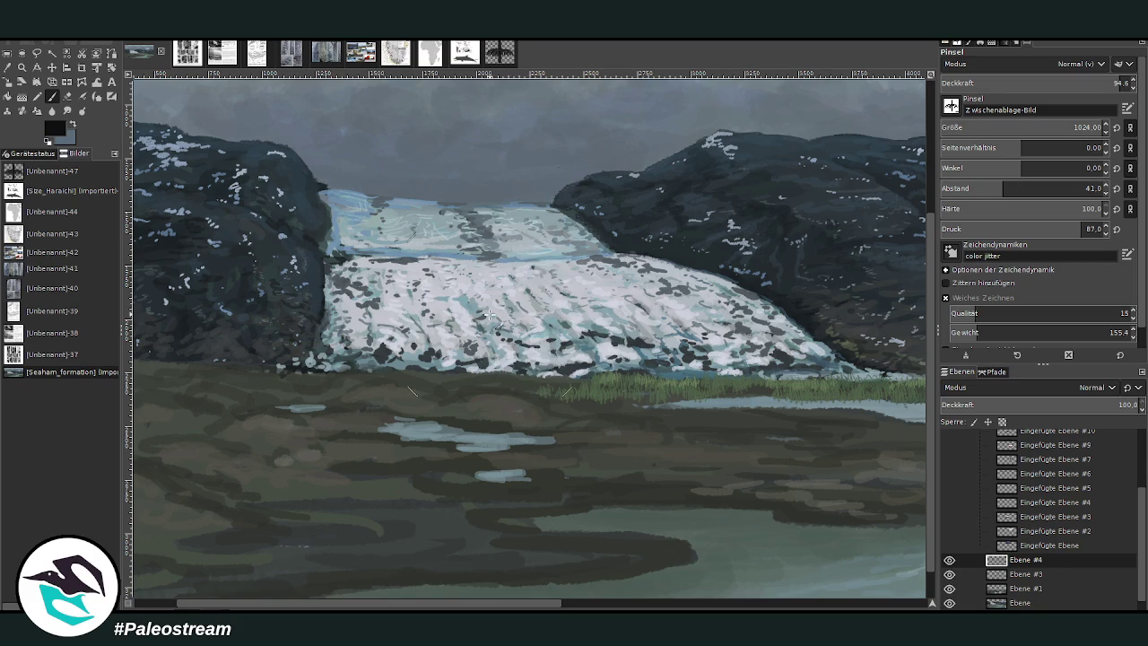
scroll(1058, 147, down, 2)
drag(509, 444, 498, 244)
drag(543, 442, 545, 271)
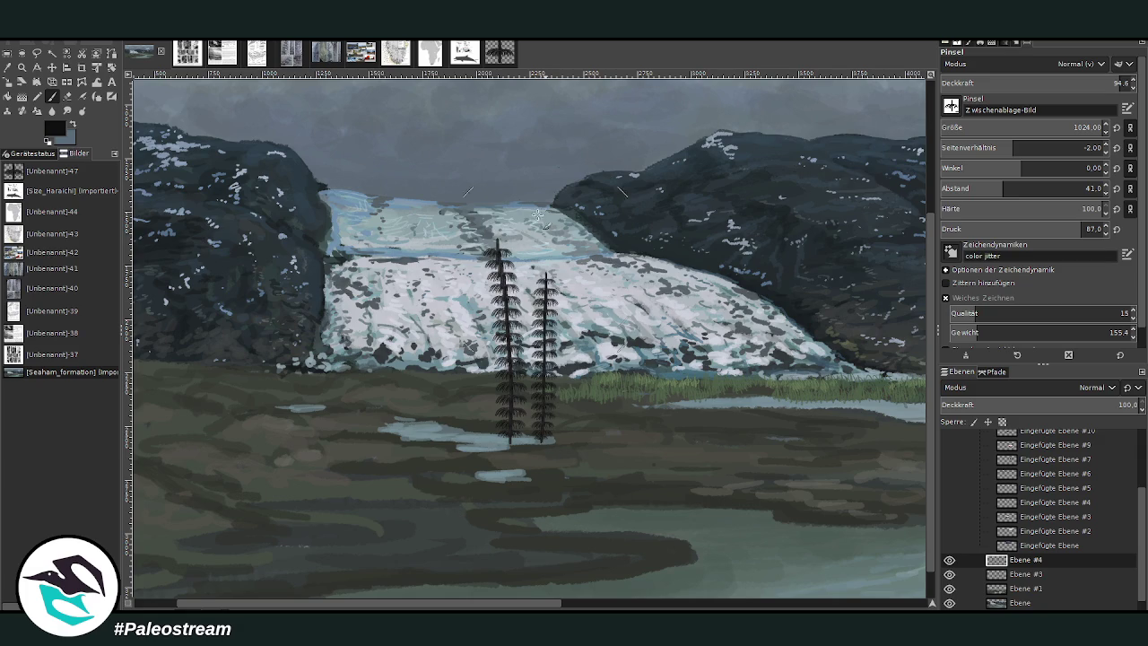
drag(585, 442, 585, 301)
mouse_move(467, 440)
mouse_down()
mouse_move(467, 285)
mouse_move(435, 321)
mouse_up()
drag(403, 437, 404, 341)
mouse_move(621, 441)
mouse_down()
mouse_move(622, 310)
mouse_move(643, 319)
mouse_up()
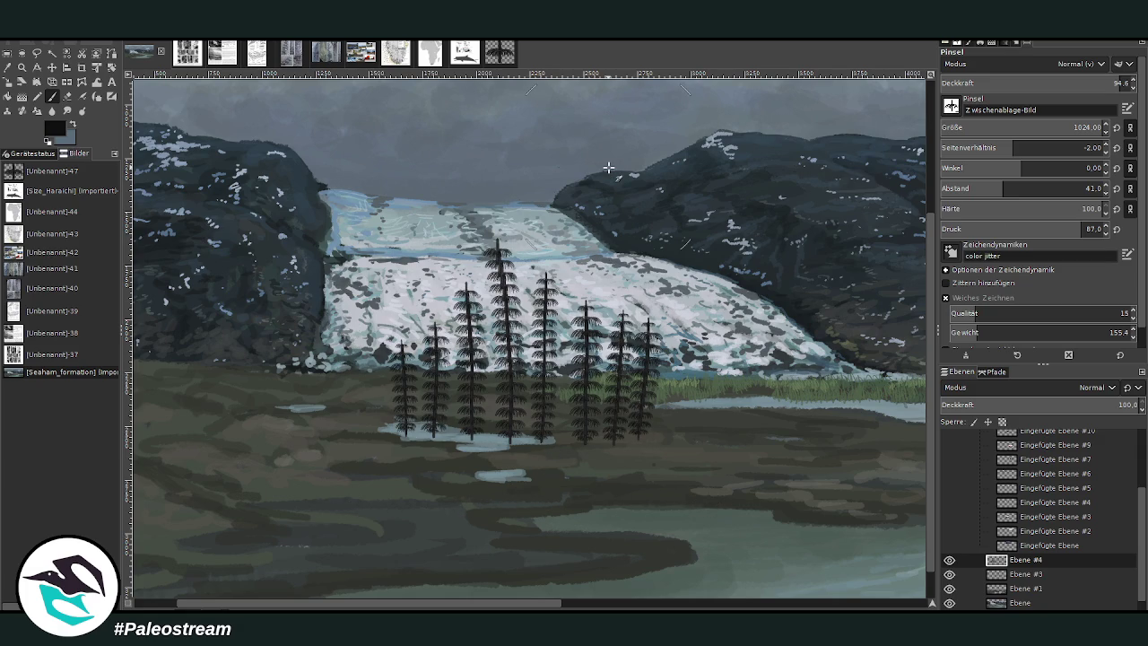
key(ctrl+z)
key(ctrl+z)
key(ctrl+z)
key(ctrl+z)
key(ctrl+z)
key(ctrl+z)
key(ctrl+z)
key(ctrl+z)
key(ctrl+z)
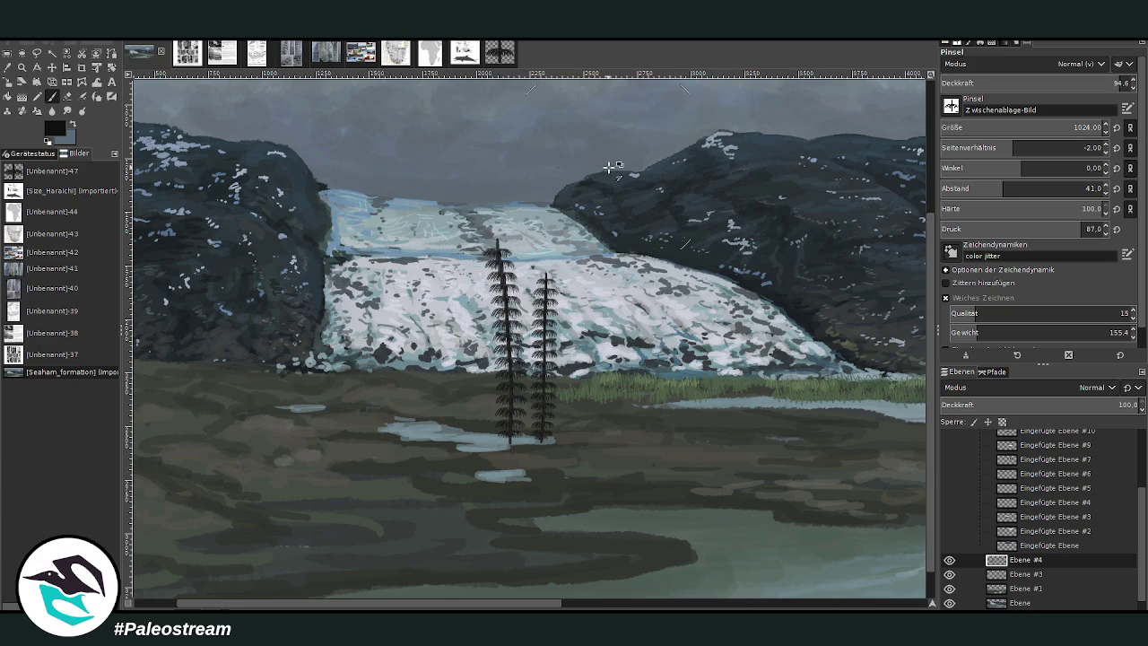
key(ctrl+z)
key(ctrl+z)
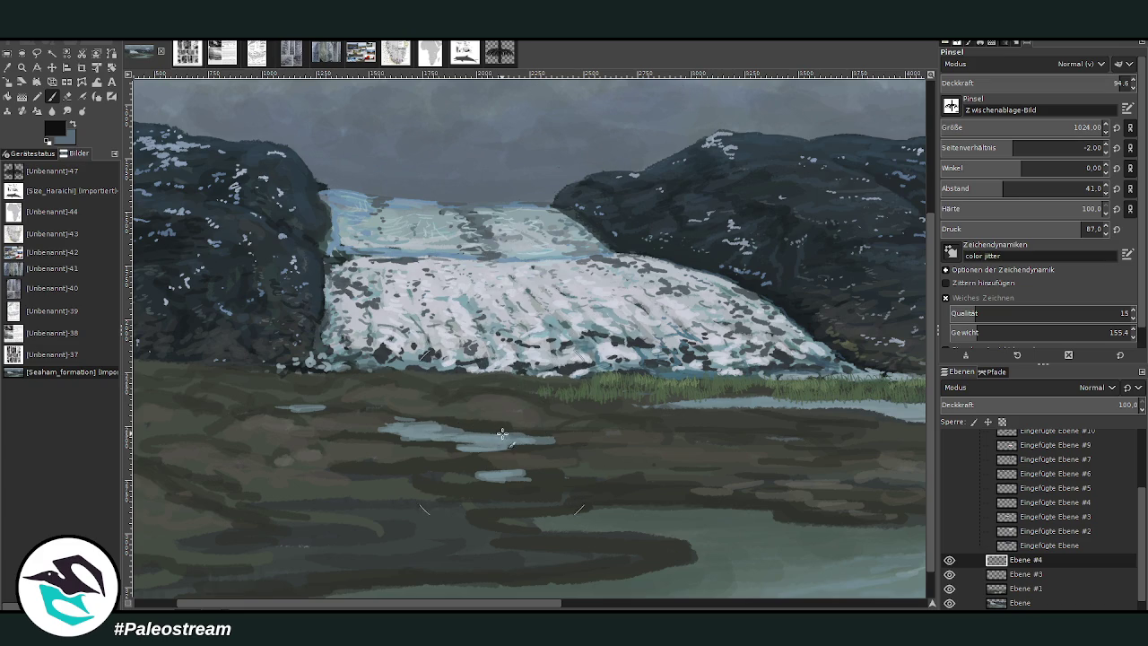
Step: Try a diagonal row, then two plants rising from the meltwater, undoing each
drag(503, 433, 392, 256)
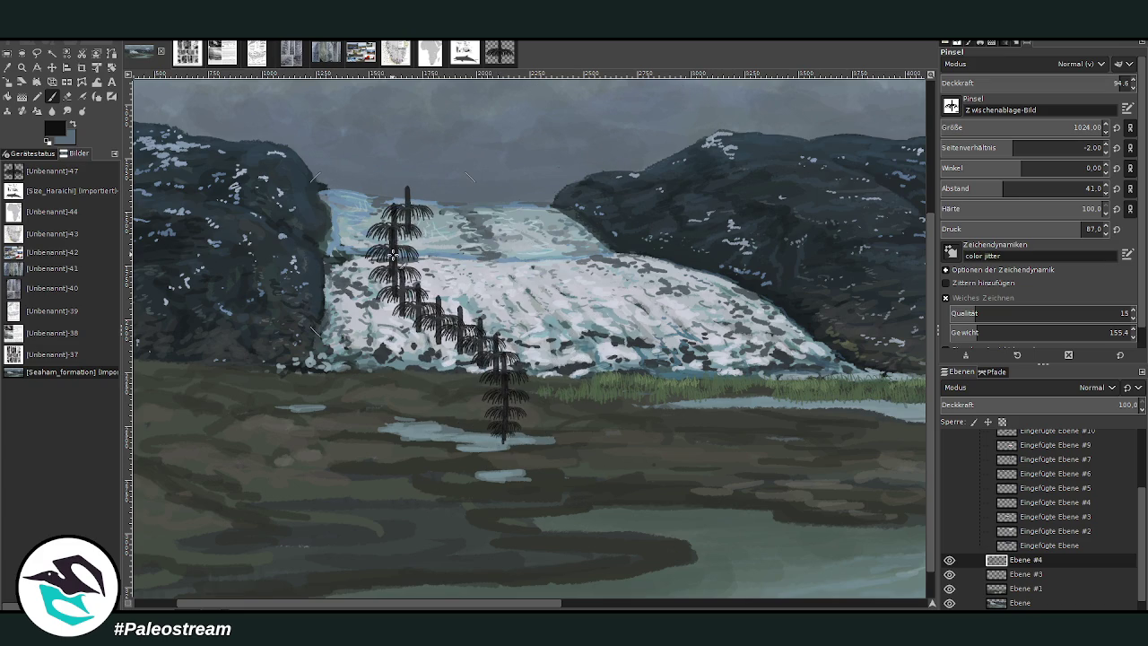
key(ctrl+z)
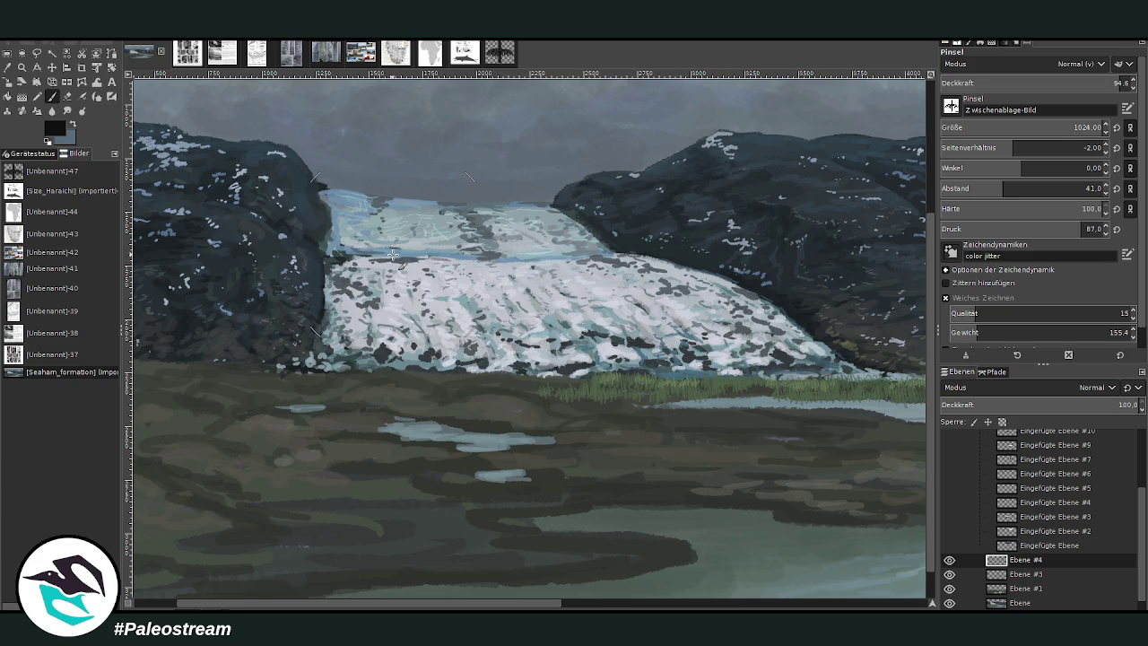
drag(527, 456, 538, 262)
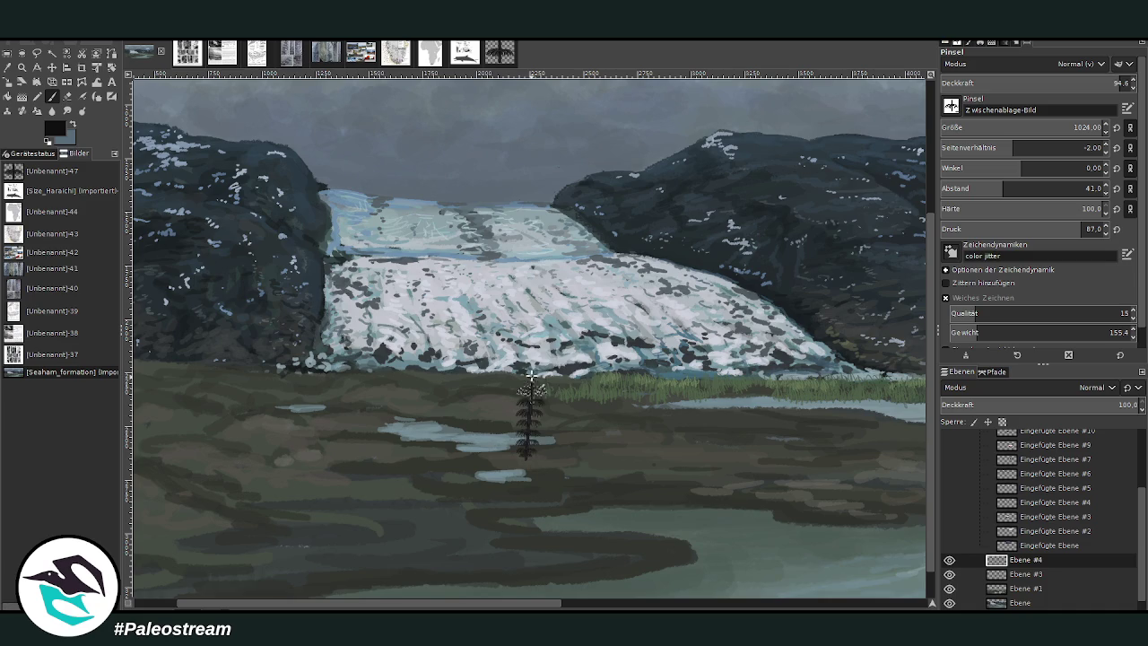
drag(494, 459, 494, 276)
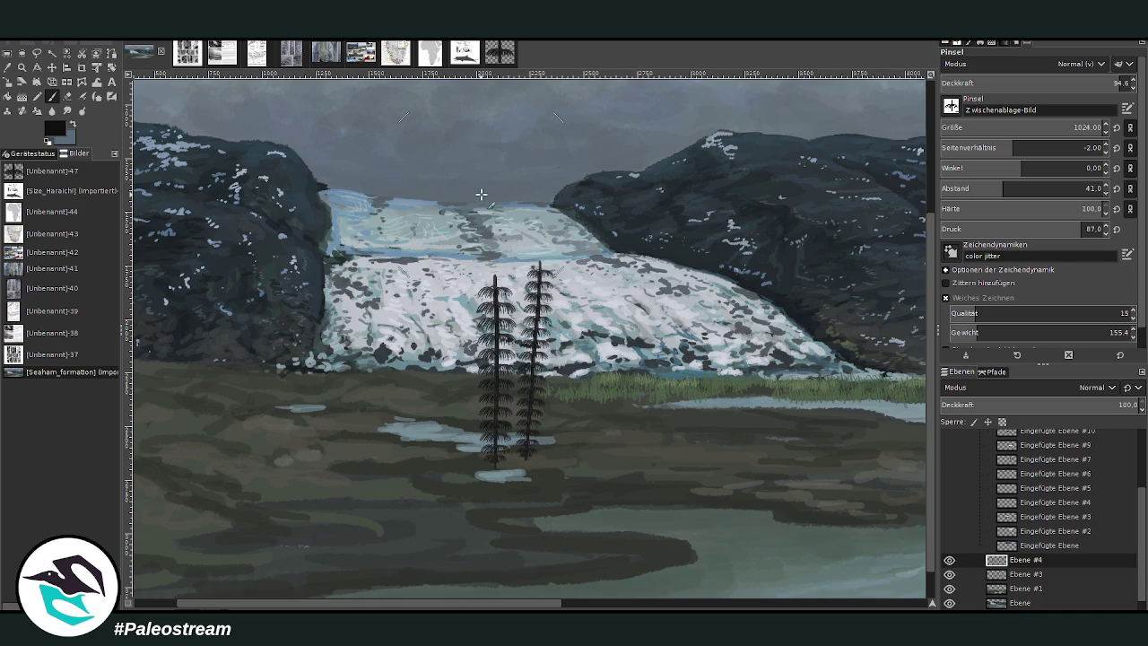
key(ctrl+z)
key(ctrl+z)
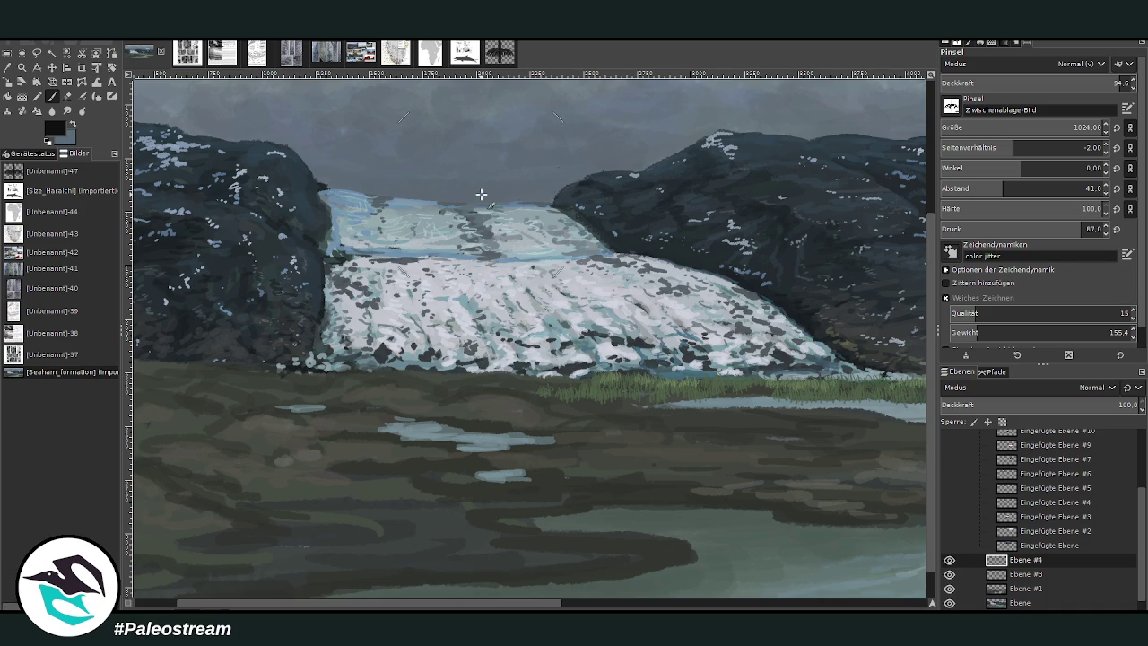
Step: Pick a dark grey, shrink the stamp to 751 and stamp a cluster below the glacier
ctrl+click(901, 376)
drag(1031, 128, 1005, 127)
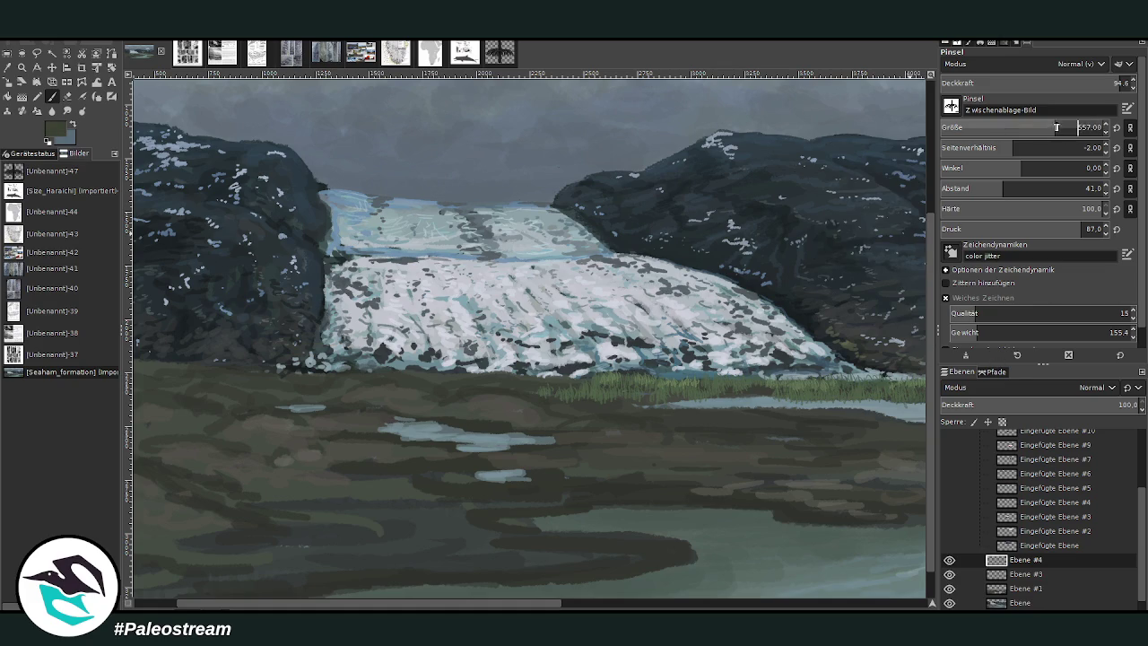
drag(568, 449, 569, 358)
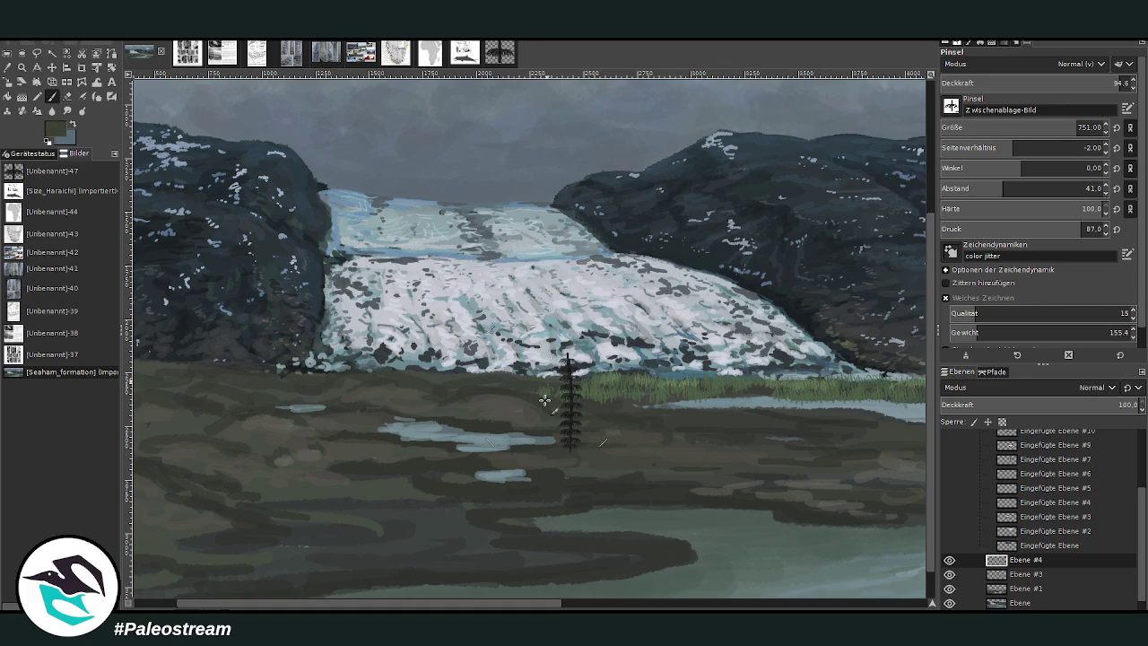
key(ctrl+z)
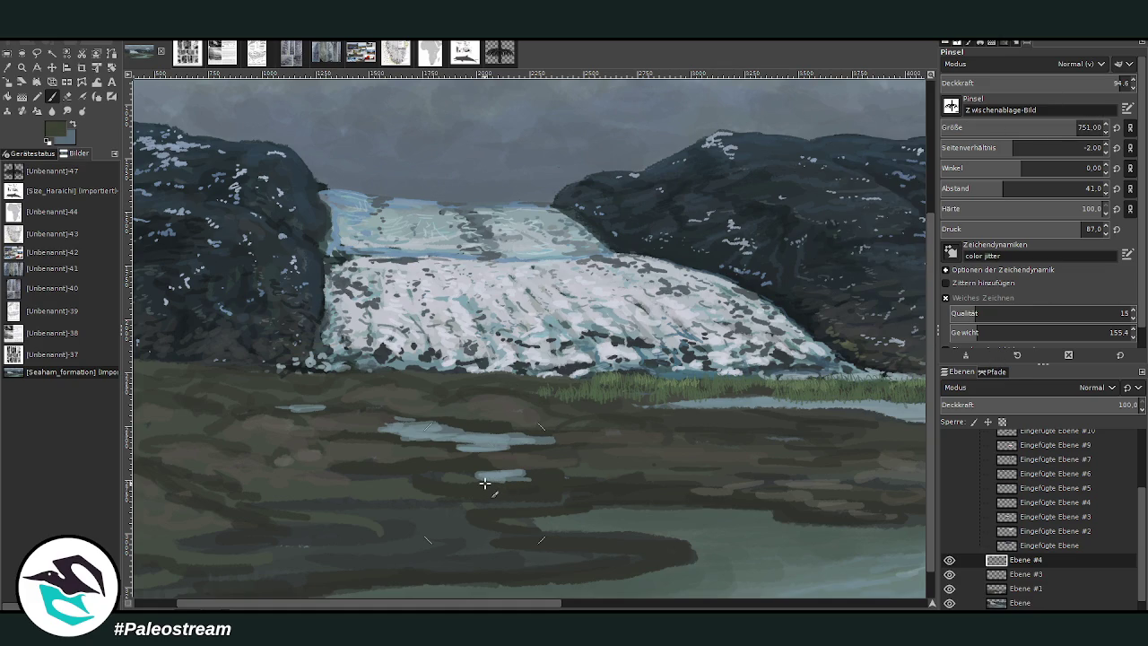
mouse_move(550, 479)
mouse_down()
mouse_move(549, 342)
mouse_move(515, 344)
mouse_up()
drag(484, 462, 457, 435)
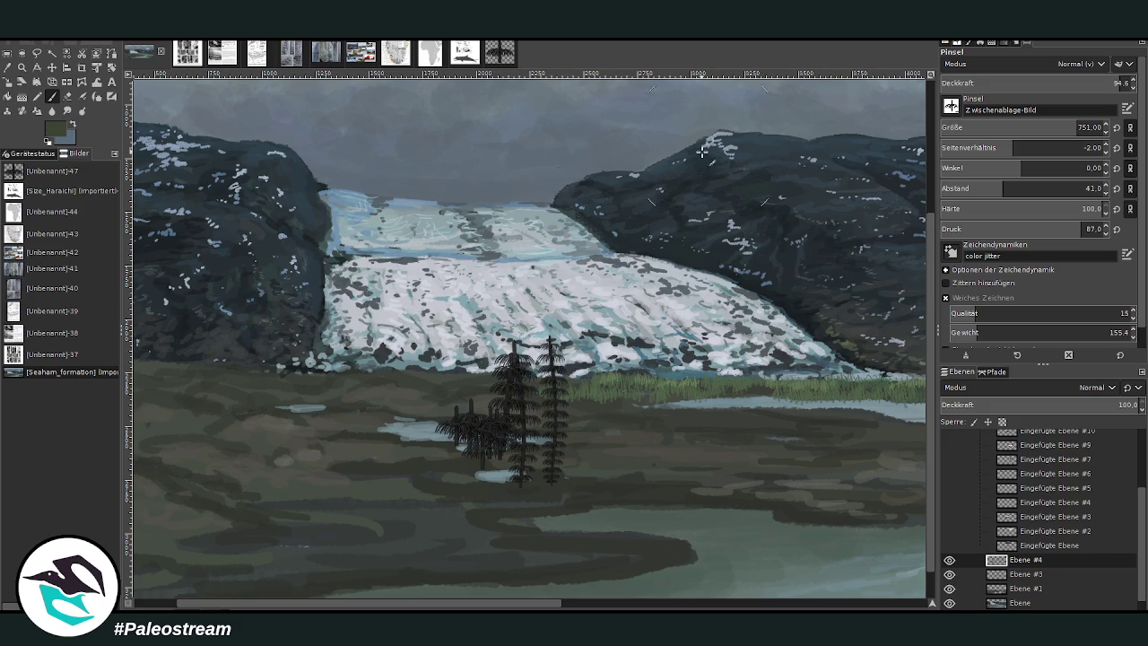
click(21, 67)
click(489, 408)
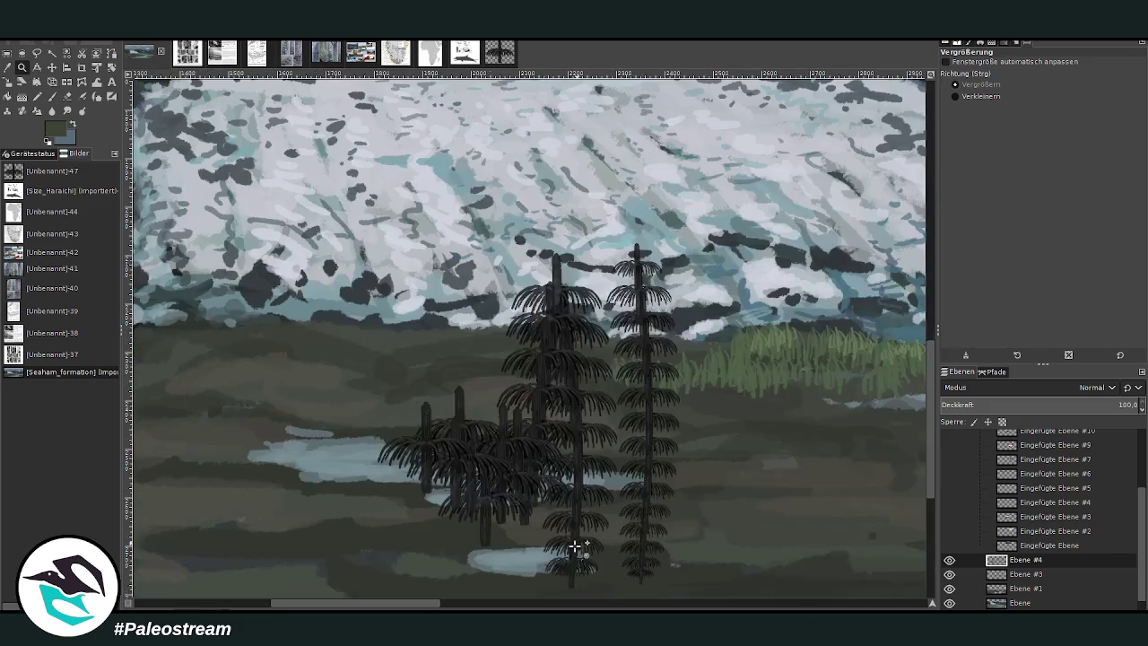
Step: Stamp tall plants at full opacity on the right and left of the meadow
click(51, 96)
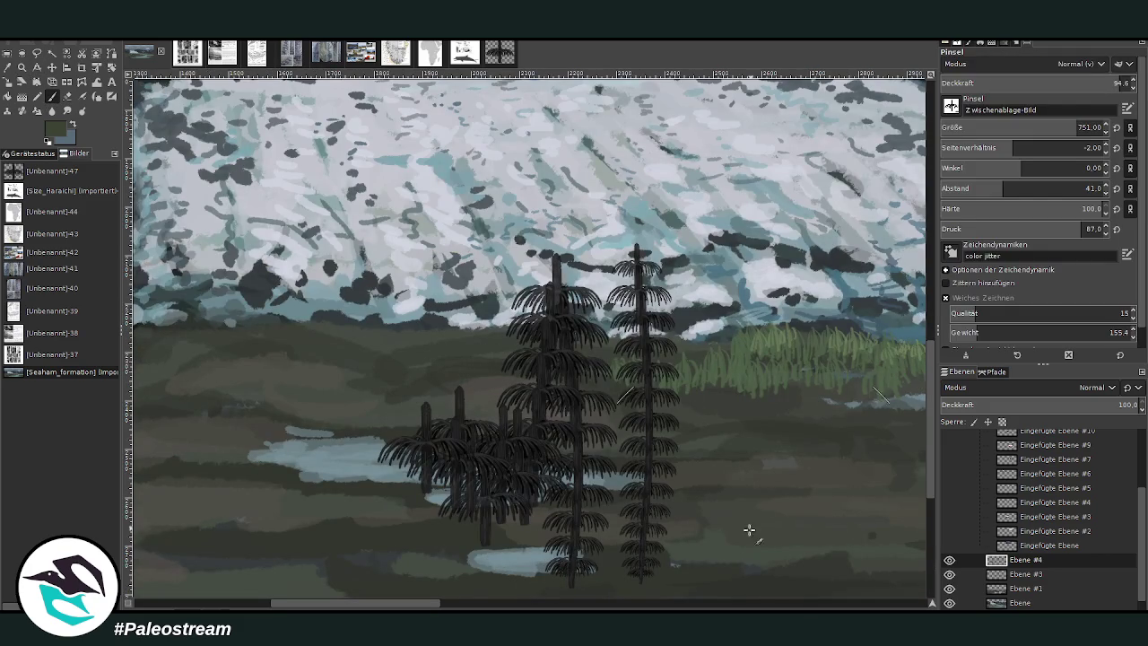
drag(758, 508, 755, 466)
click(1125, 82)
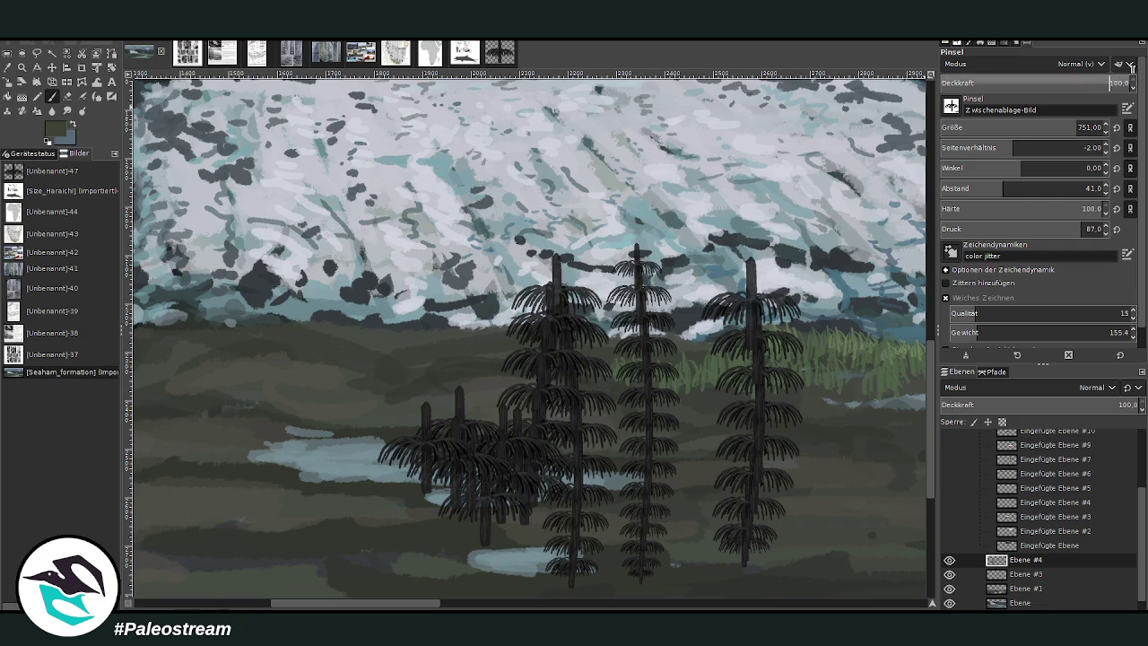
click(843, 359)
drag(793, 274, 709, 219)
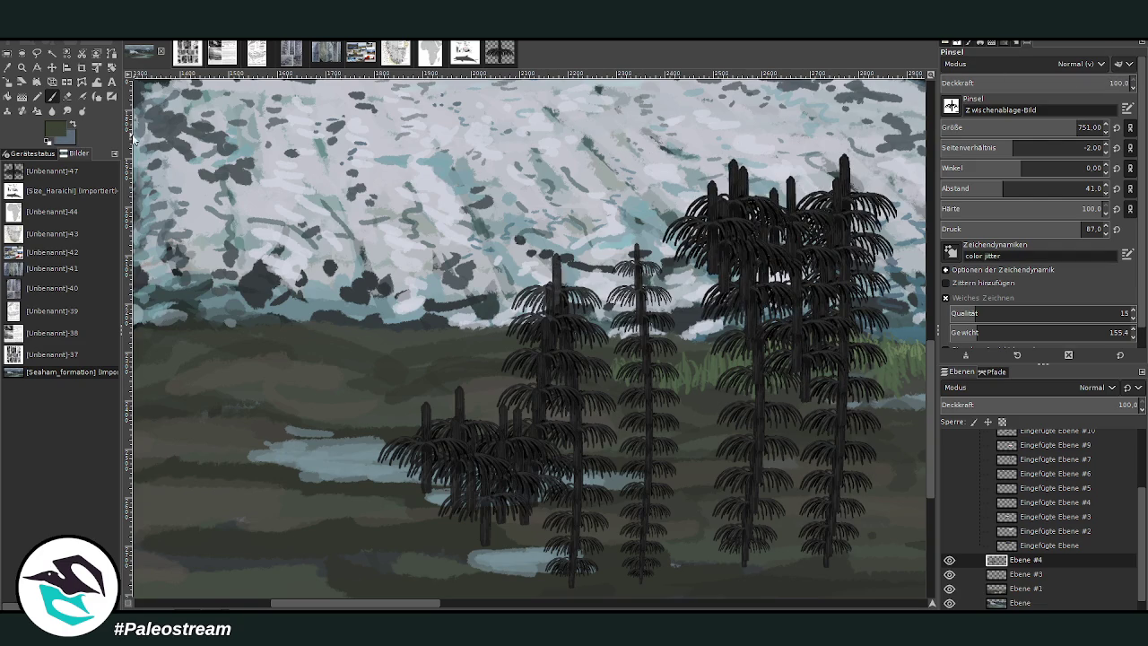
click(433, 400)
drag(433, 401, 334, 351)
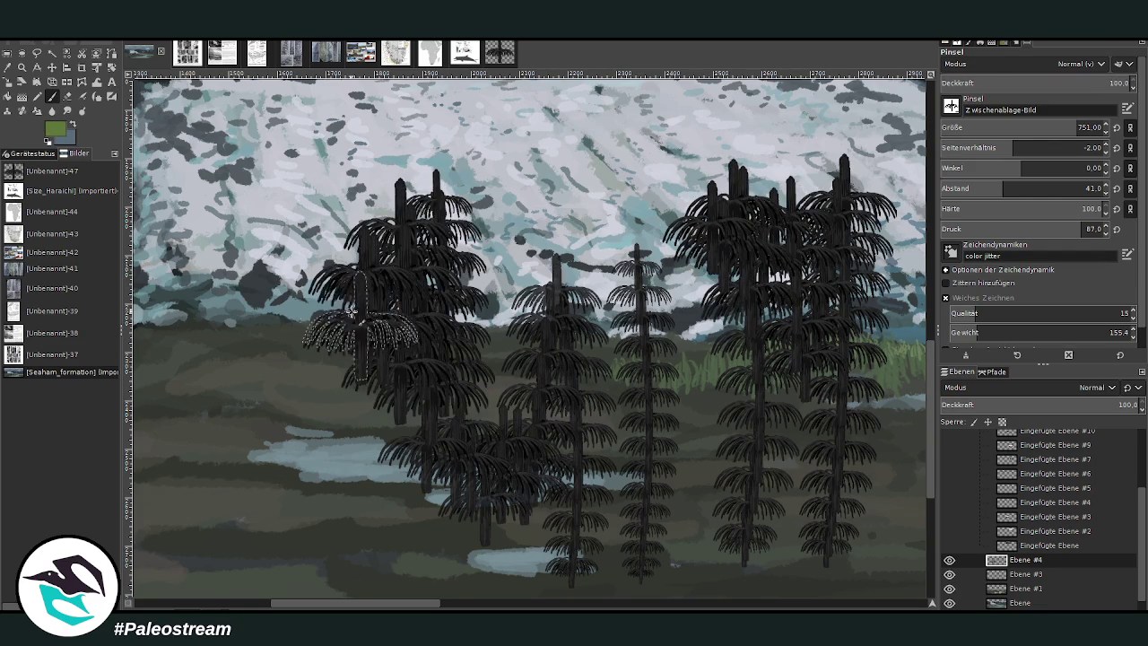
Step: Undo the recent plant stamps and bring up the plant sketch image
key(ctrl+z)
key(ctrl+z)
key(ctrl+z)
key(ctrl+z)
key(ctrl+z)
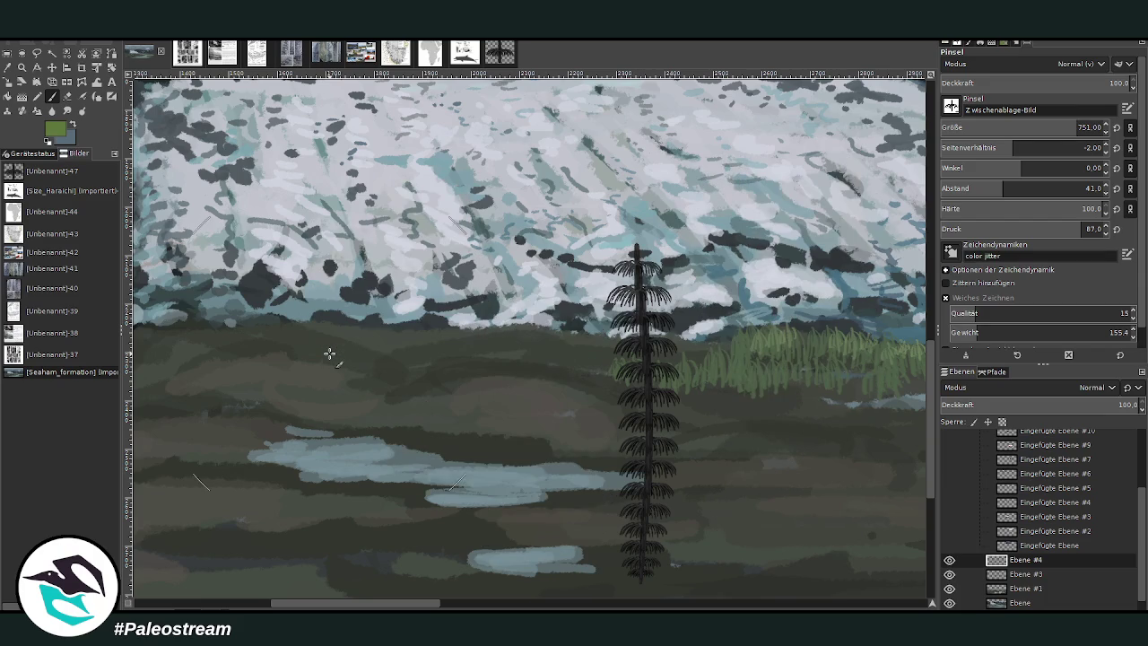
key(ctrl+z)
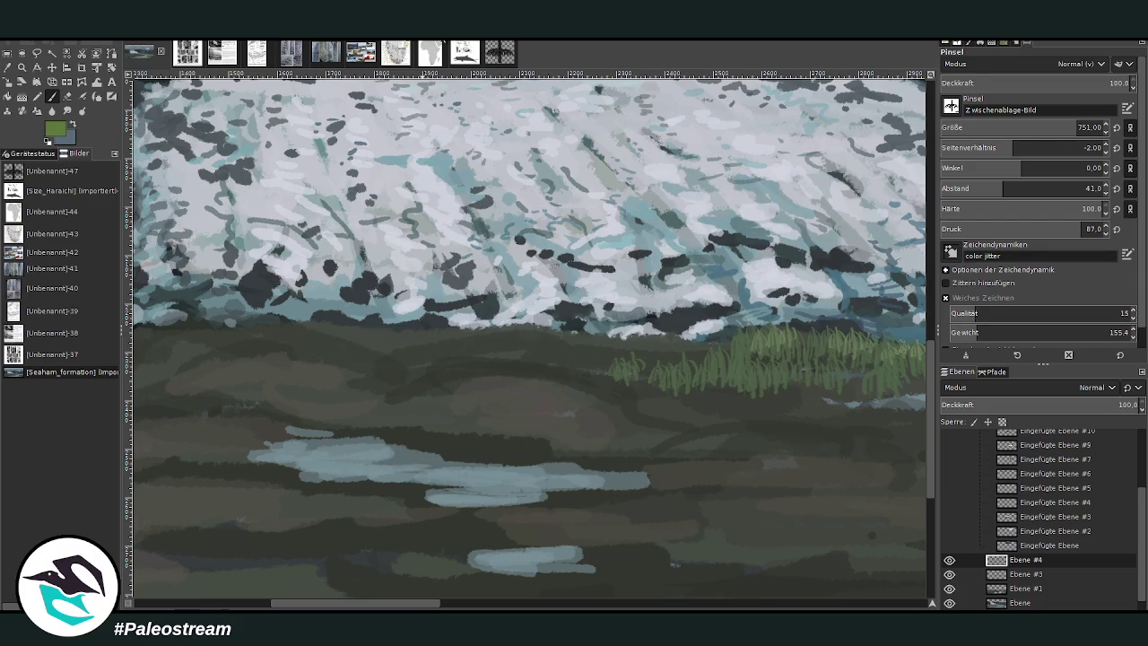
click(54, 170)
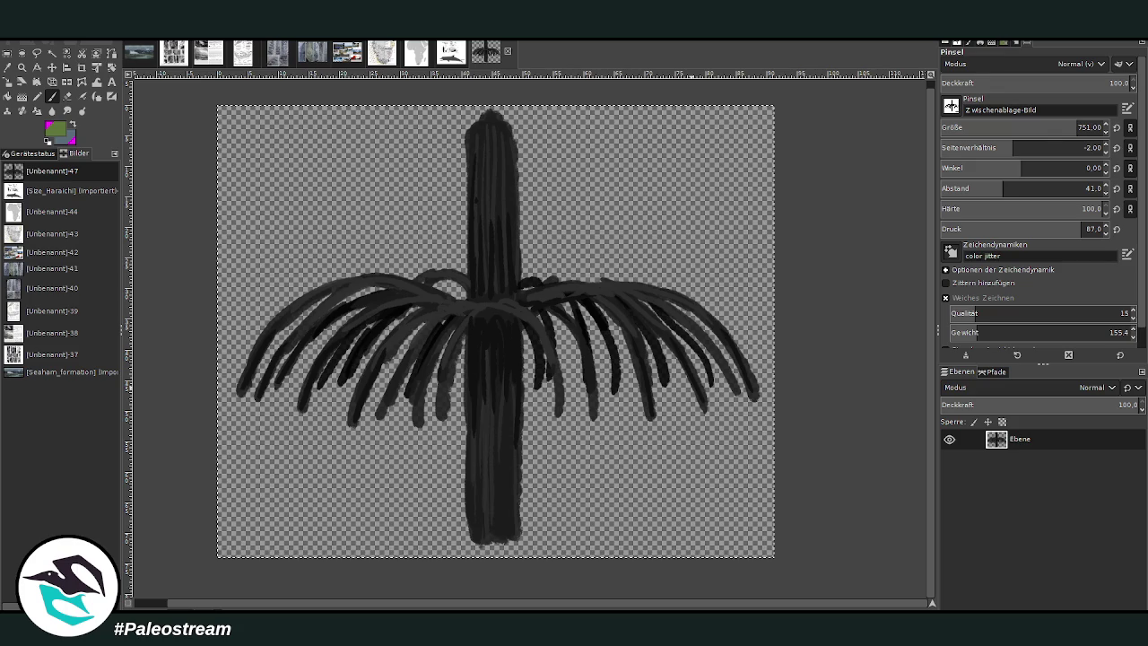
Step: Pick rectangle select and cycle through the open images to the landscape painting
key(r)
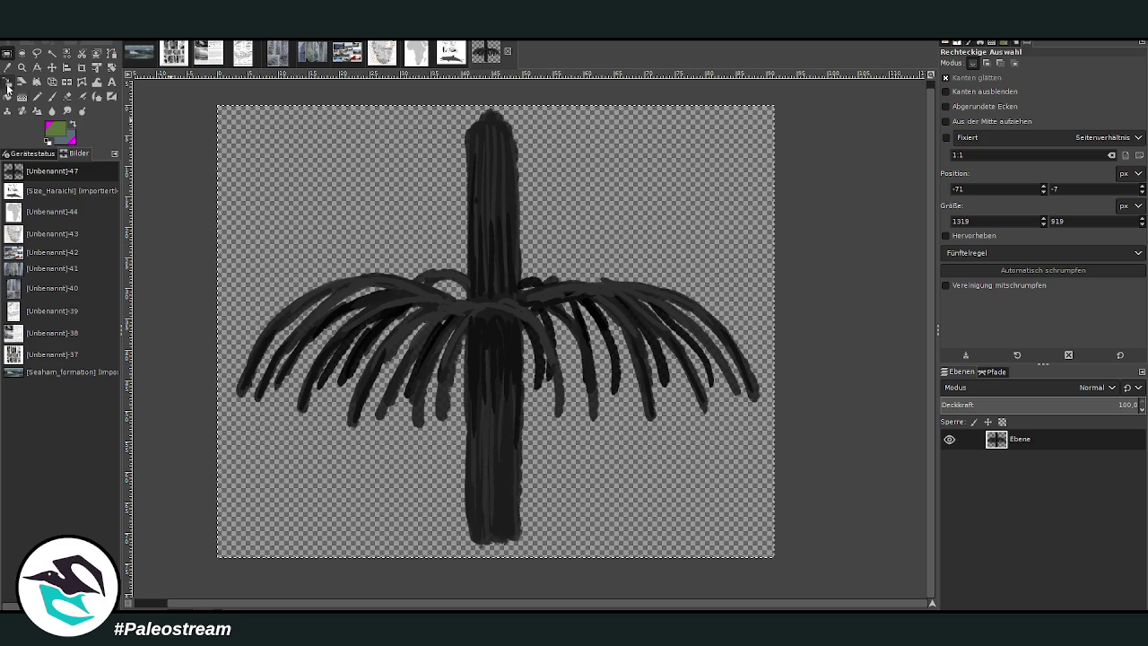
click(179, 55)
click(139, 52)
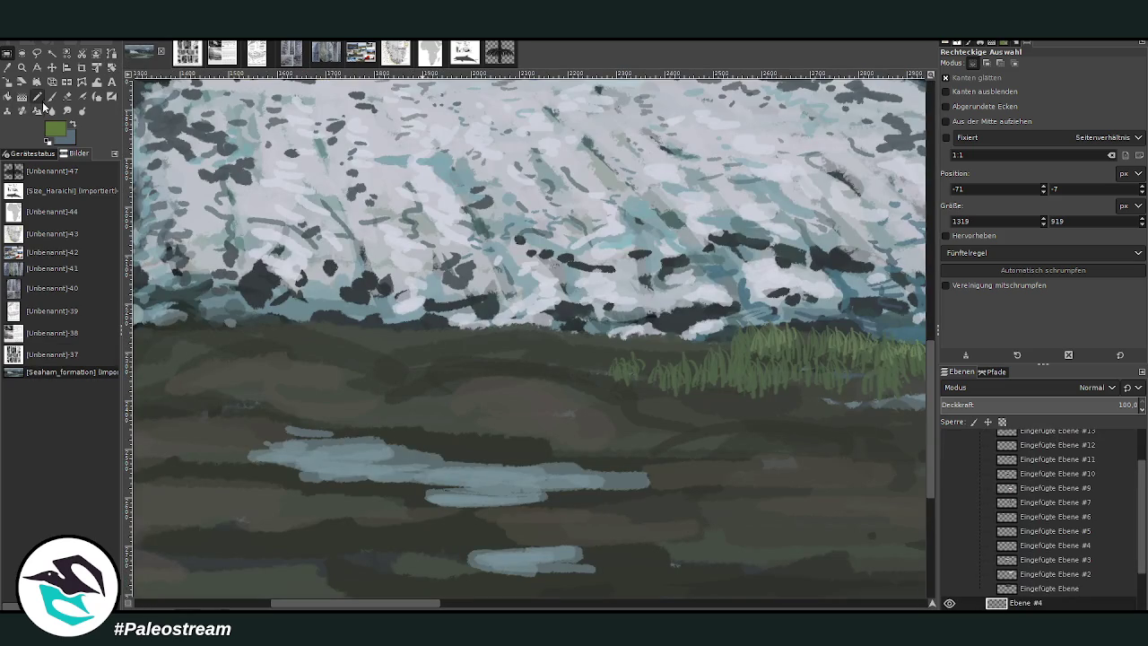
Step: Set the Pine_2 brush to size 462 and stamp green pine clusters across the landscape
click(51, 97)
key(p)
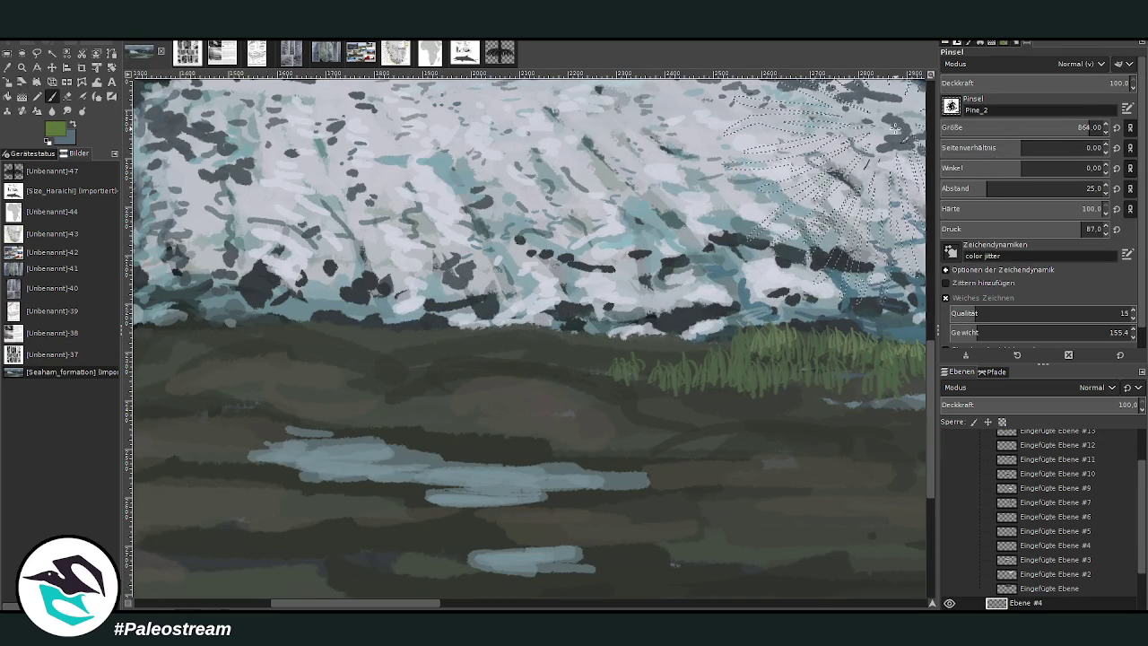
drag(1042, 127, 1014, 128)
mouse_move(538, 144)
mouse_down()
mouse_move(359, 260)
mouse_move(377, 331)
mouse_up()
mouse_move(789, 170)
mouse_down()
mouse_move(561, 363)
mouse_move(547, 394)
mouse_up()
scroll(547, 394, up, 5)
drag(583, 215, 502, 269)
drag(359, 260, 771, 359)
drag(780, 301, 664, 296)
Step: Add more pine stamps lower down, then undo all the test pine strokes
scroll(681, 358, down, 3)
scroll(681, 358, down, 2)
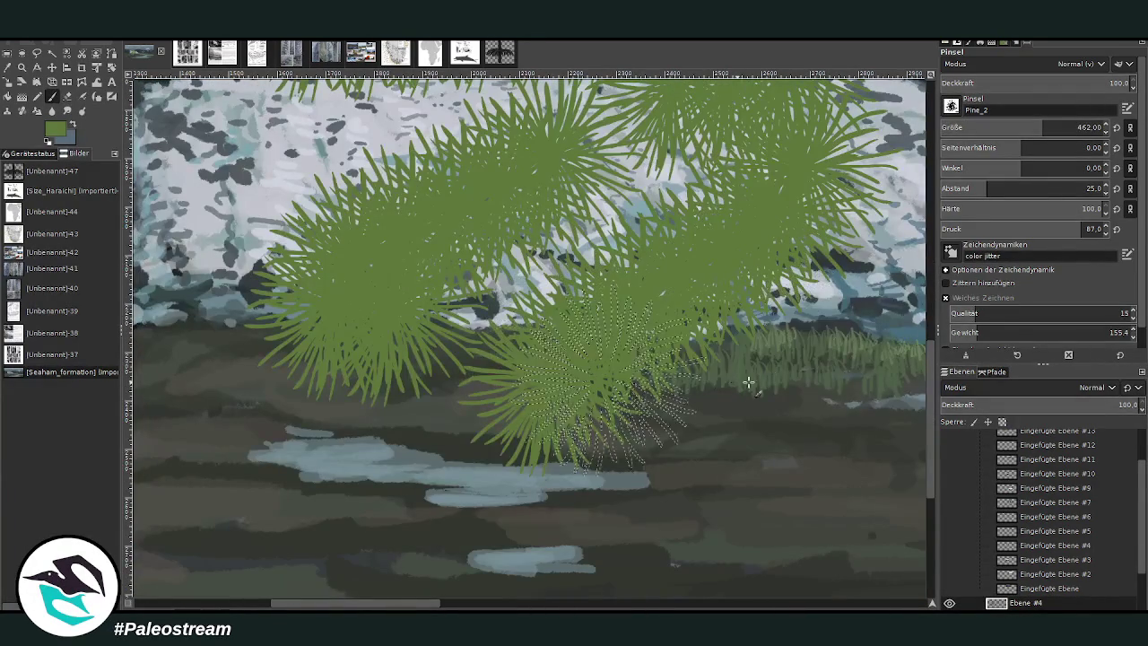
drag(735, 322, 628, 422)
mouse_move(473, 480)
mouse_down()
mouse_move(287, 296)
mouse_move(233, 412)
mouse_move(260, 359)
mouse_up()
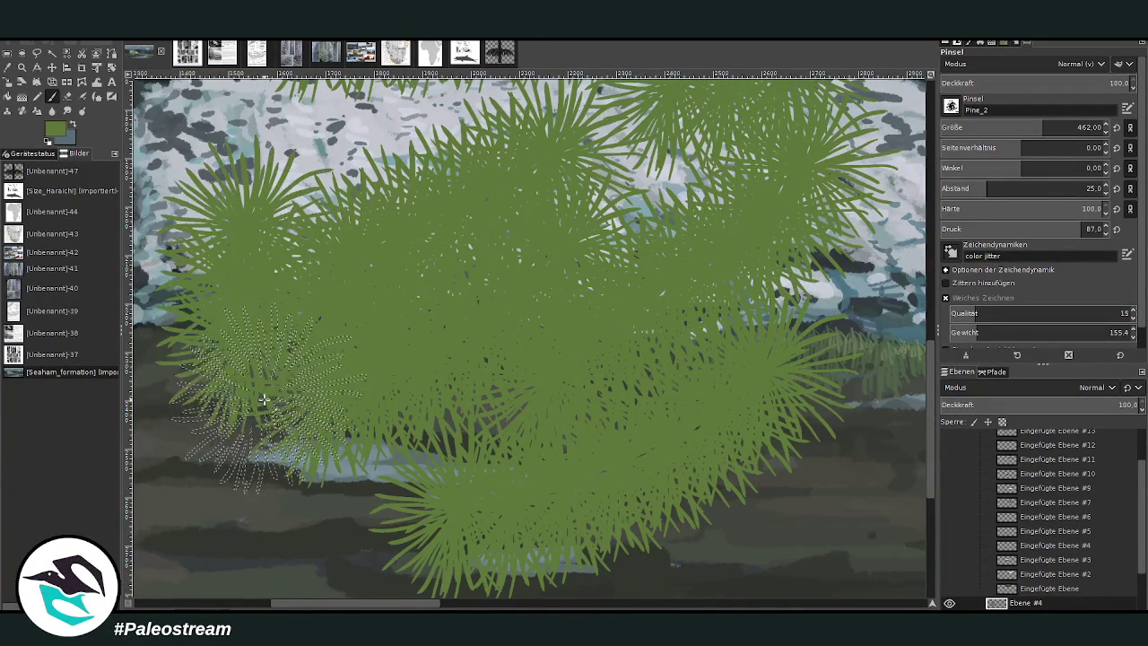
scroll(260, 359, up, 5)
scroll(268, 396, down, 3)
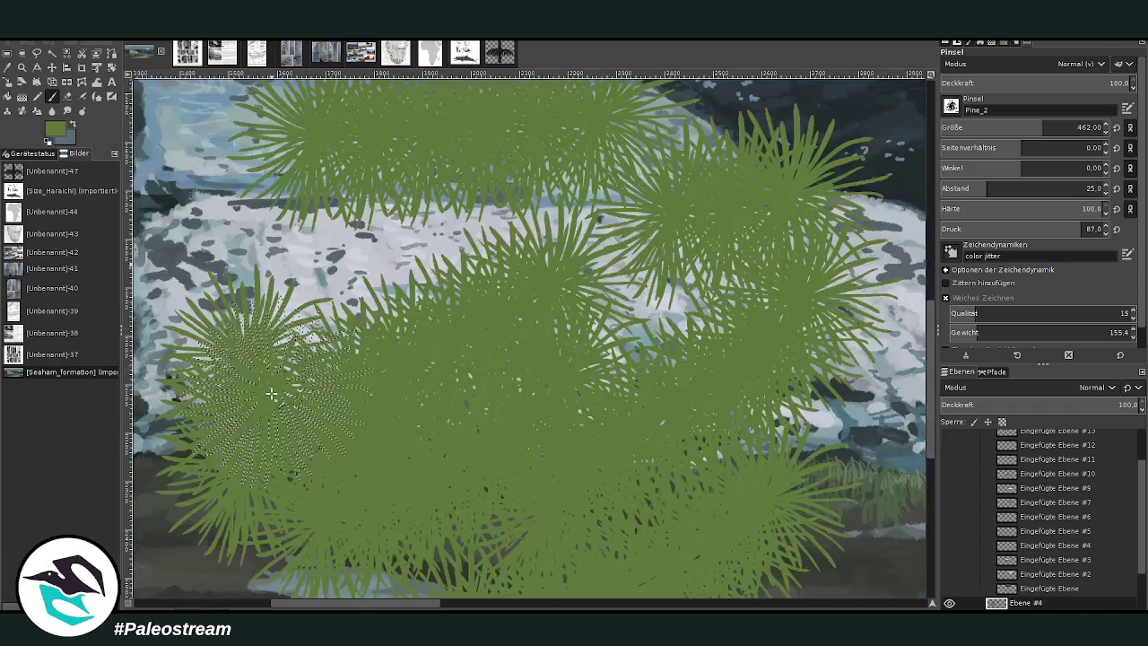
key(ctrl+z)
key(ctrl+z)
key(ctrl+z)
key(ctrl+z)
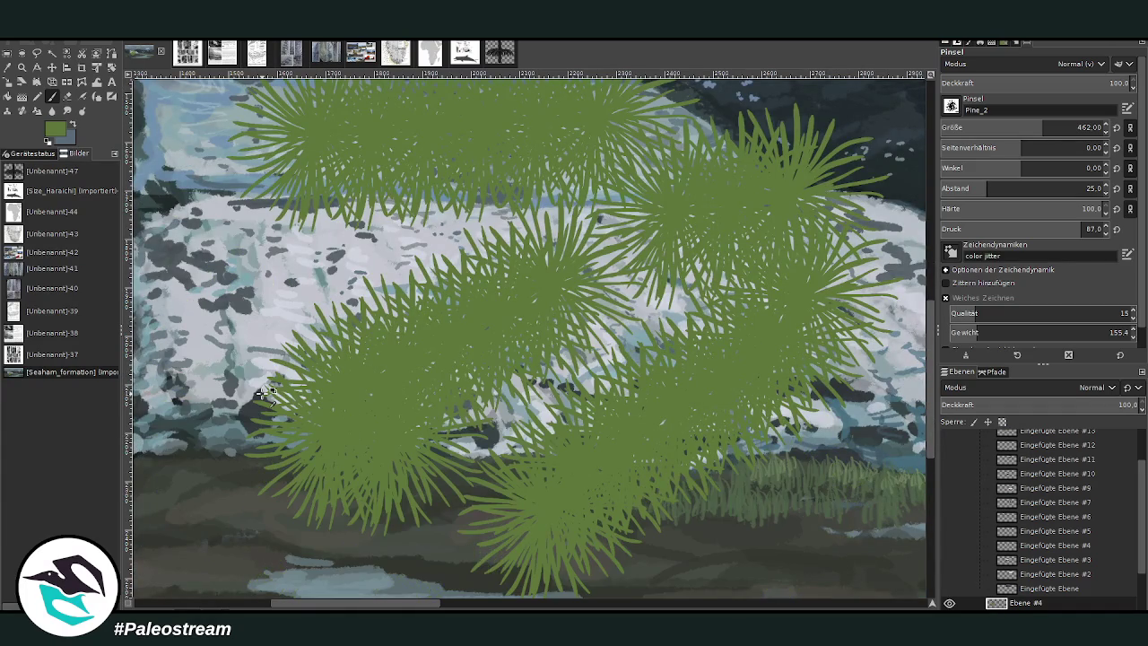
key(ctrl+z)
key(ctrl+z)
key(ctrl+z)
key(ctrl+z)
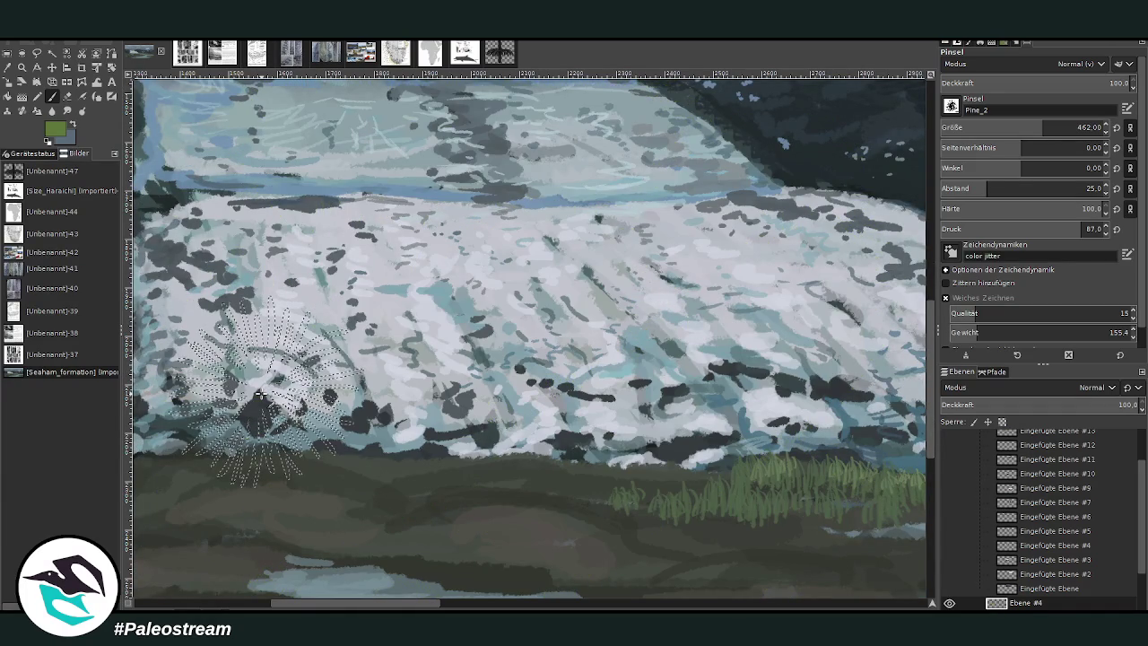
click(492, 56)
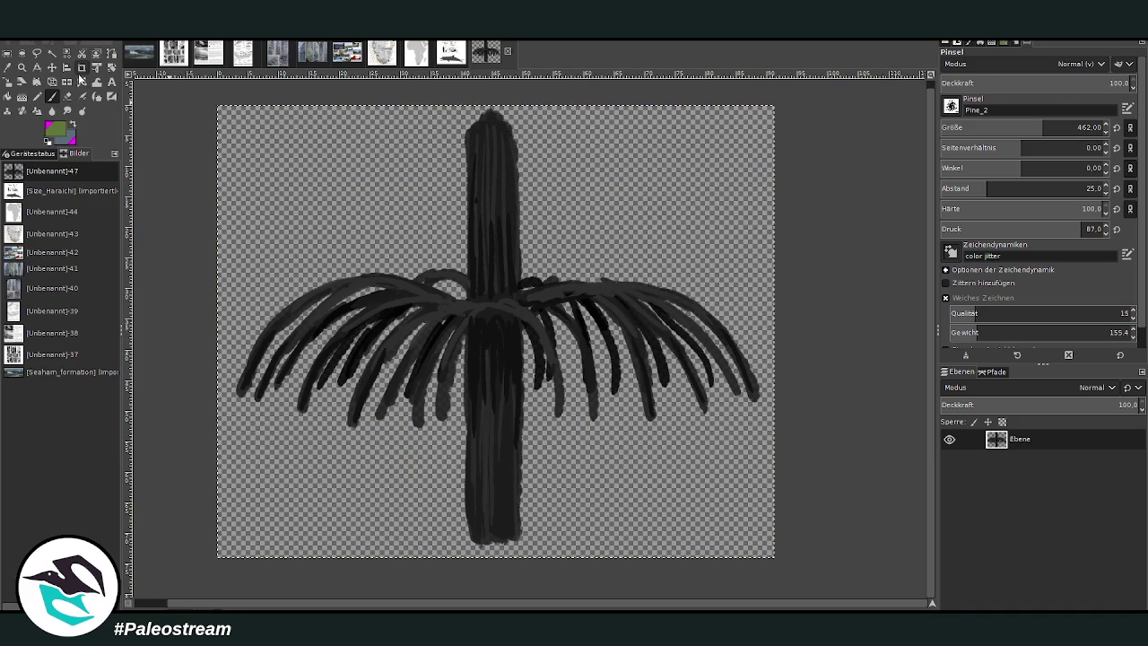
Step: Crop the sketch canvas around the drawing and clear the selection
click(82, 68)
drag(230, 106, 764, 605)
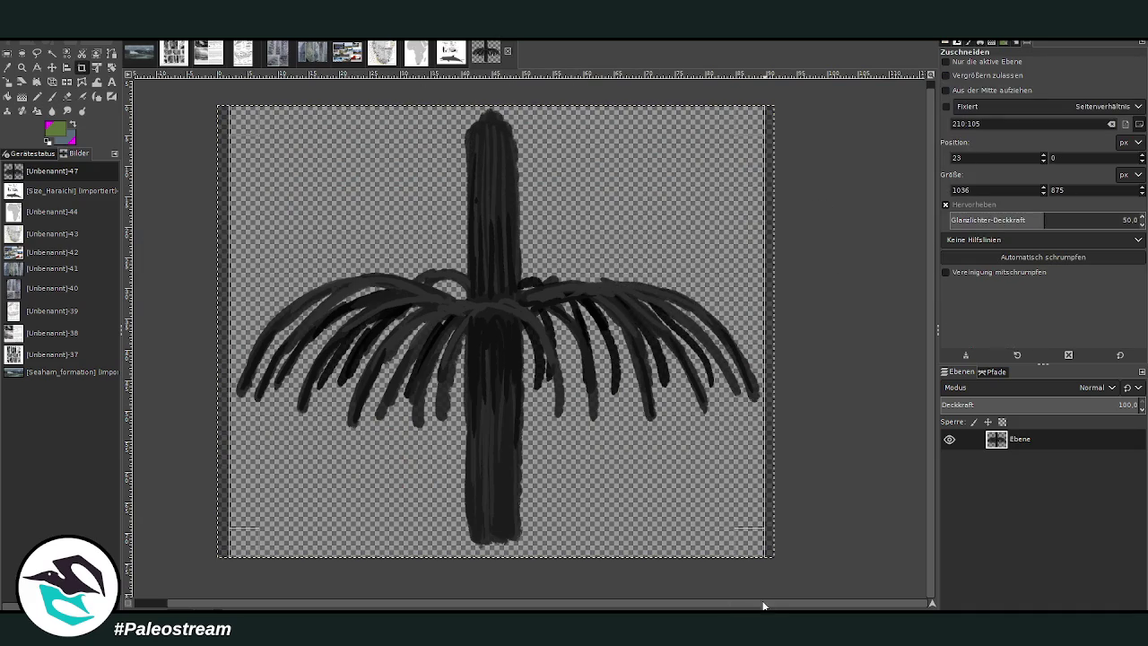
click(415, 292)
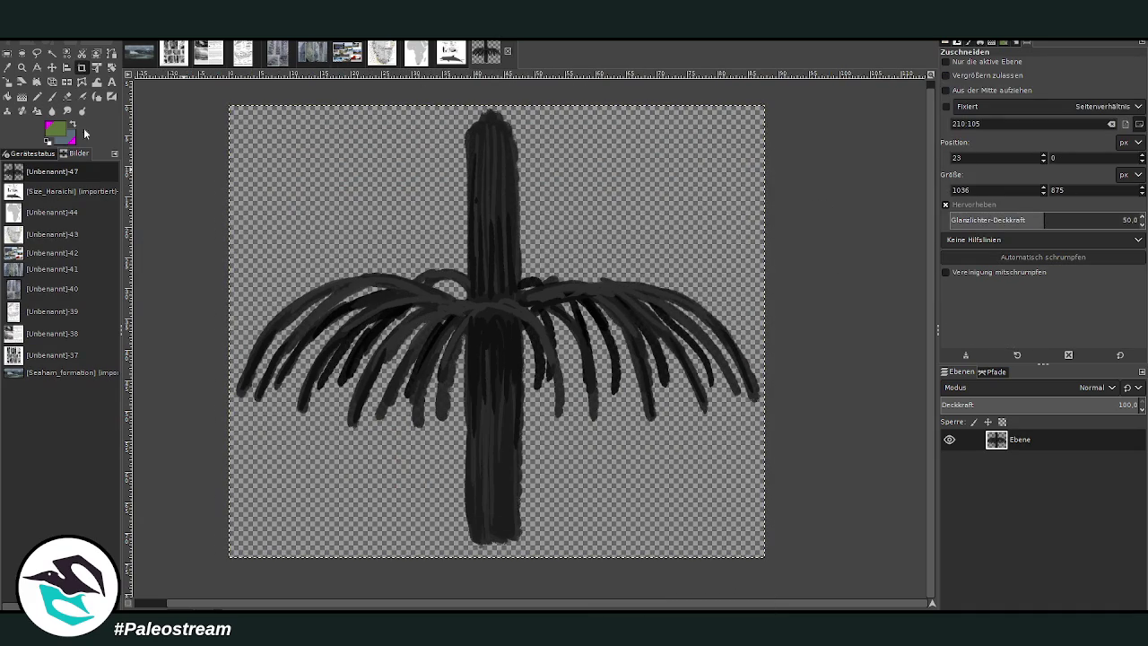
key(r)
click(186, 210)
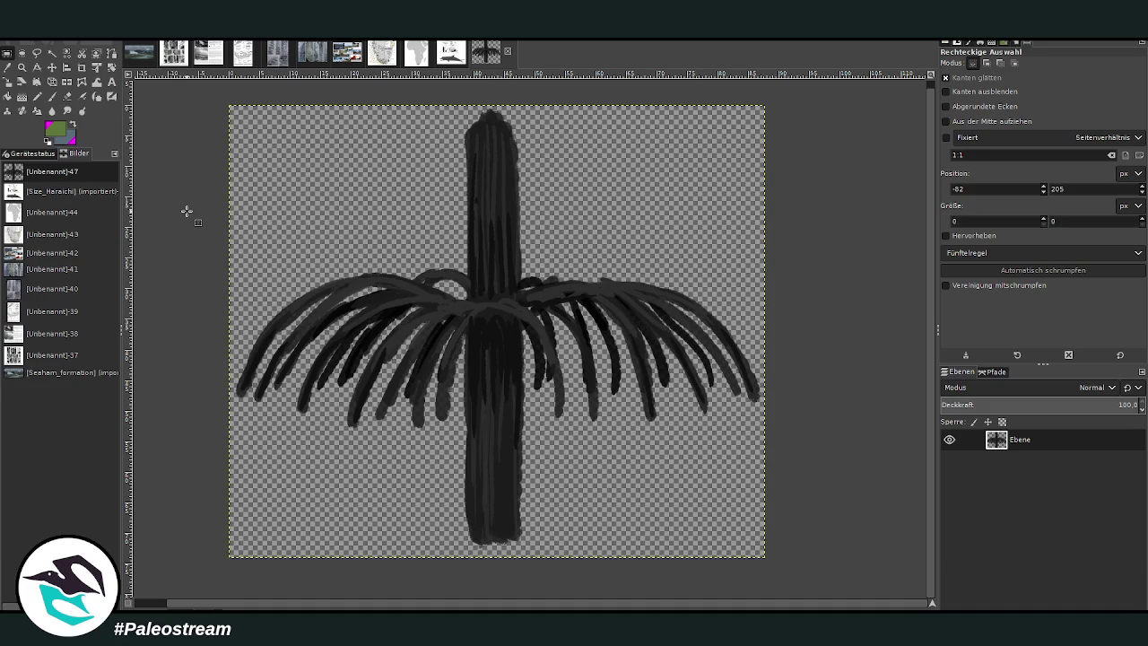
Step: Stack three copies of the sketch layer and merge them down into one
key(shift+ctrl+d)
key(shift+ctrl+d)
key(shift+ctrl+d)
click(1028, 508)
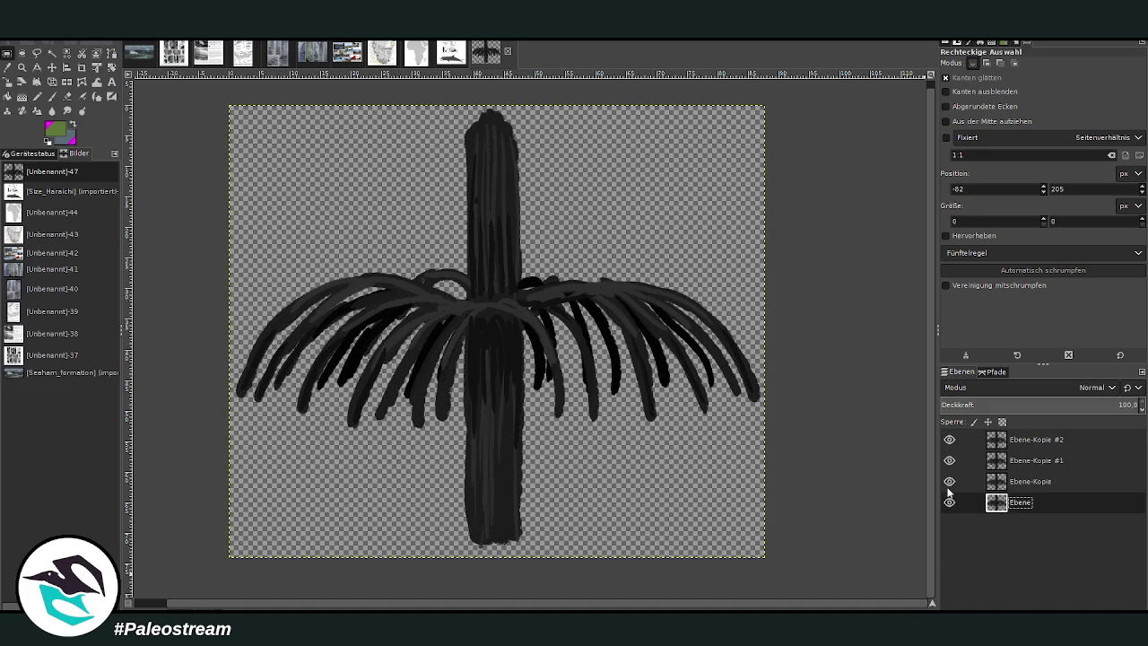
key(ctrl+m)
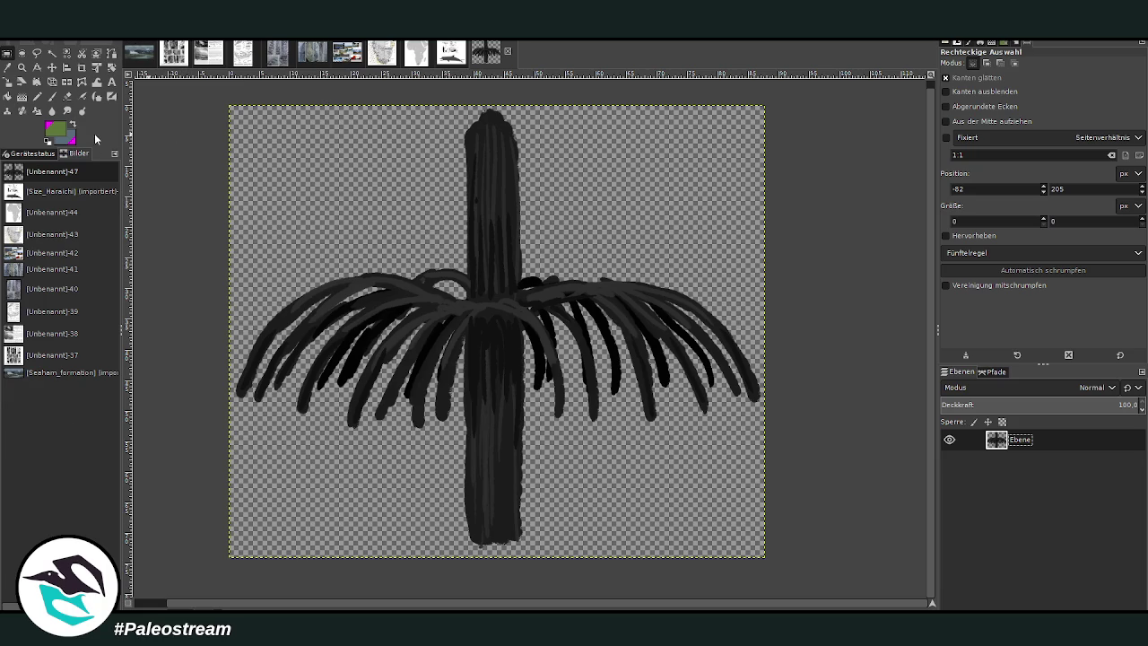
click(52, 97)
Step: Undo a grey test stroke and set honse #1 as the active brush at size 1036
mouse_move(476, 215)
mouse_down()
mouse_move(356, 354)
mouse_move(440, 394)
mouse_up()
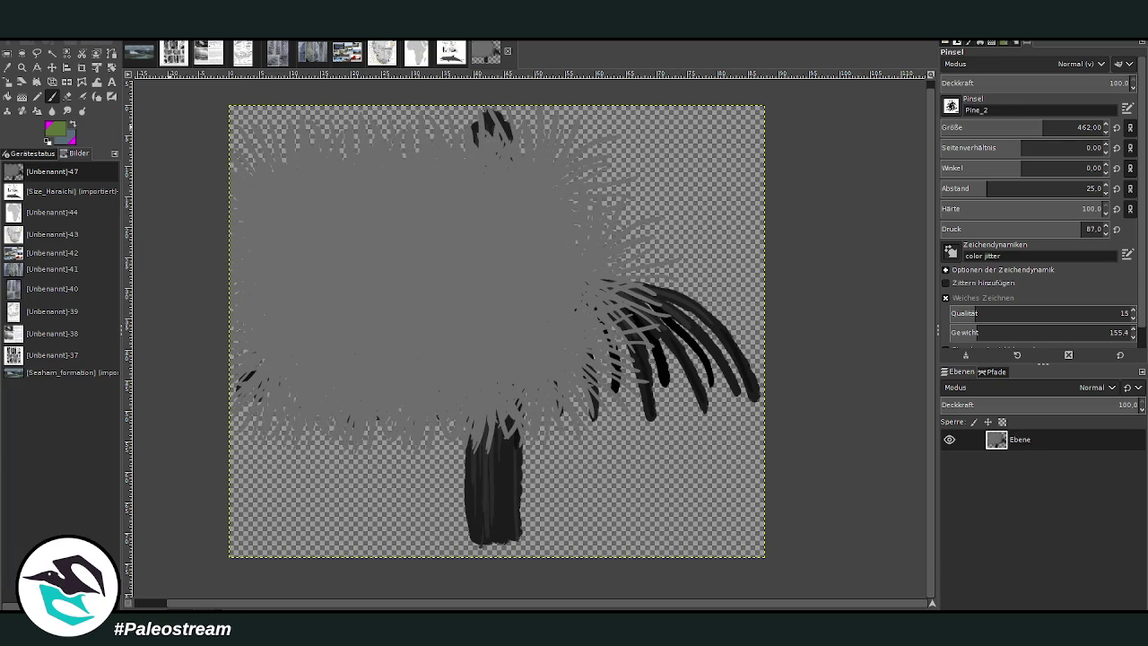
key(ctrl+z)
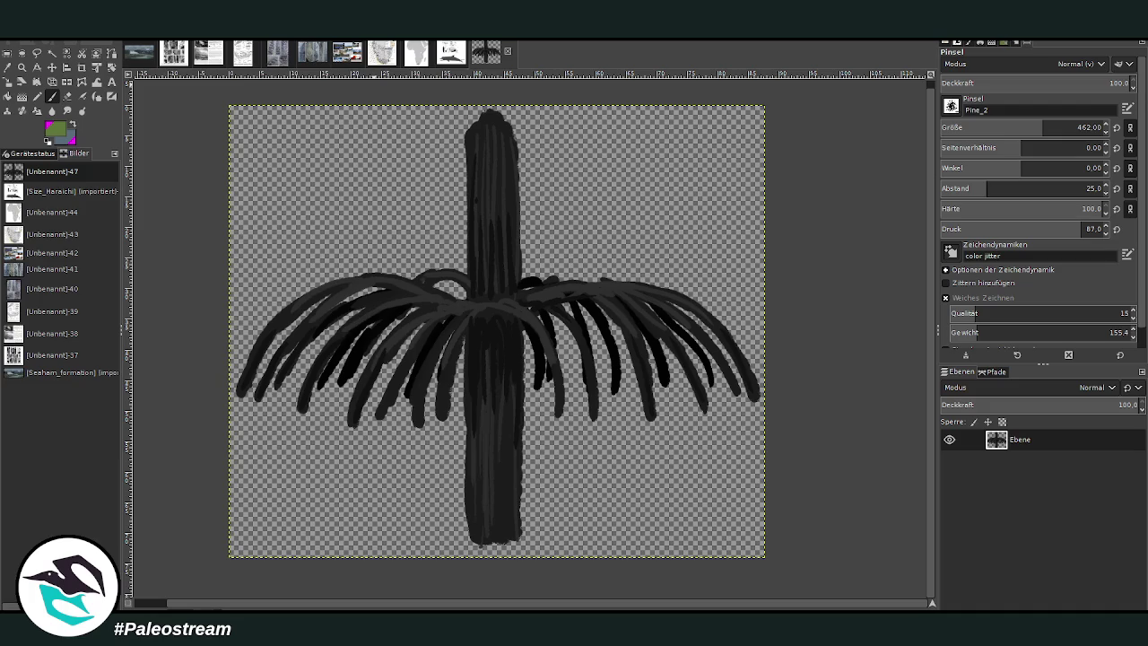
click(58, 96)
key(period)
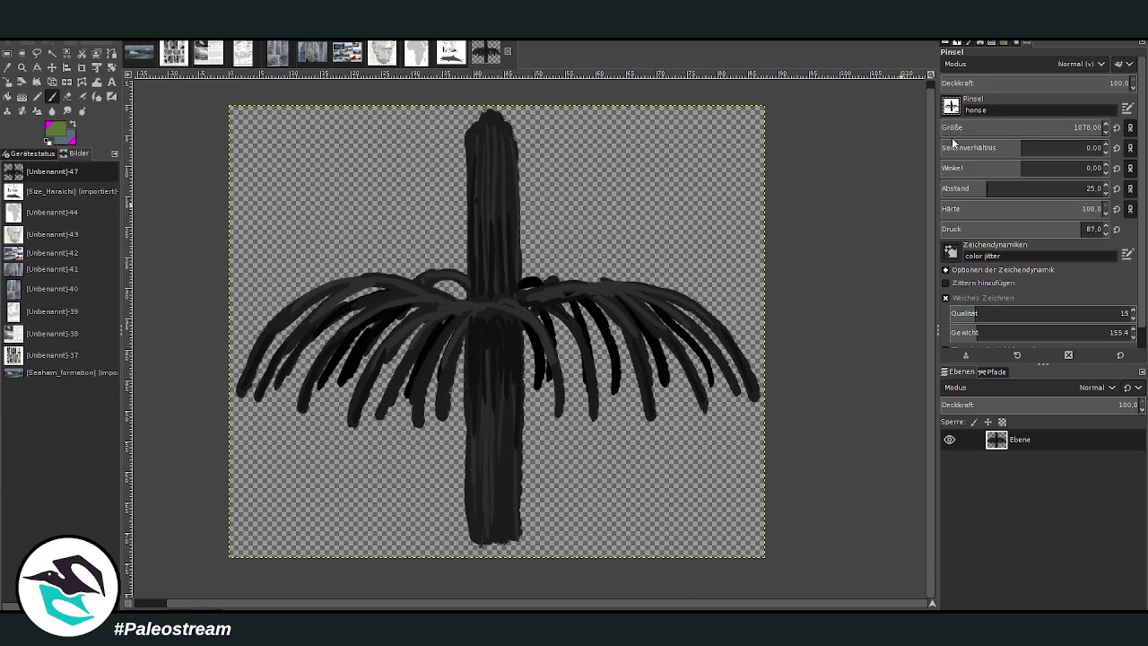
key(period)
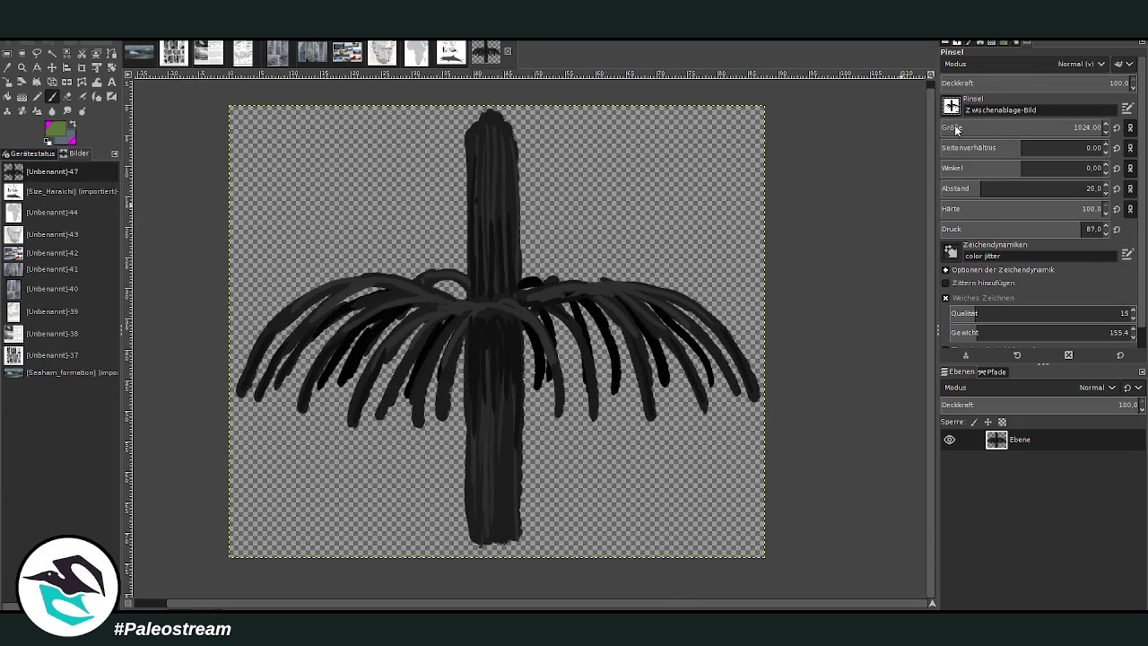
key(comma)
click(136, 56)
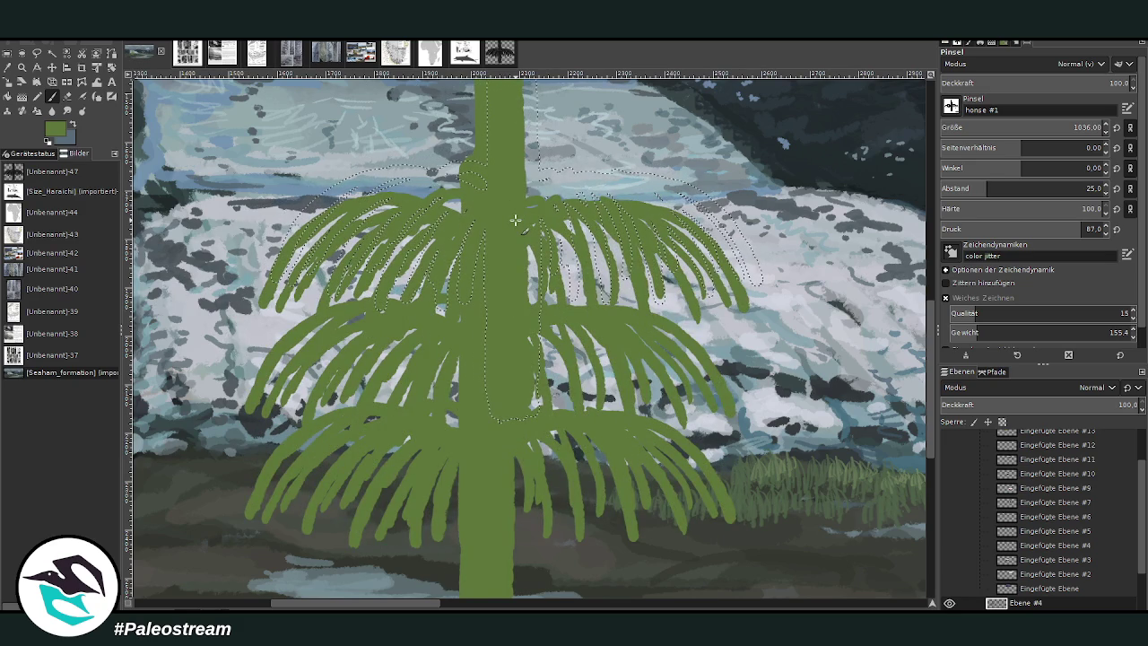
Step: Stamp a trial green horsetail over the glacier, compare it with the black sketch, then undo it
drag(515, 220, 367, 142)
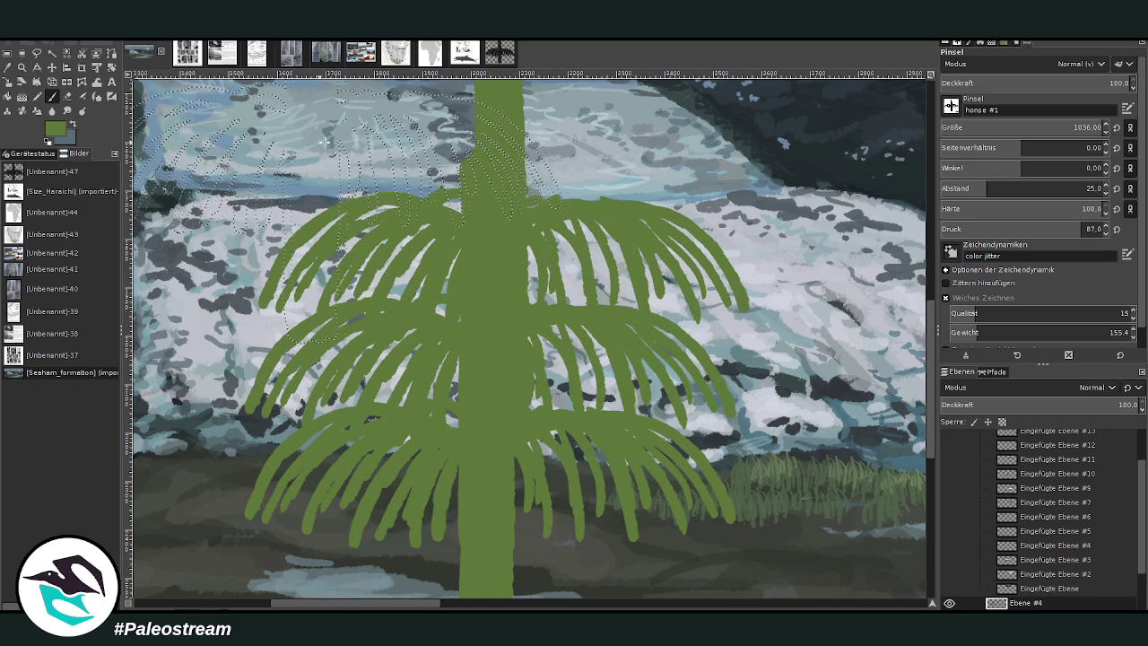
click(499, 52)
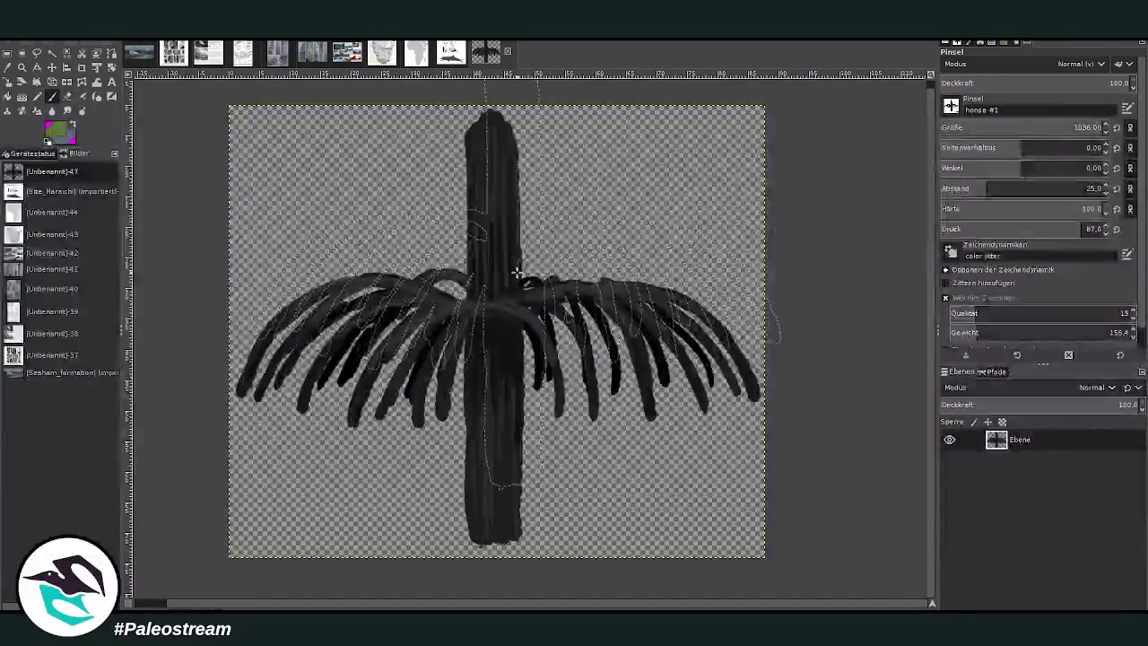
click(139, 52)
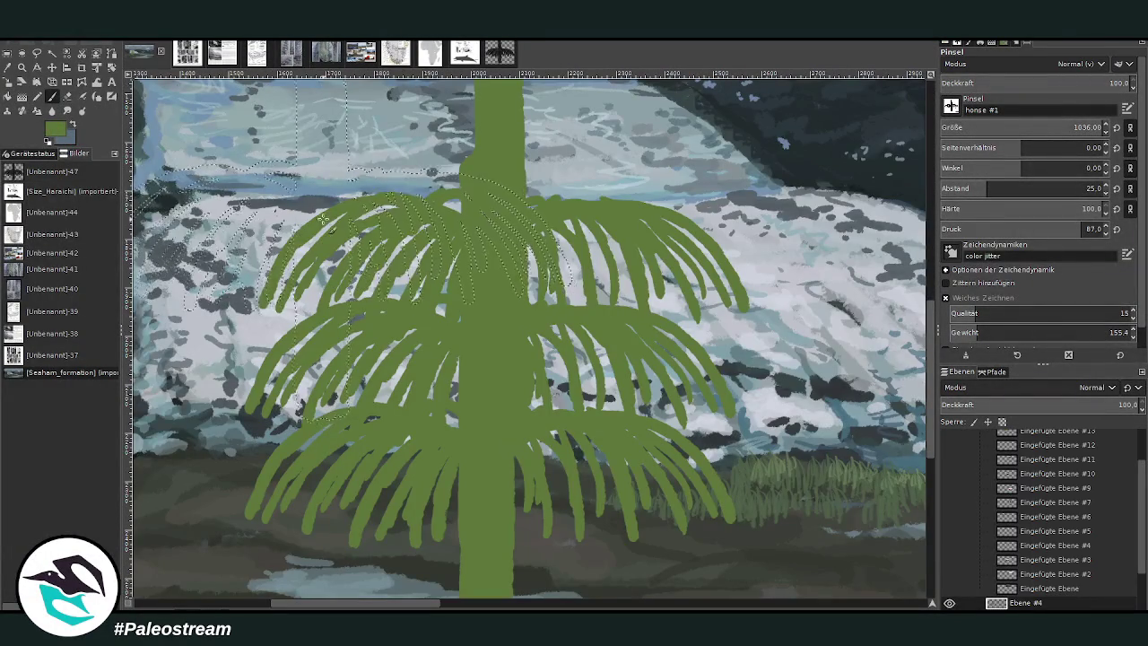
key(ctrl+z)
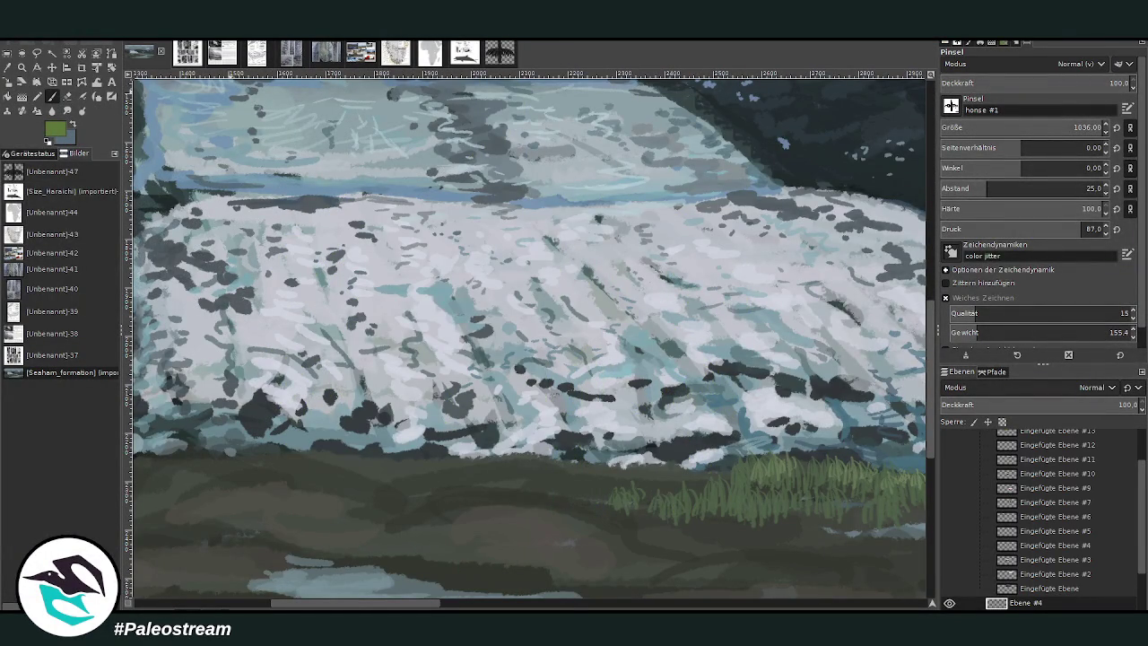
Step: Shrink the brush to size 552 and test a clipboard-brush stroke on the meadow, then undo it
click(1077, 124)
scroll(930, 337, down, 2)
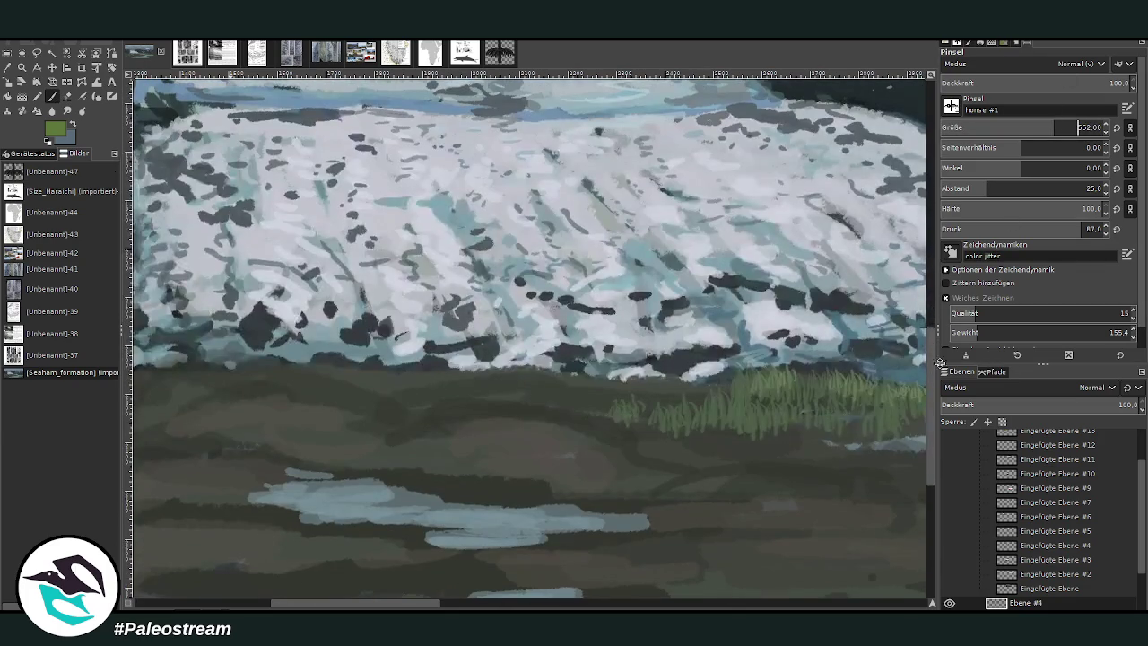
scroll(1063, 507, down, 1)
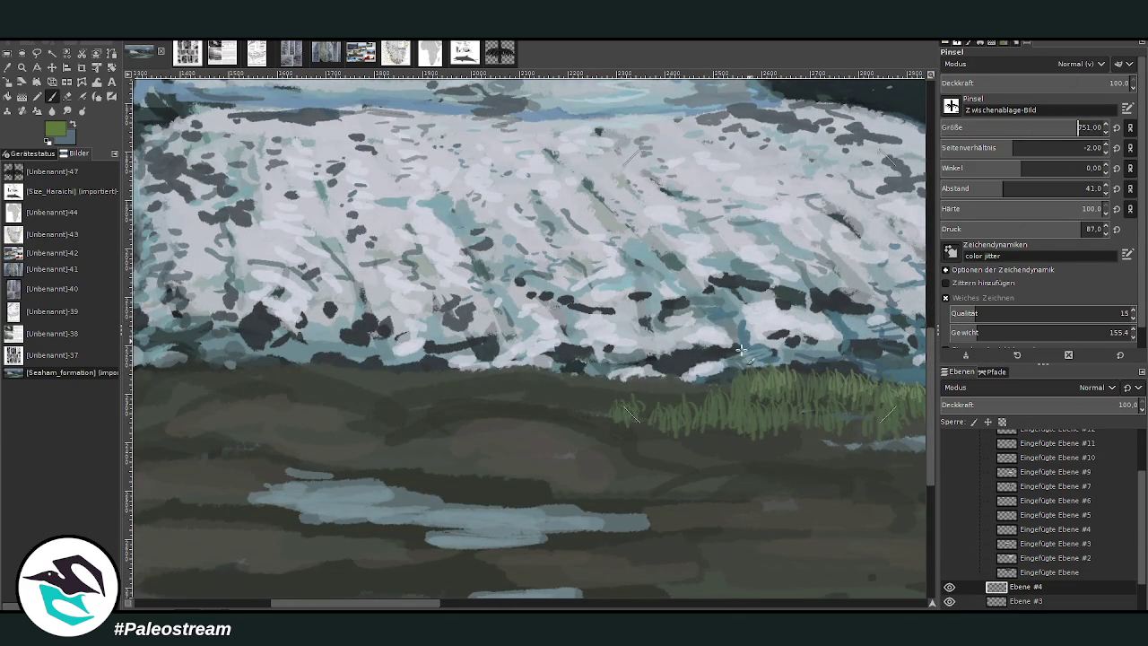
key(ctrl+c)
text(166)
drag(631, 492, 634, 366)
key(ctrl+z)
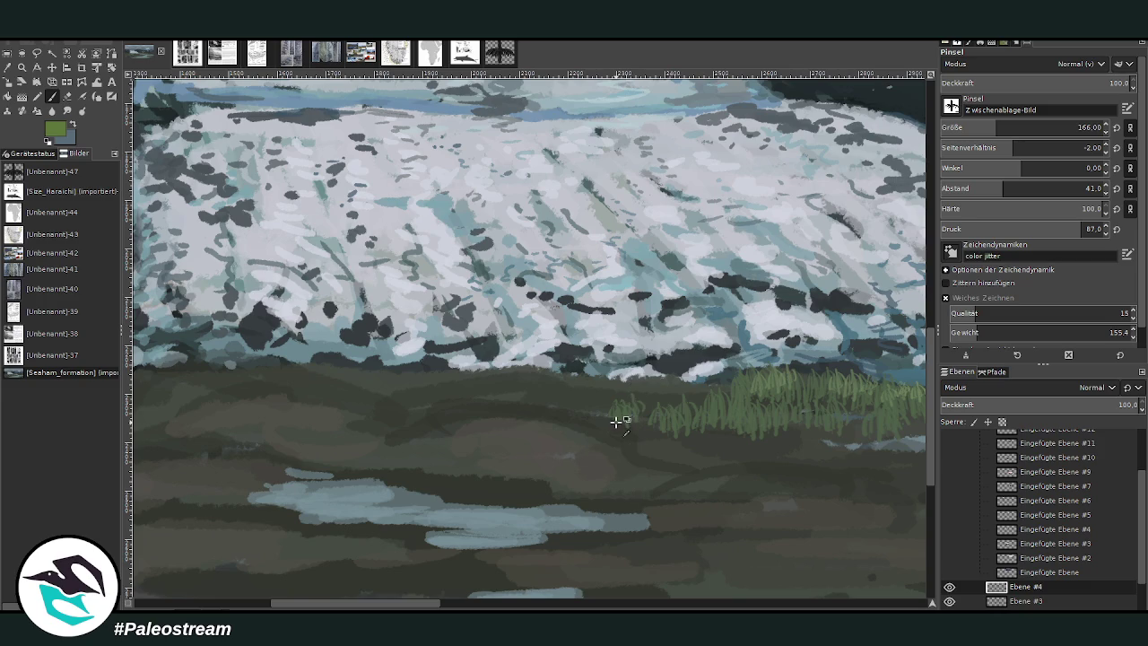
click(53, 95)
Step: Stamp trial horsetails of different heights on the meadow, then undo them all
drag(654, 487, 655, 334)
drag(1026, 133, 1033, 133)
drag(530, 504, 526, 258)
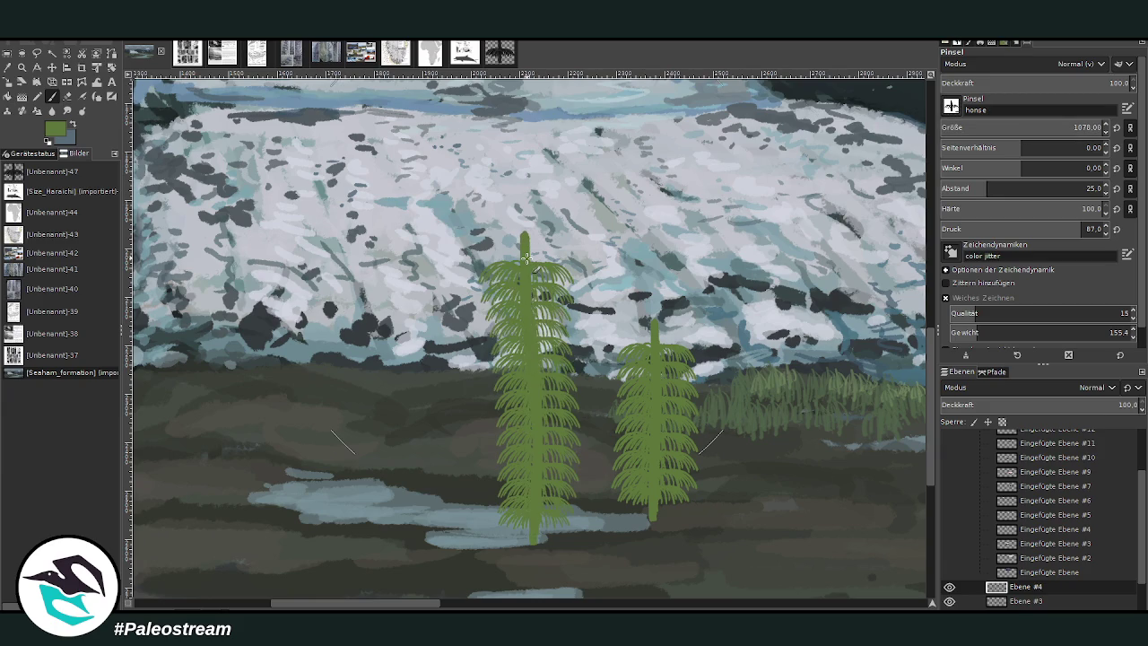
key(ctrl+z)
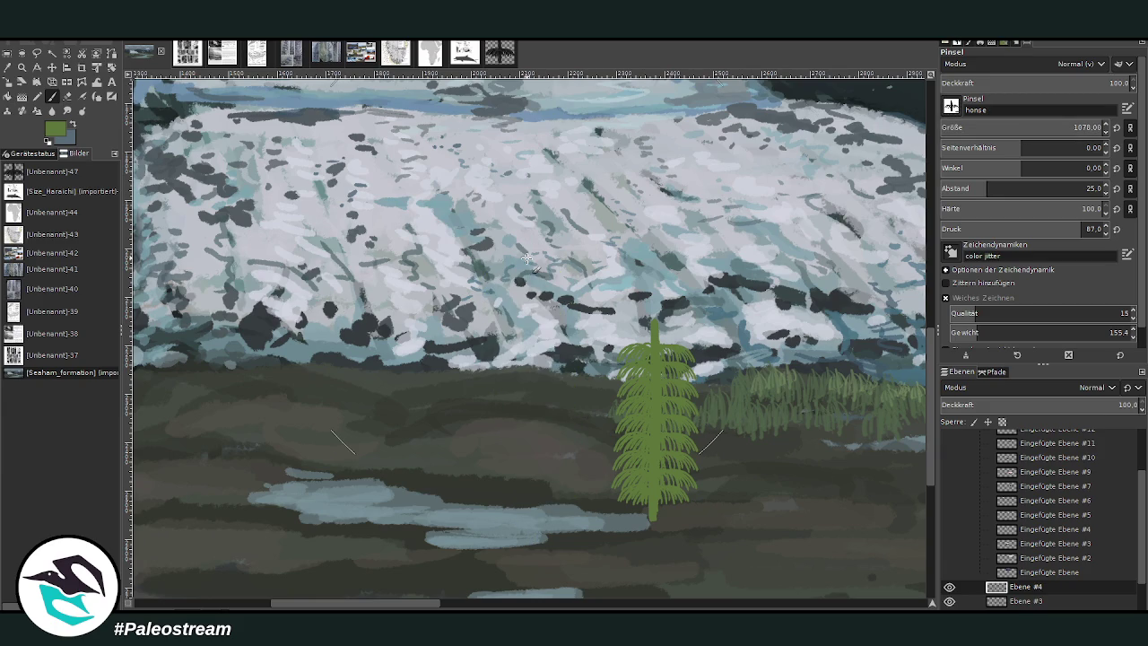
drag(777, 526, 788, 235)
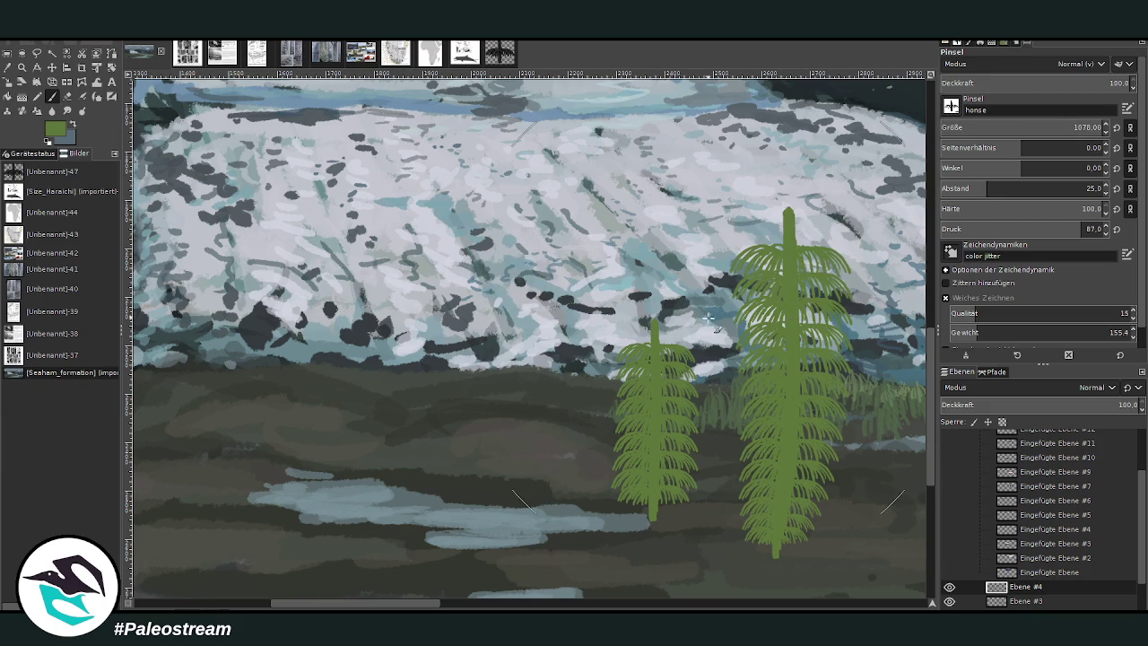
key(ctrl+z)
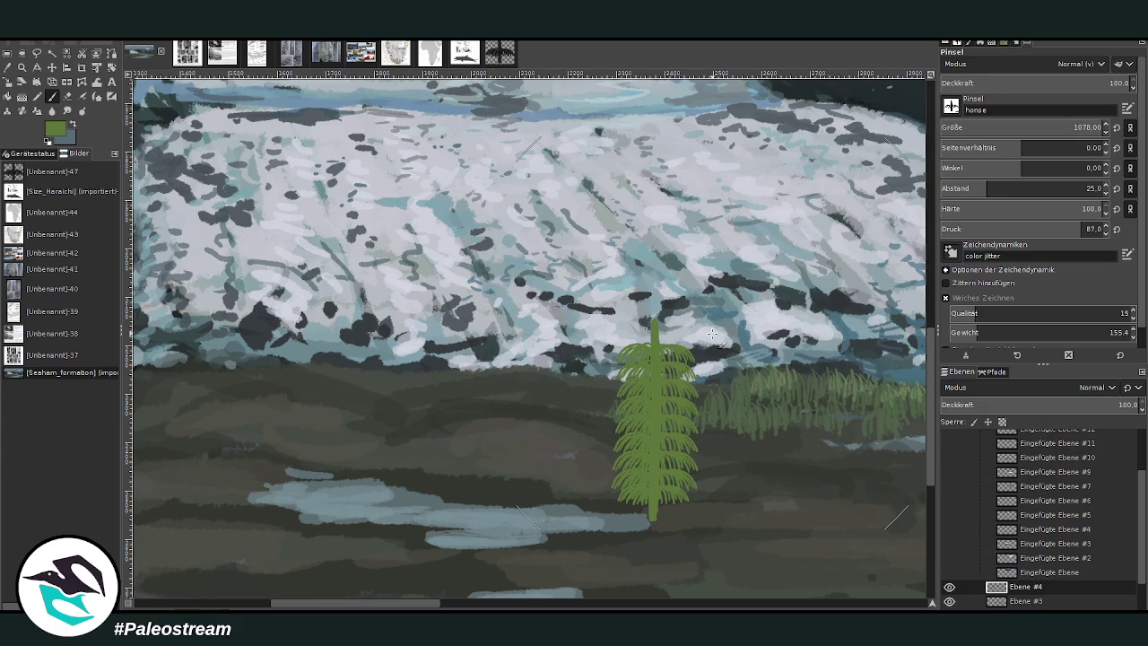
key(ctrl+z)
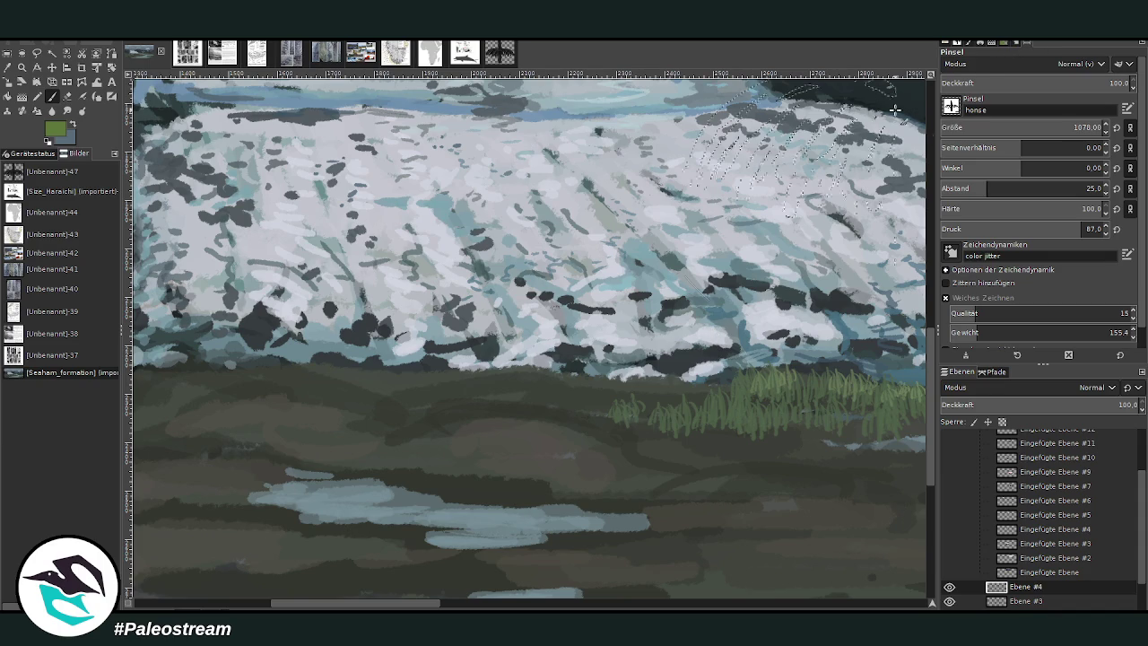
Step: Settle on spacing 42 and size 241 through test ferns on the meadow, undoing each test
drag(1089, 127, 1031, 127)
scroll(1141, 520, down, 1)
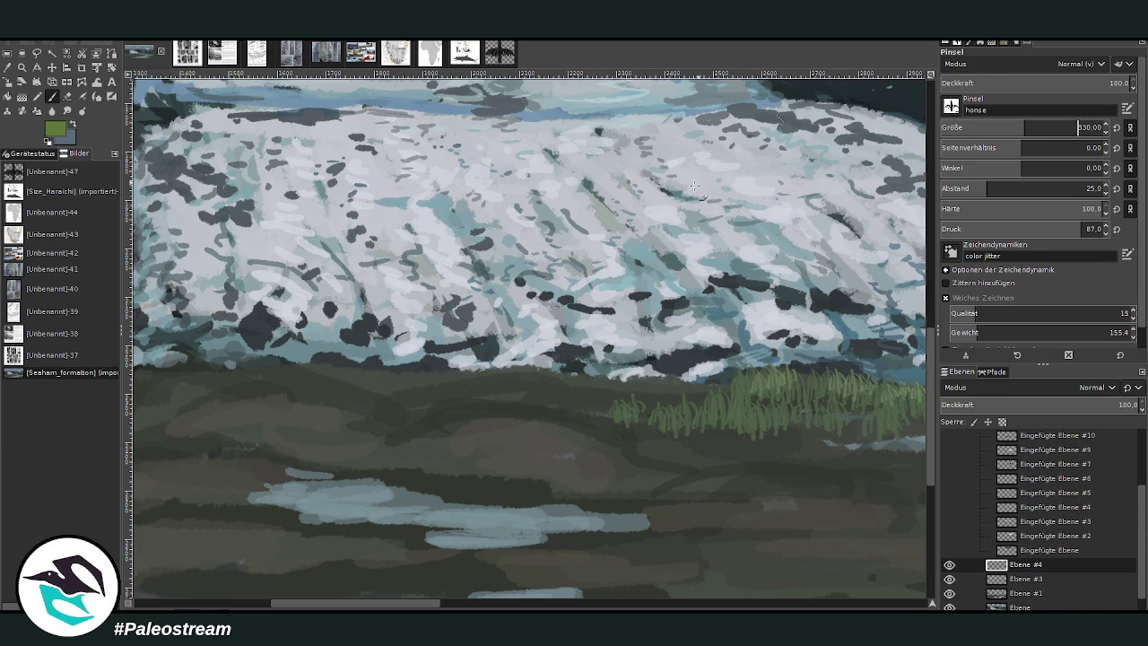
drag(632, 496, 629, 394)
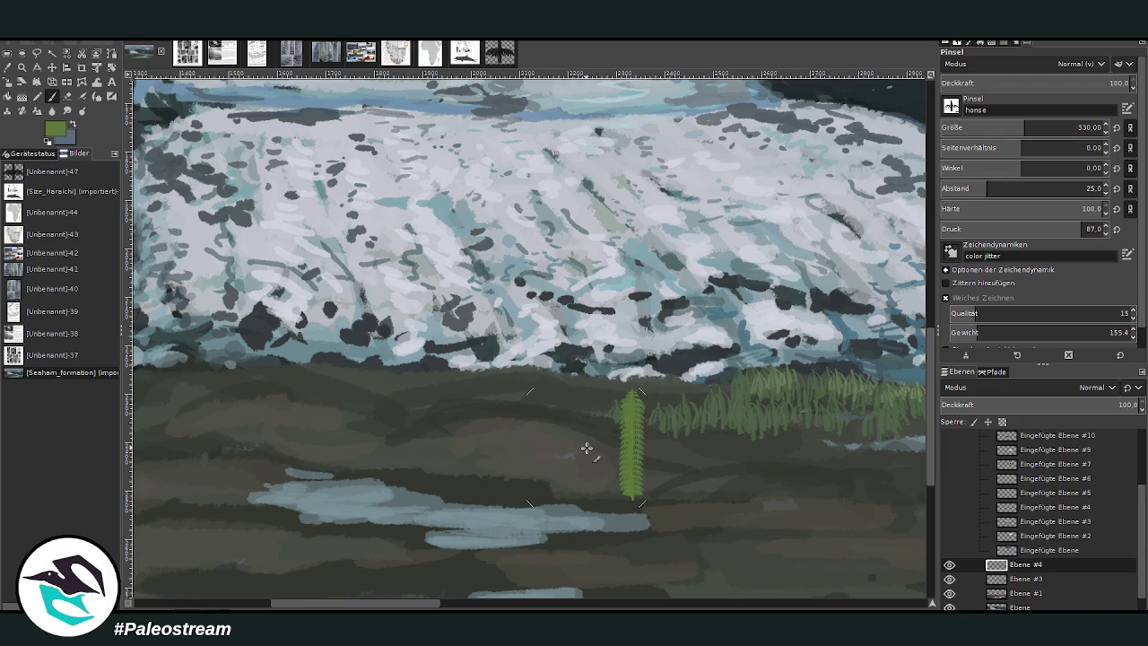
key(ctrl+z)
drag(986, 188, 1004, 189)
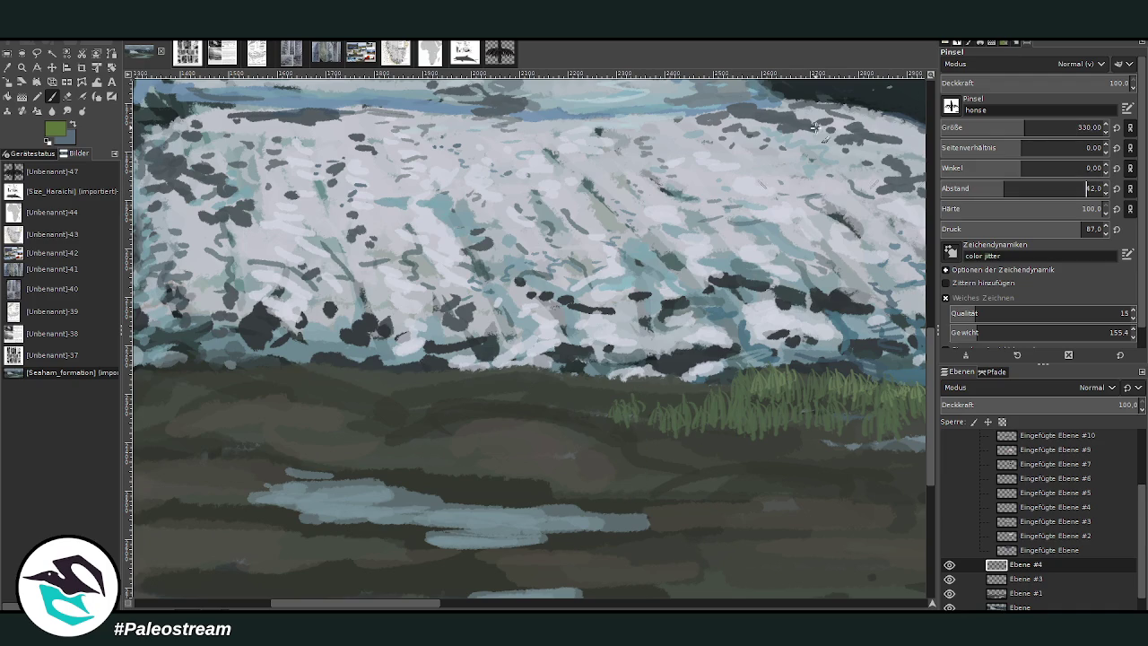
drag(599, 498, 599, 388)
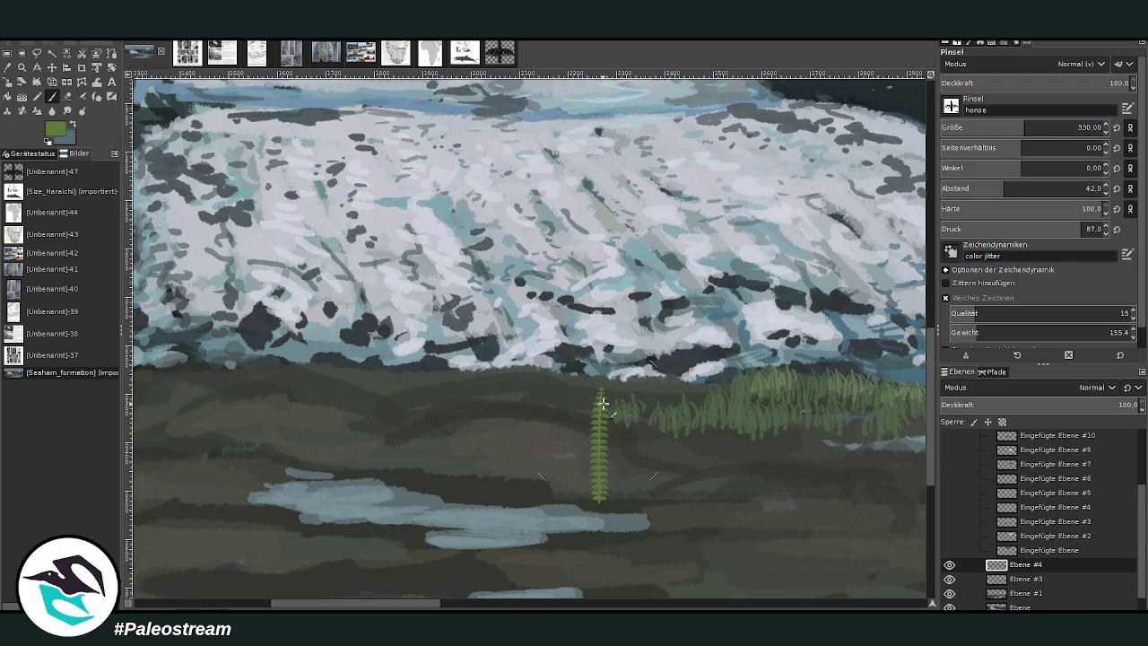
drag(1076, 128, 1009, 127)
drag(578, 498, 577, 412)
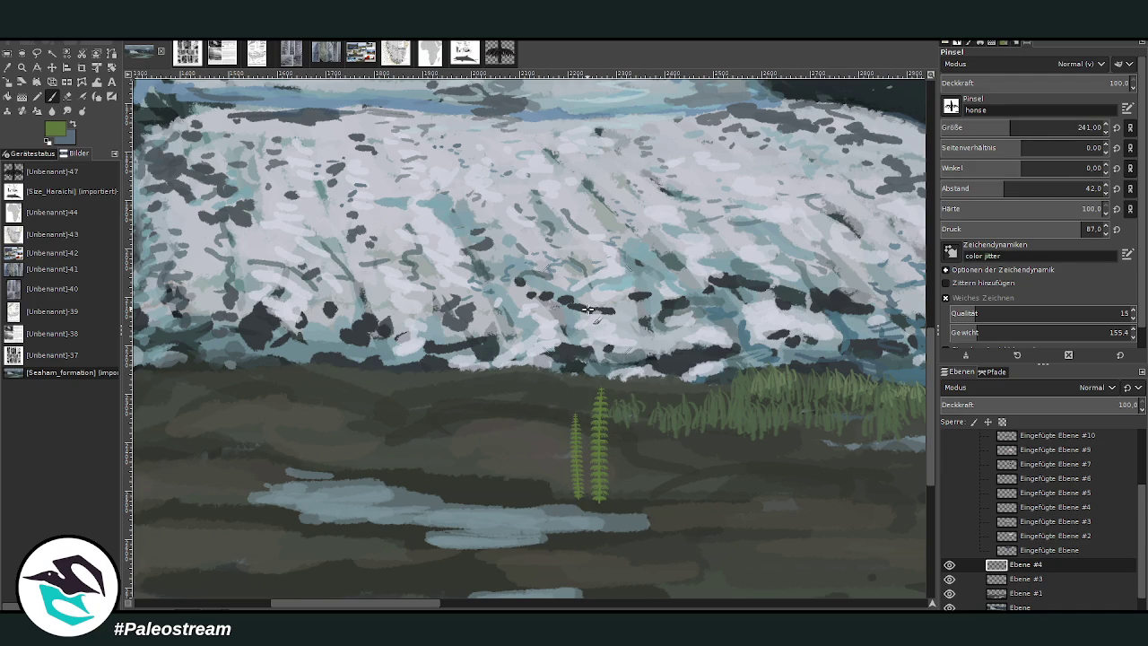
key(ctrl+z)
key(ctrl+z)
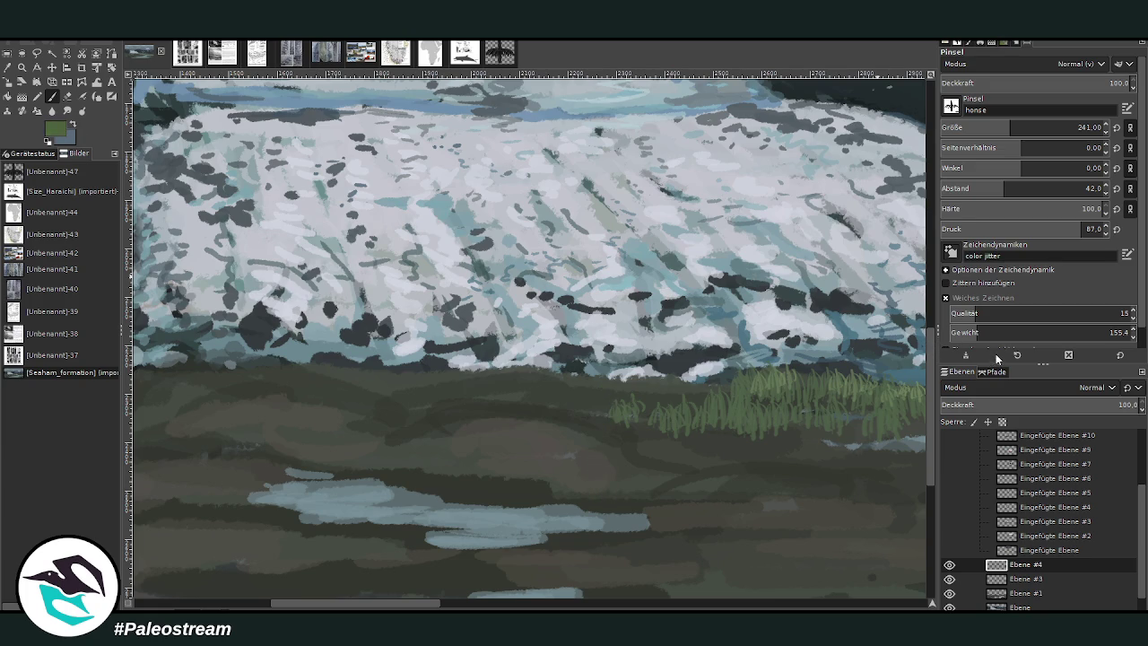
Step: Stamp a first cluster of green horsetails mid-meadow, extending it to the right
drag(584, 495, 583, 399)
mouse_move(598, 495)
mouse_down()
mouse_move(597, 428)
mouse_move(571, 389)
mouse_up()
mouse_move(545, 496)
mouse_down()
mouse_move(544, 437)
mouse_move(558, 431)
mouse_up()
drag(637, 502, 636, 396)
mouse_move(653, 492)
mouse_down()
mouse_move(653, 418)
mouse_move(627, 430)
mouse_up()
mouse_move(717, 504)
mouse_down()
mouse_move(716, 421)
mouse_move(733, 421)
mouse_move(695, 437)
mouse_up()
drag(674, 504, 674, 445)
mouse_move(493, 506)
mouse_down()
mouse_move(493, 443)
mouse_move(510, 417)
mouse_up()
Step: Extend the horsetail stand leftward and fill the gaps in the row
mouse_move(454, 491)
mouse_down()
mouse_move(455, 436)
mouse_move(472, 442)
mouse_move(432, 448)
mouse_up()
drag(421, 492, 421, 448)
drag(532, 501, 531, 460)
drag(614, 502, 614, 432)
scroll(717, 477, right, 5)
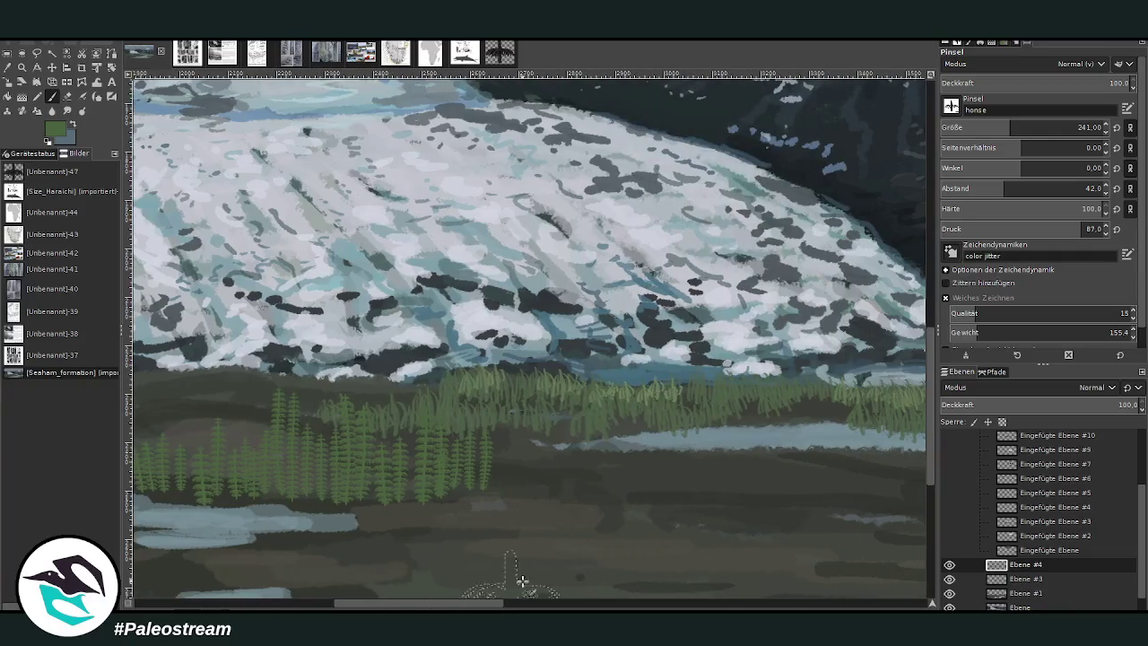
drag(620, 481, 619, 427)
mouse_move(573, 479)
mouse_down()
mouse_move(568, 413)
mouse_move(545, 448)
mouse_up()
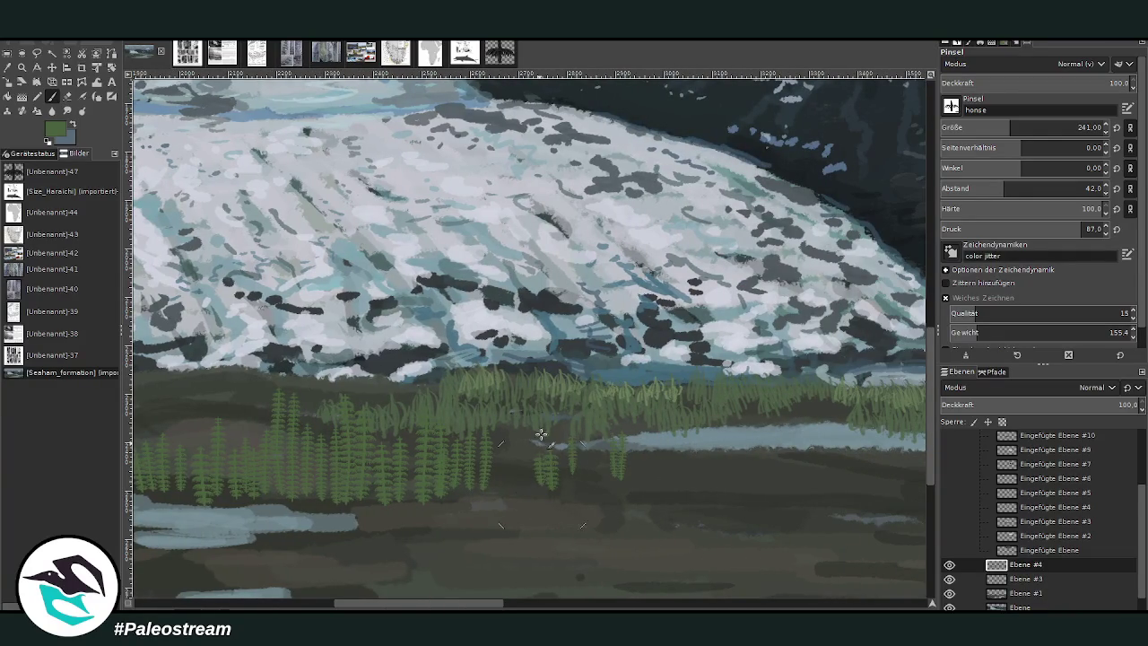
Step: With size 80 and opacity 83.9, stamp small ferns in the grass left of the patch
click(1077, 127)
key(bracketleft)
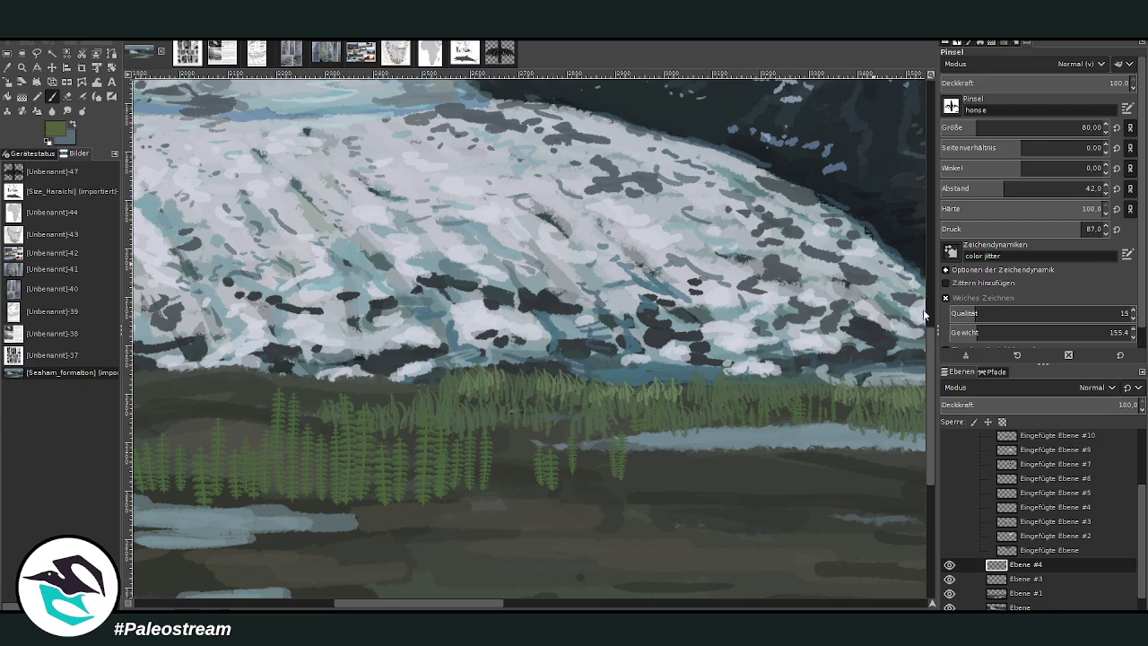
mouse_move(495, 491)
mouse_down()
mouse_move(498, 450)
mouse_move(509, 448)
mouse_up()
scroll(482, 448, left, 5)
click(1103, 83)
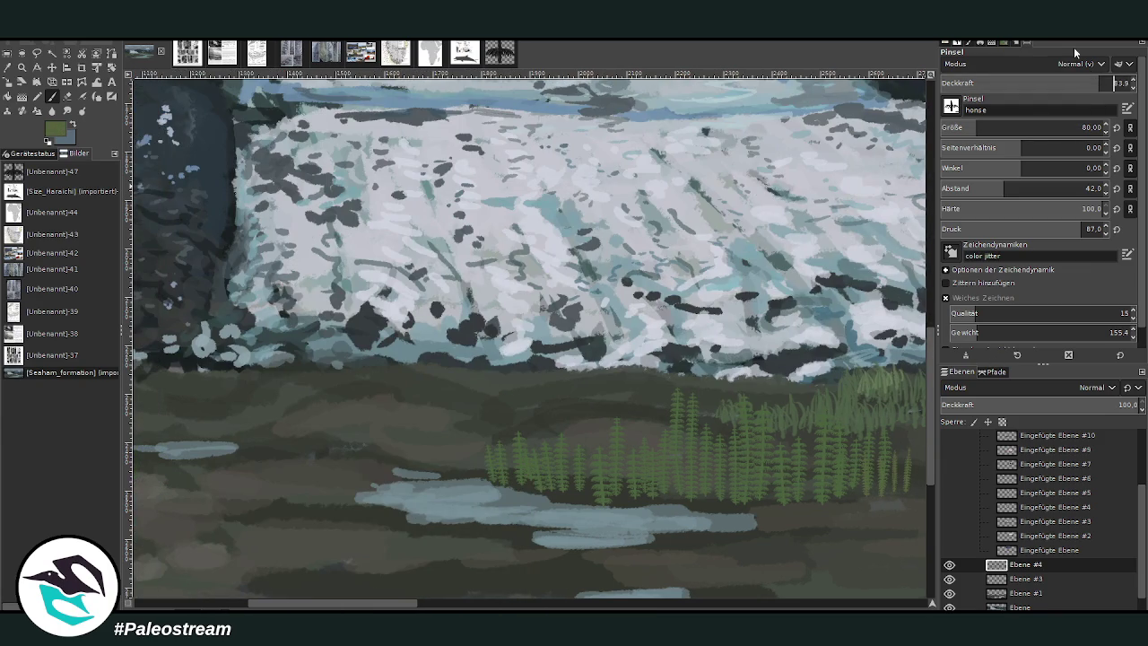
mouse_move(485, 480)
mouse_down()
mouse_move(479, 448)
mouse_move(466, 448)
mouse_up()
mouse_move(410, 473)
mouse_down()
mouse_move(411, 441)
mouse_move(360, 436)
mouse_move(439, 425)
mouse_up()
drag(459, 465, 450, 430)
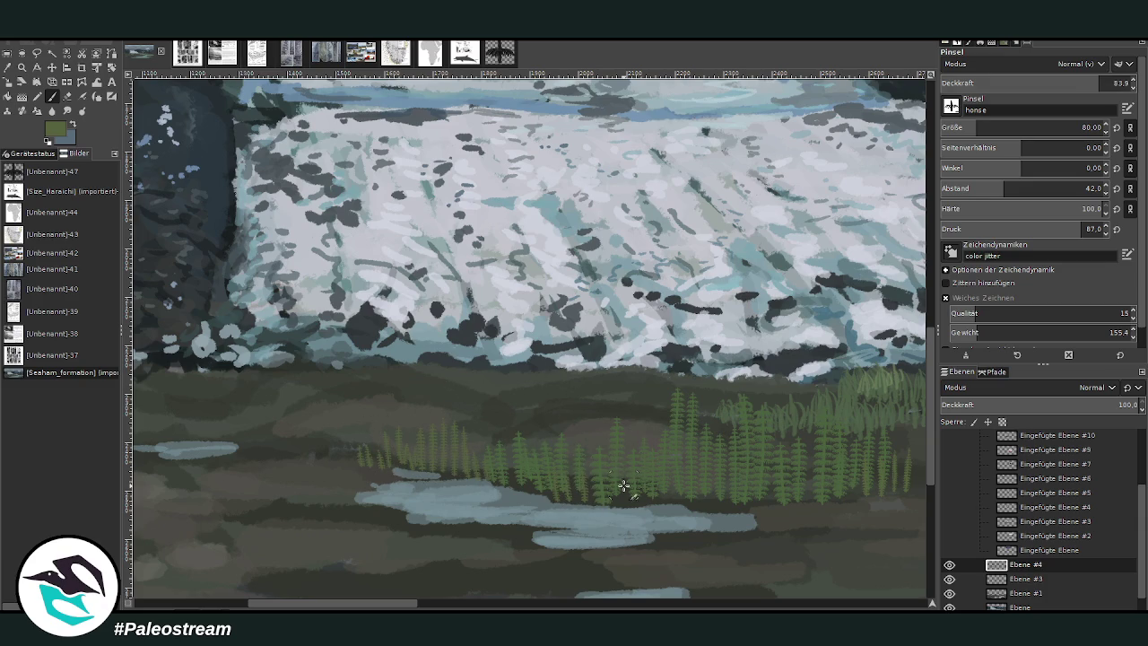
Step: Stamp a fern beside the riverside stand, then a row along the meadow at size 154
scroll(605, 606, right, 5)
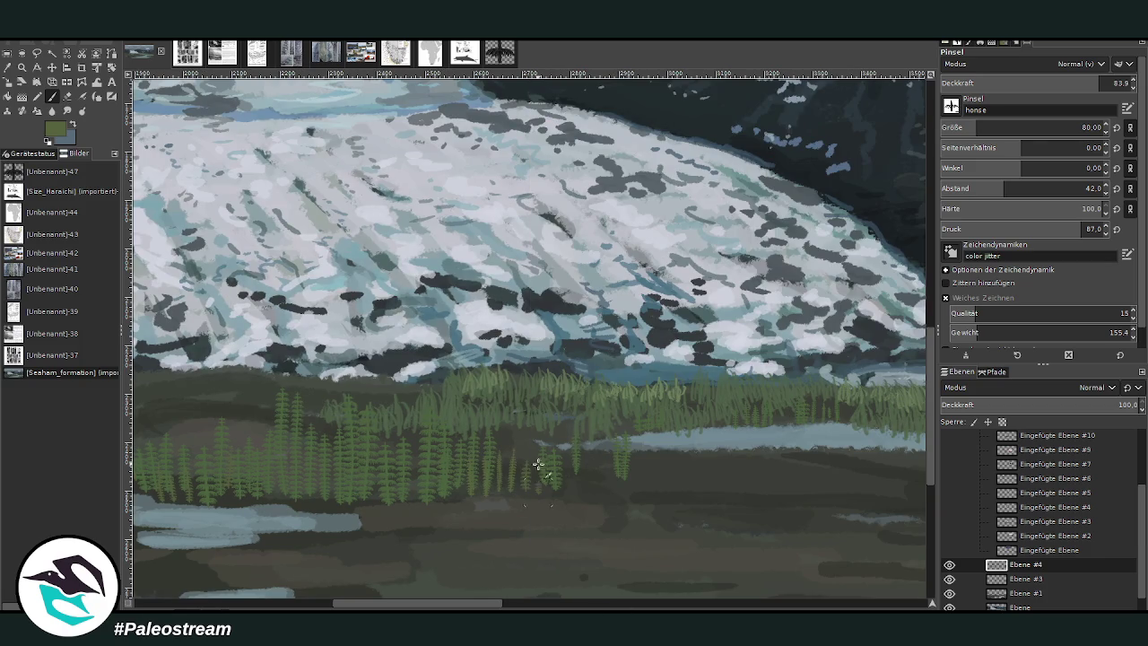
click(638, 468)
drag(959, 130, 1002, 125)
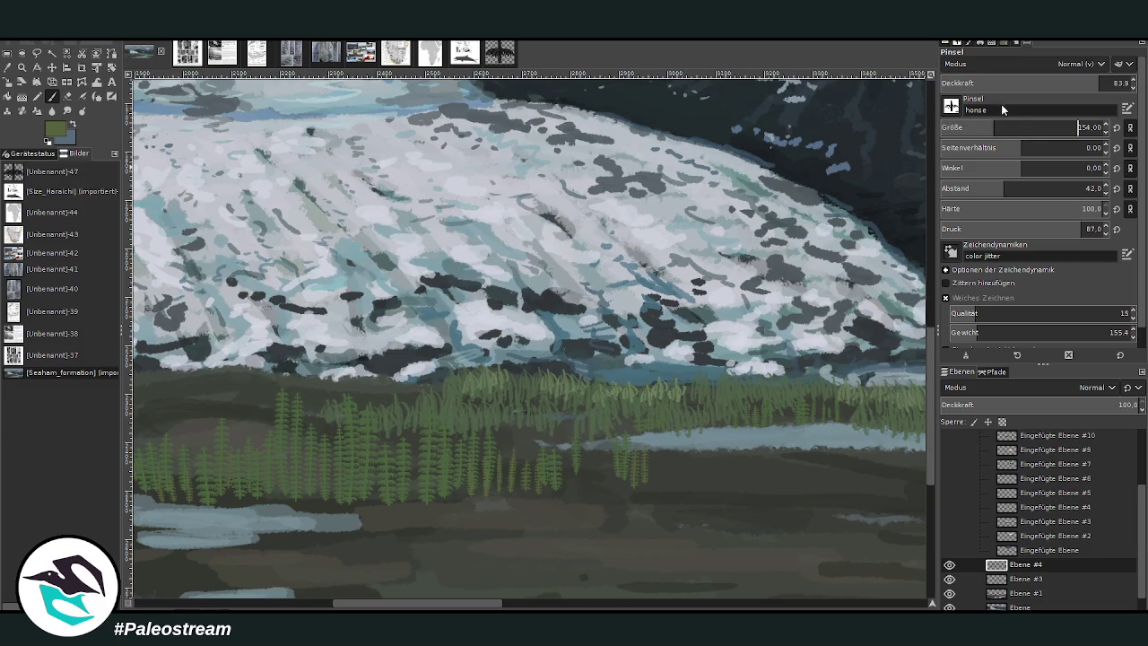
mouse_move(744, 481)
mouse_down()
mouse_move(708, 465)
mouse_move(649, 465)
mouse_up()
Step: Paint grass tufts and blades along the riverbank at the water's edge
click(662, 601)
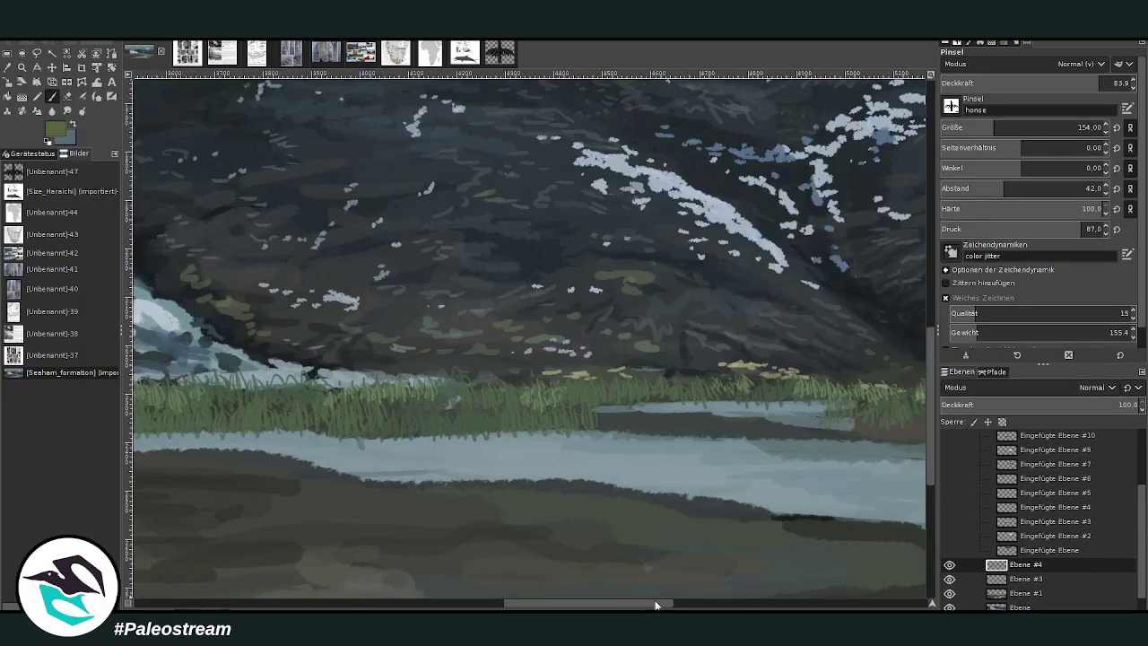
click(637, 419)
click(711, 607)
drag(708, 475, 703, 441)
mouse_move(648, 474)
mouse_down()
mouse_move(644, 446)
mouse_move(631, 447)
mouse_up()
drag(617, 490, 606, 456)
drag(601, 485, 588, 453)
drag(653, 481, 647, 437)
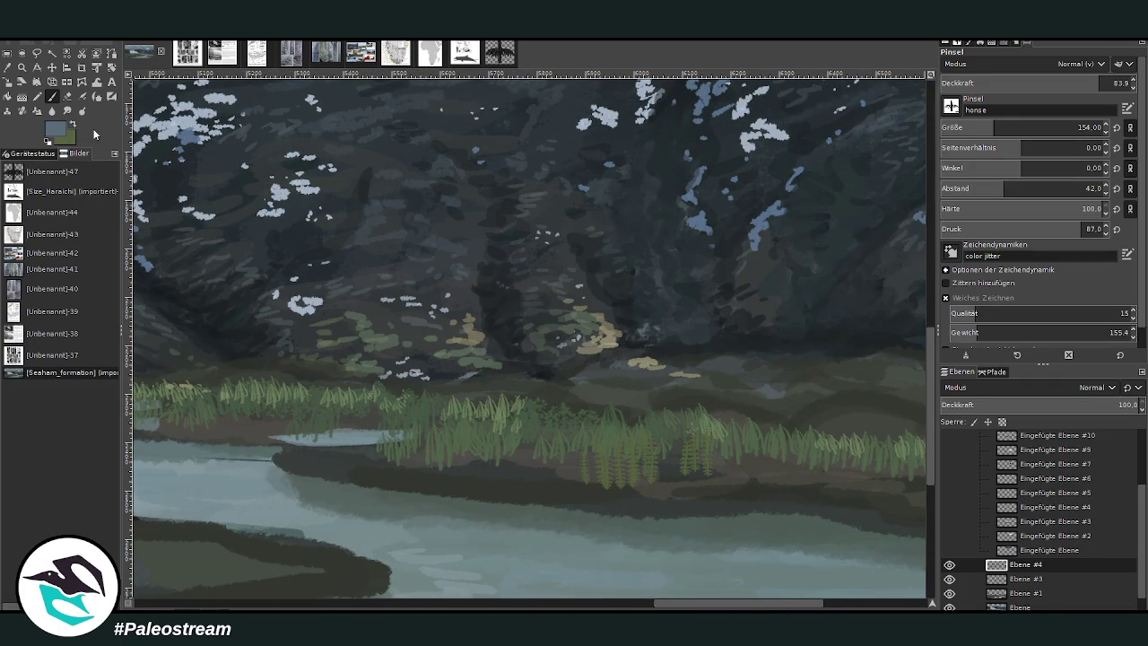
Step: Switch to the green foreground colour and paint dark green grass along the bank
key(x)
drag(563, 477, 552, 438)
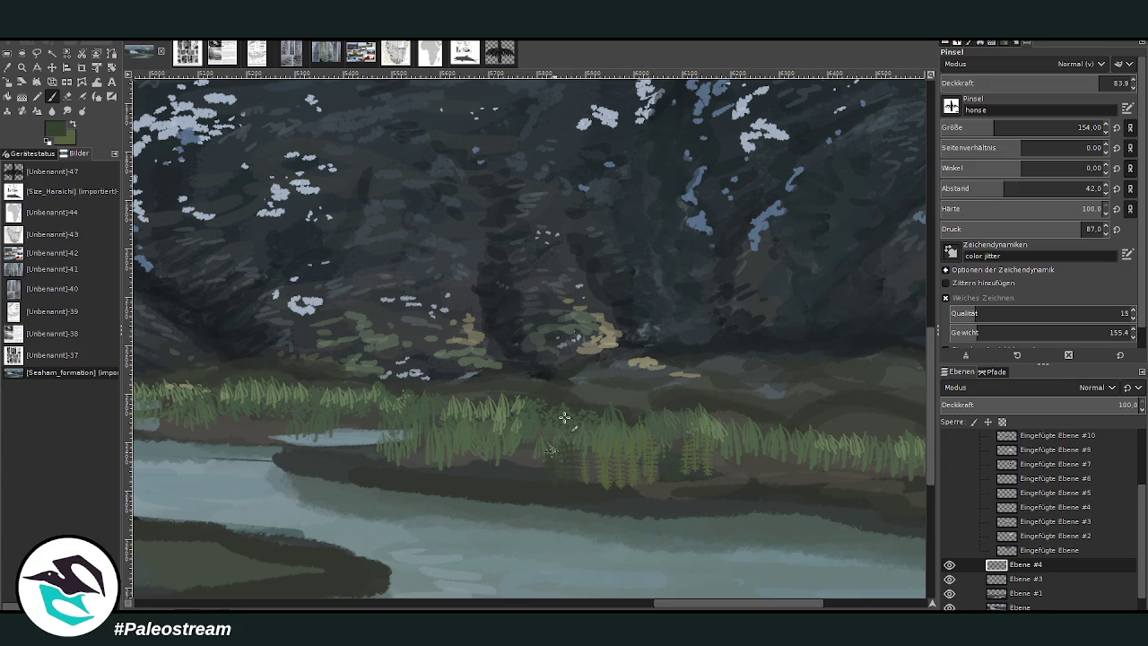
drag(624, 478, 615, 459)
drag(764, 453, 763, 419)
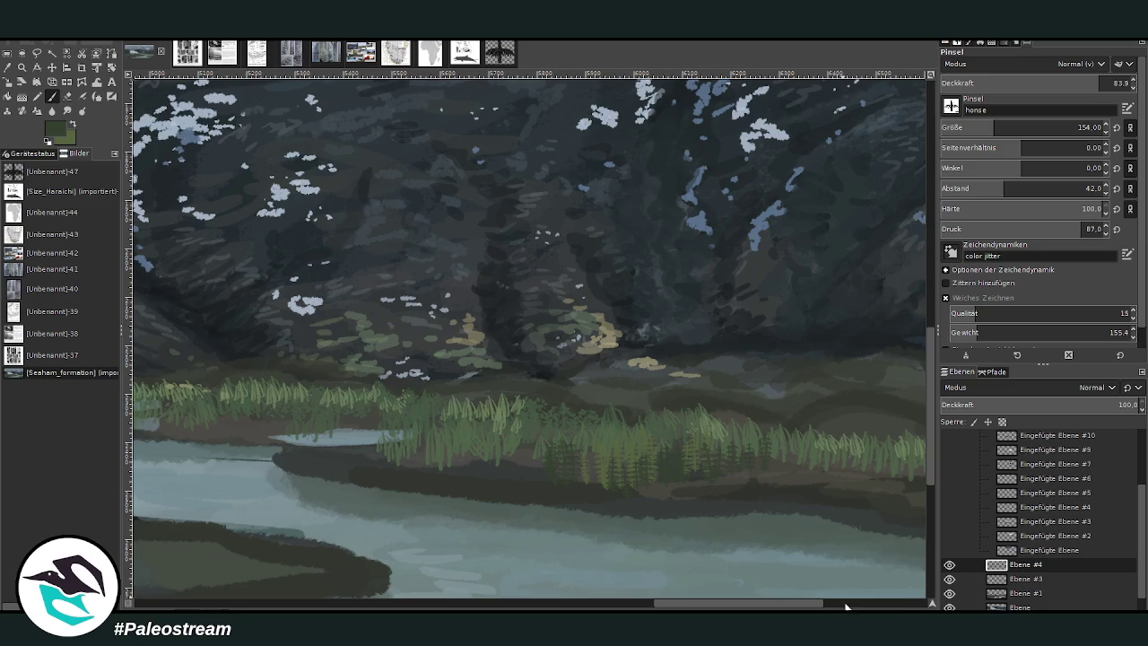
Step: At about 94.6 opacity, paint darker grass stands along the bank and over the pale water patch
click(844, 605)
drag(1059, 87, 1122, 86)
mouse_move(777, 486)
mouse_down()
mouse_move(760, 473)
mouse_move(828, 464)
mouse_move(894, 496)
mouse_move(912, 483)
mouse_up()
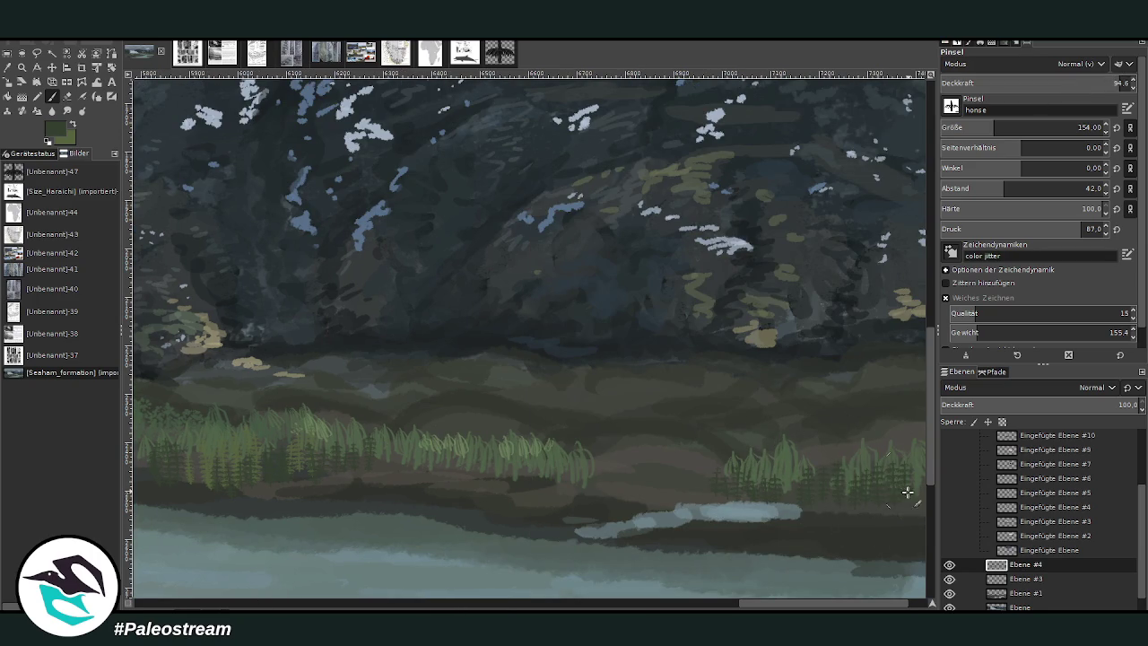
click(917, 606)
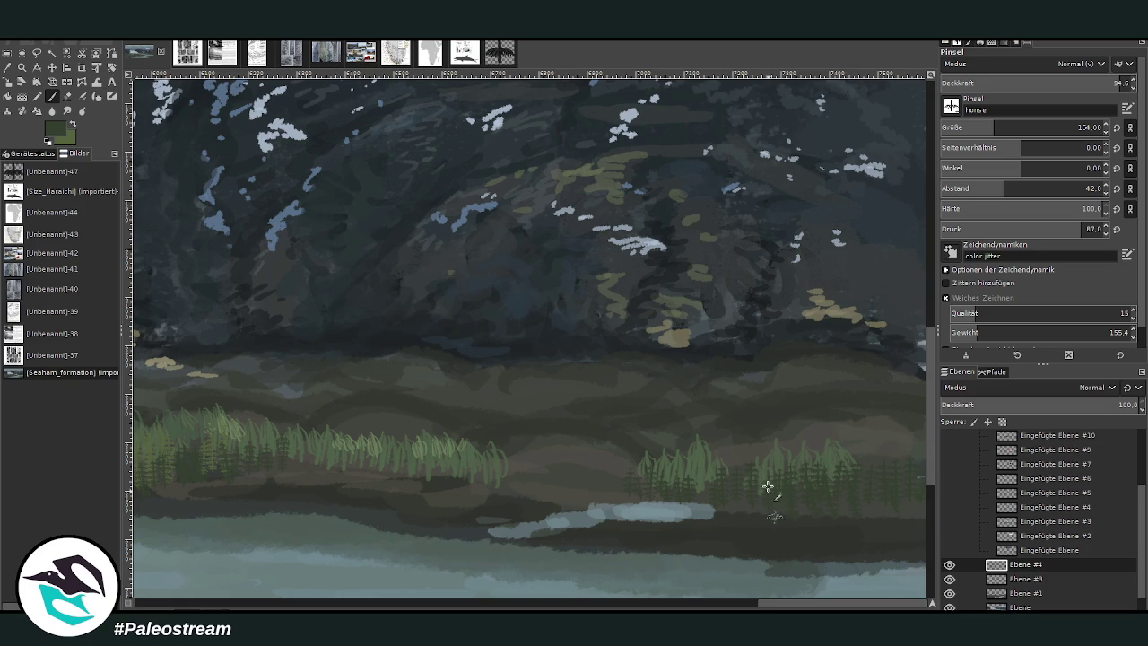
mouse_move(631, 494)
mouse_down()
mouse_move(602, 505)
mouse_move(580, 469)
mouse_move(546, 469)
mouse_move(479, 494)
mouse_move(446, 481)
mouse_move(421, 445)
mouse_move(395, 445)
mouse_move(464, 458)
mouse_move(329, 487)
mouse_move(306, 465)
mouse_up()
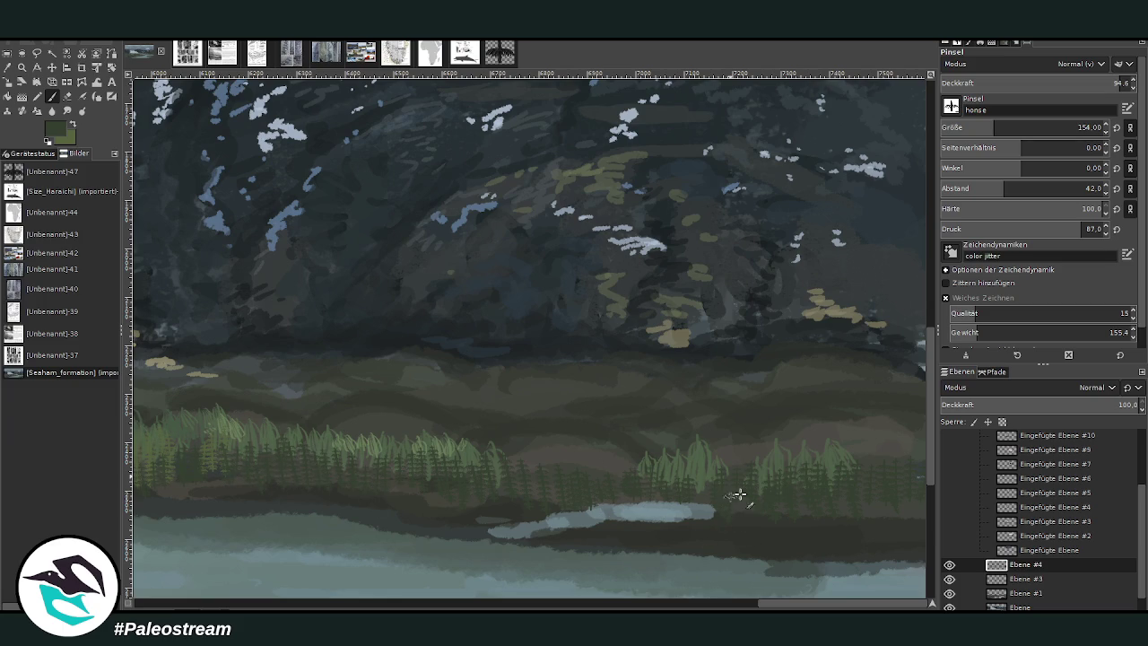
drag(683, 498, 717, 525)
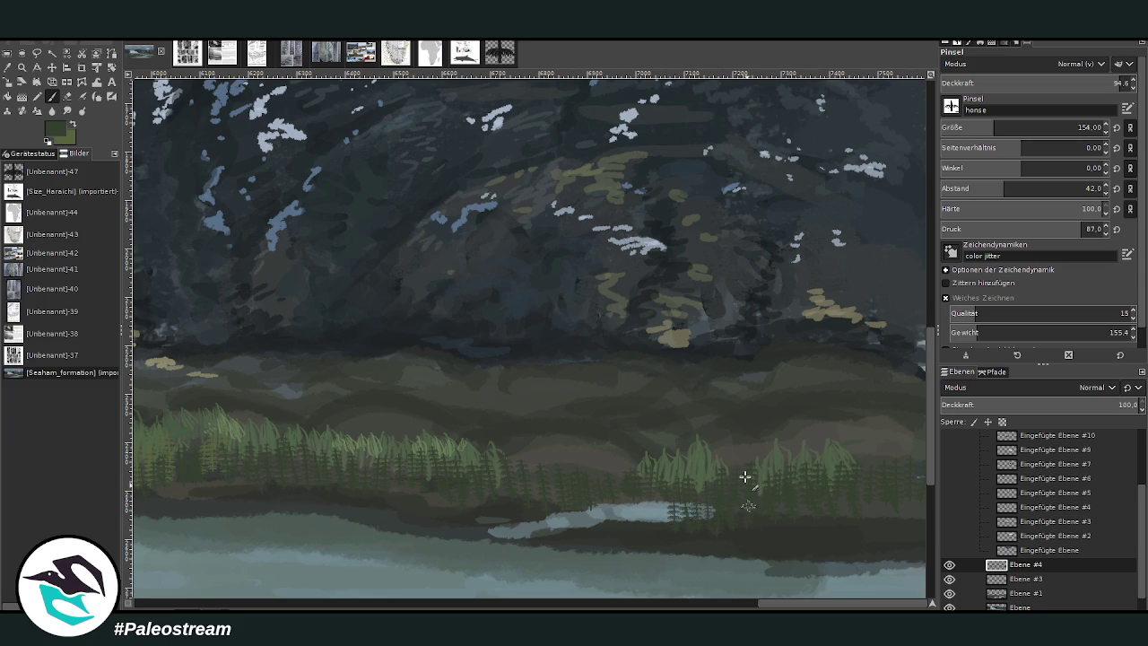
Step: Stamp dark horsetail shapes across the pale water strip, from its left to right end
drag(746, 603, 339, 602)
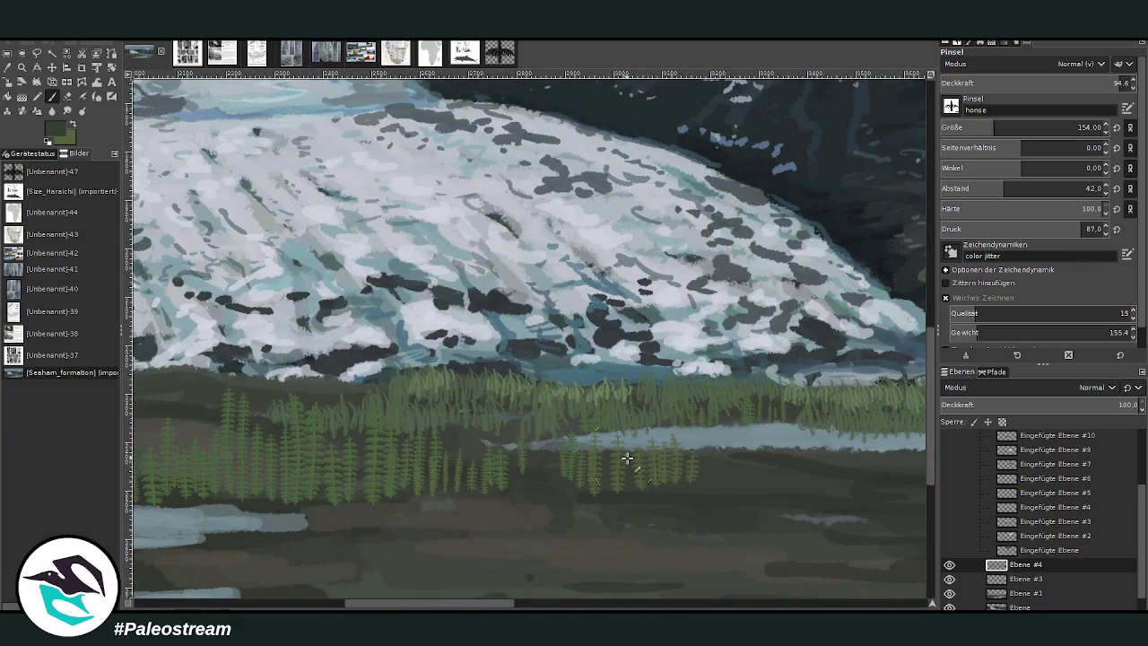
mouse_move(634, 429)
mouse_down()
mouse_move(737, 461)
mouse_move(762, 412)
mouse_up()
mouse_move(667, 437)
mouse_down()
mouse_move(654, 466)
mouse_move(663, 431)
mouse_move(542, 471)
mouse_move(499, 457)
mouse_move(535, 469)
mouse_move(608, 410)
mouse_up()
drag(764, 463, 780, 418)
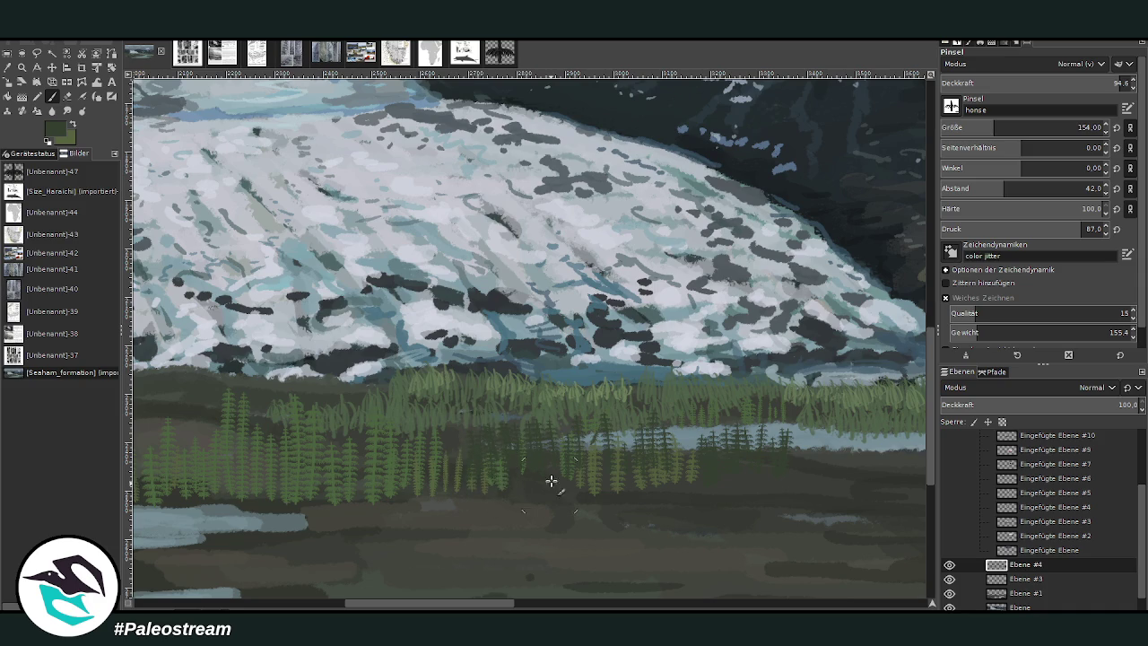
Step: Add small dark horsetails along the water's edge beneath the mountain slope
scroll(546, 502, left, 1)
scroll(556, 479, left, 4)
mouse_move(585, 471)
mouse_down()
mouse_move(563, 460)
mouse_move(577, 449)
mouse_move(653, 441)
mouse_up()
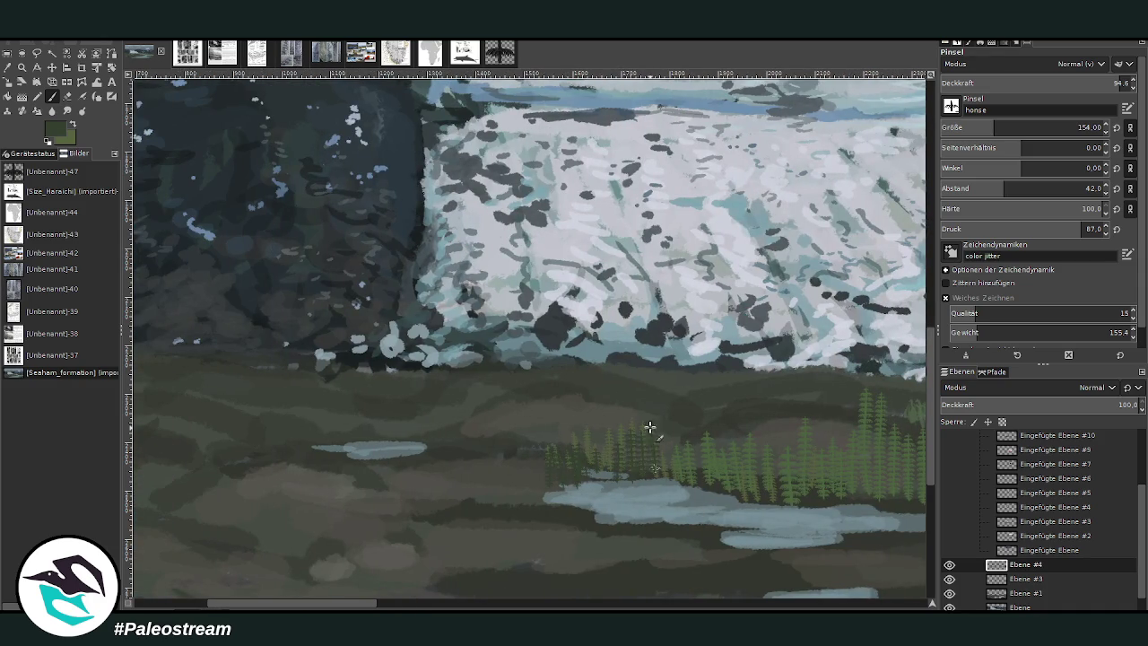
scroll(482, 608, right, 5)
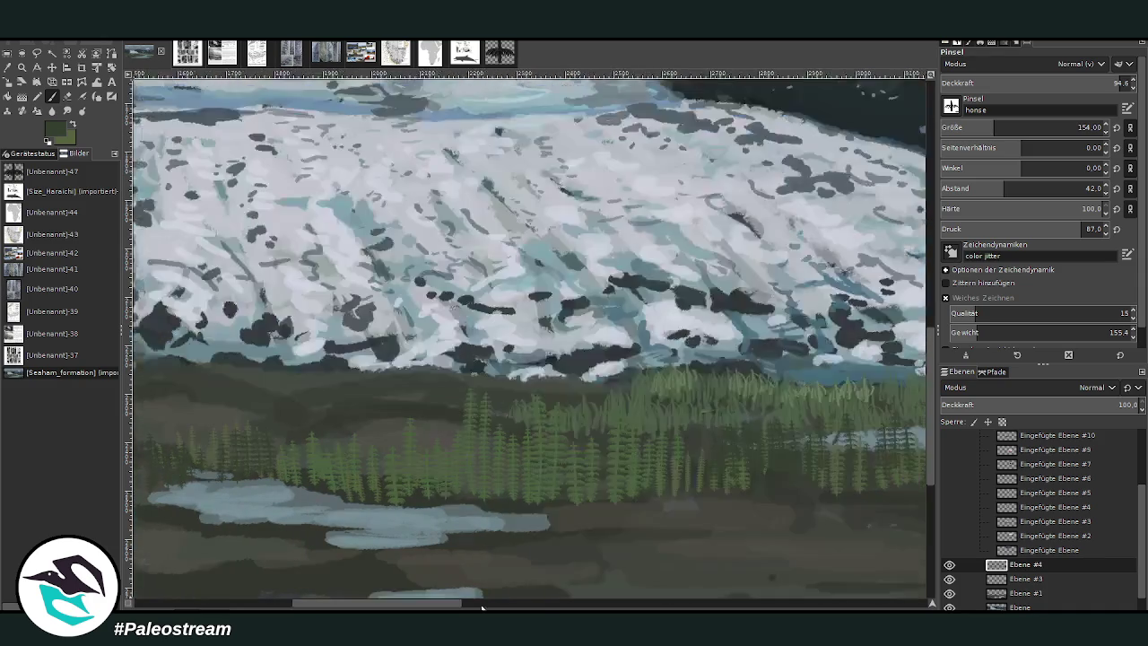
scroll(481, 608, right, 3)
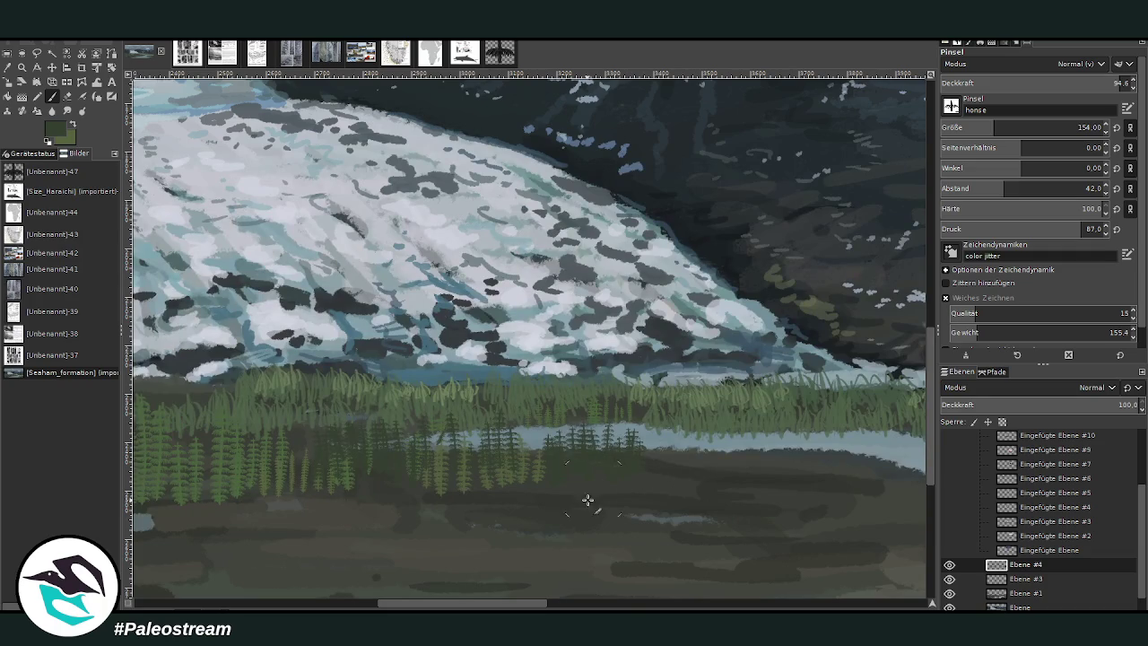
scroll(562, 608, right, 5)
mouse_move(538, 439)
mouse_down()
mouse_move(539, 478)
mouse_move(522, 472)
mouse_move(562, 481)
mouse_up()
mouse_move(505, 430)
mouse_down()
mouse_move(506, 467)
mouse_move(494, 468)
mouse_up()
drag(475, 447, 477, 459)
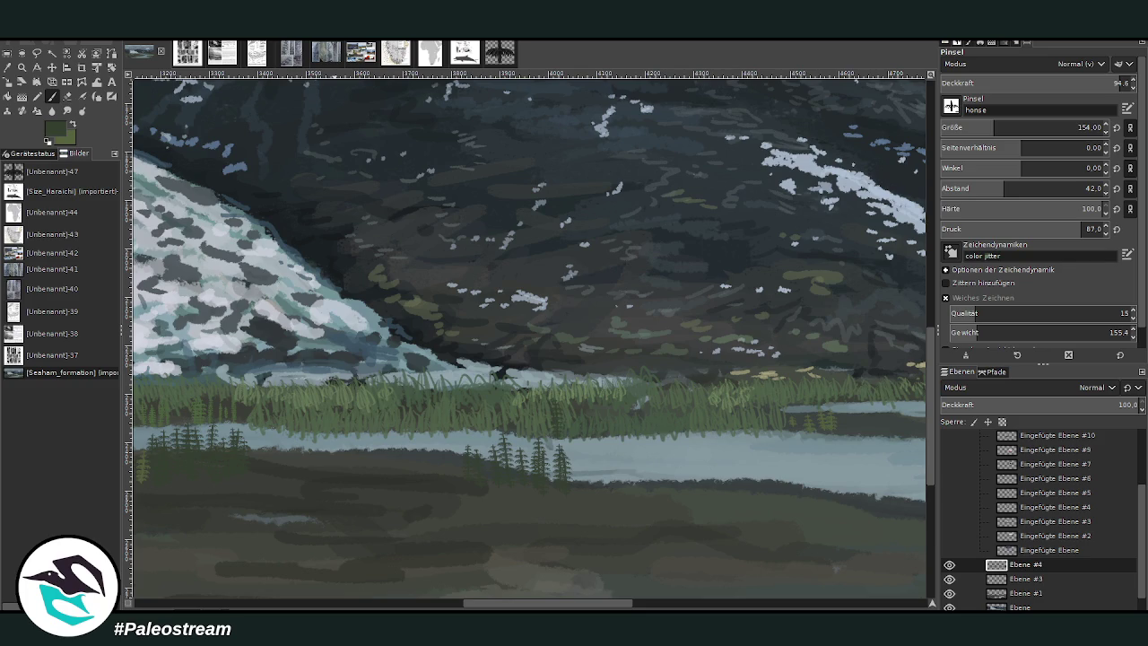
Step: Zoom in on the glacier and grassy shore and set the brush to size 178, opacity 85.5
key(minus)
key(minus)
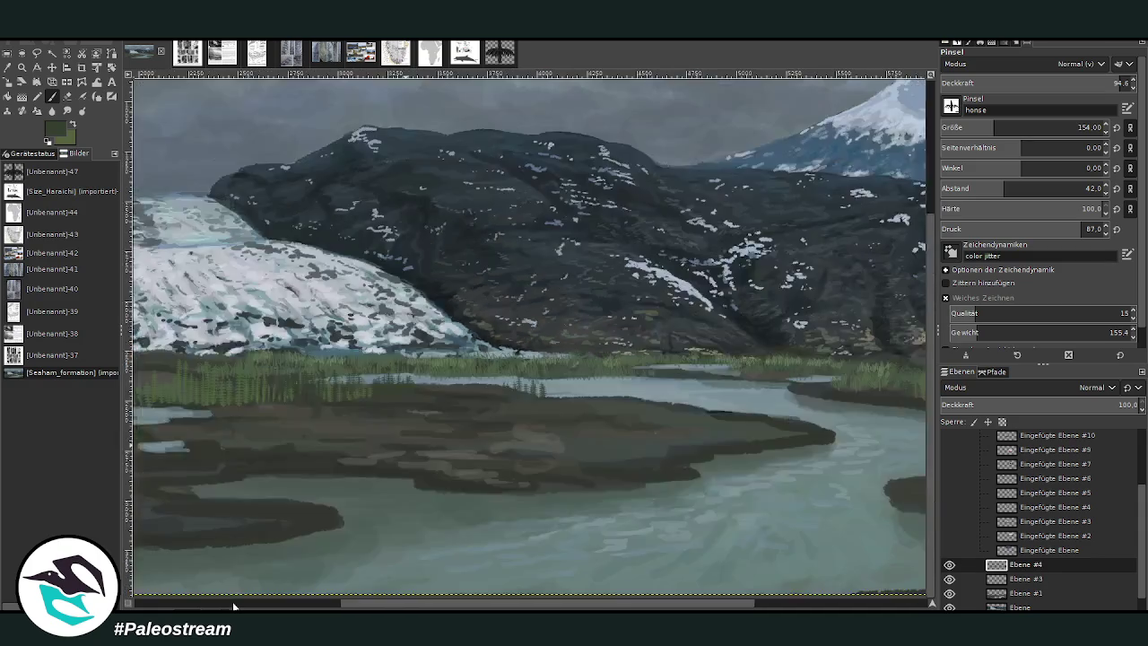
key(minus)
key(minus)
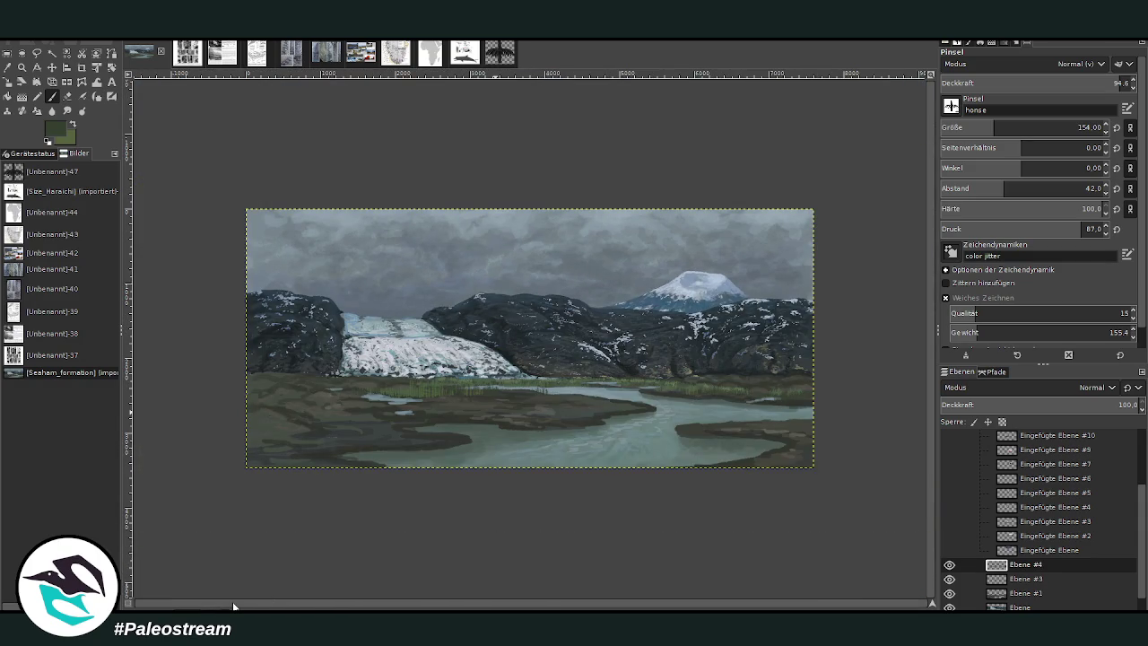
click(20, 71)
click(453, 376)
drag(340, 307, 610, 489)
key(p)
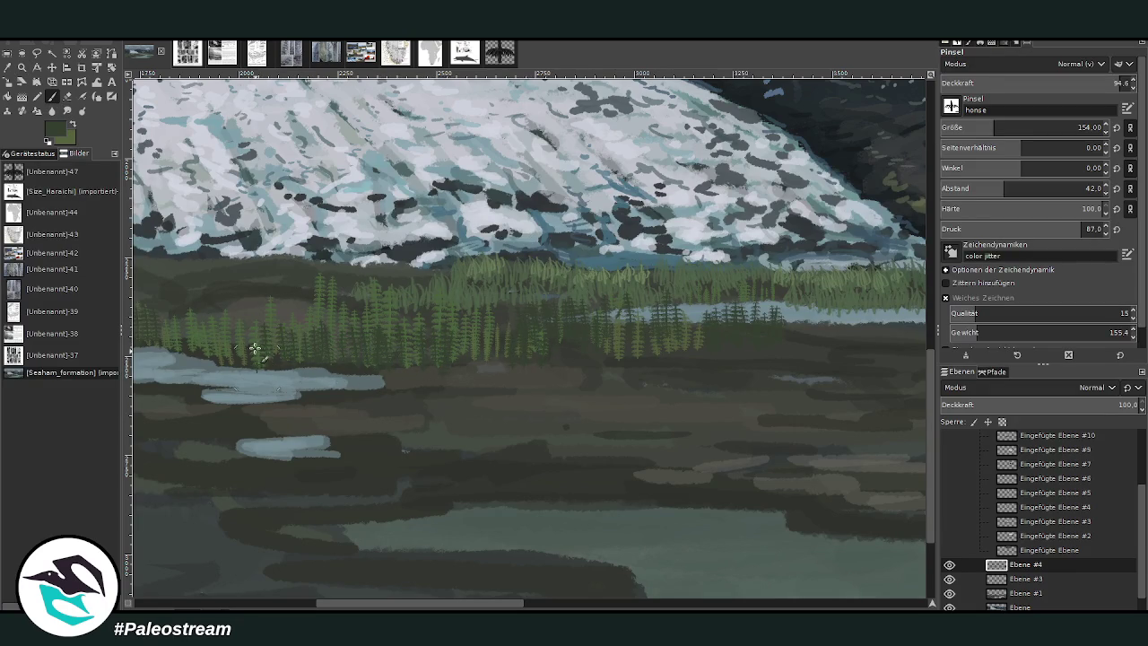
scroll(467, 306, left, 5)
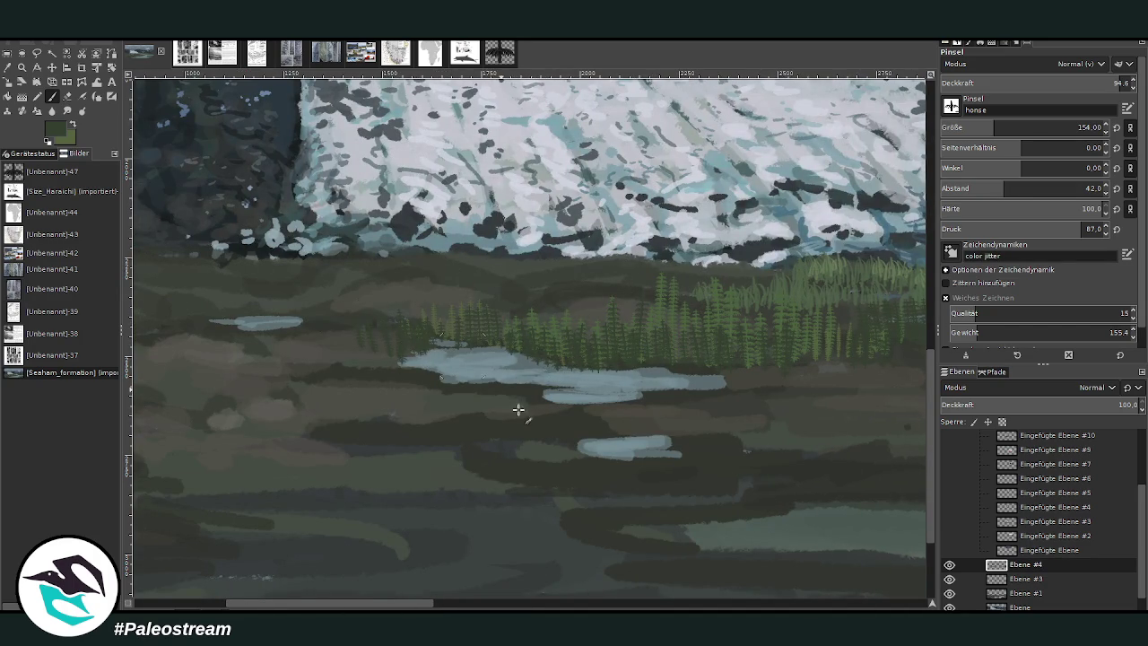
scroll(520, 603, right, 5)
scroll(520, 603, right, 5)
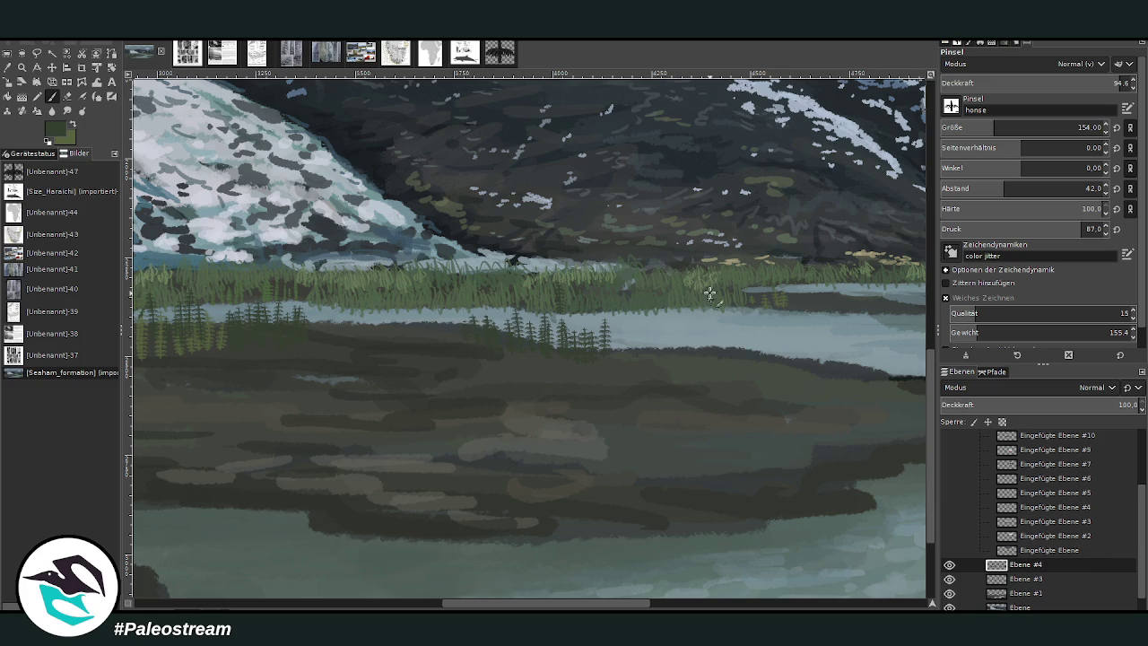
scroll(639, 604, right, 5)
scroll(639, 603, right, 5)
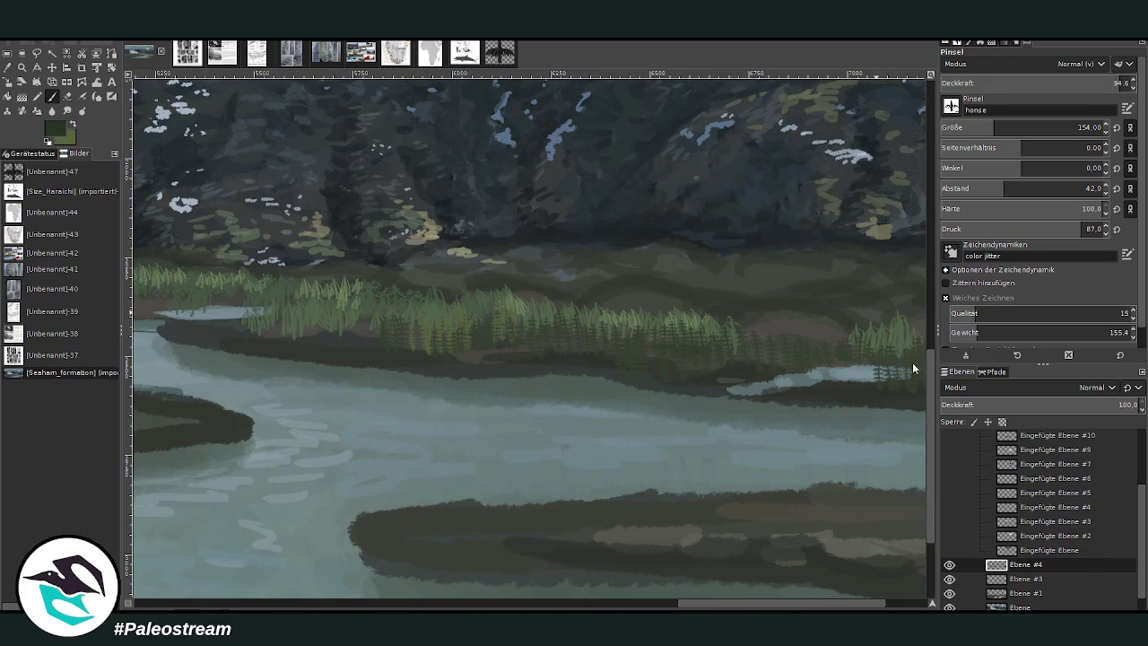
key(bracketright)
key(bracketright)
key(bracketright)
key(bracketright)
key(bracketright)
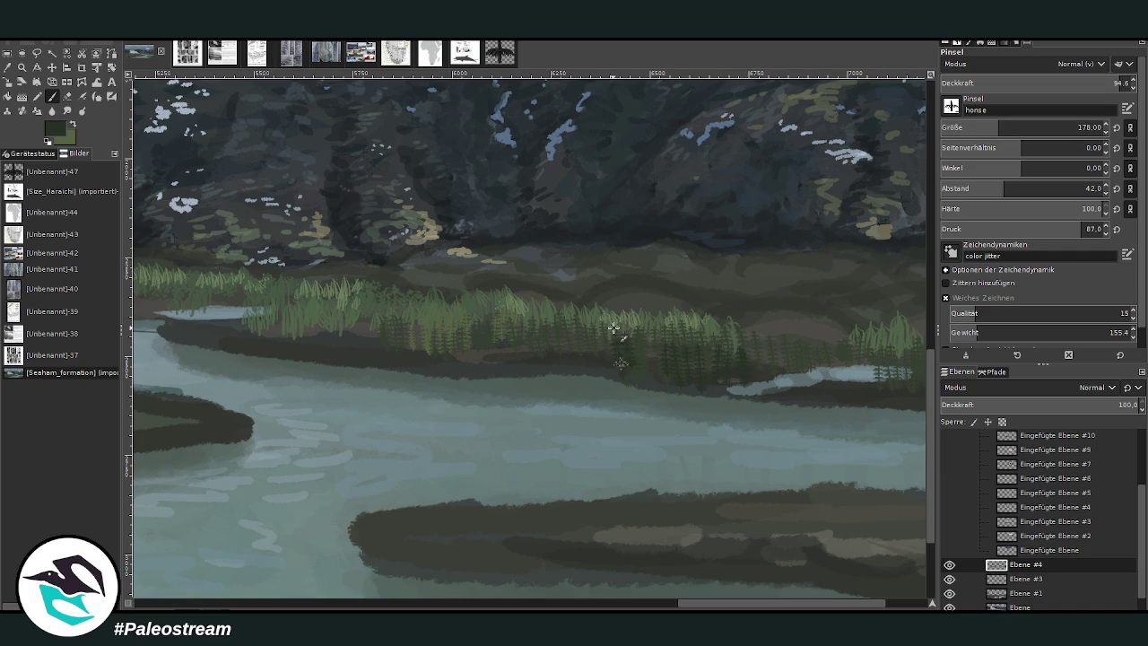
click(1112, 82)
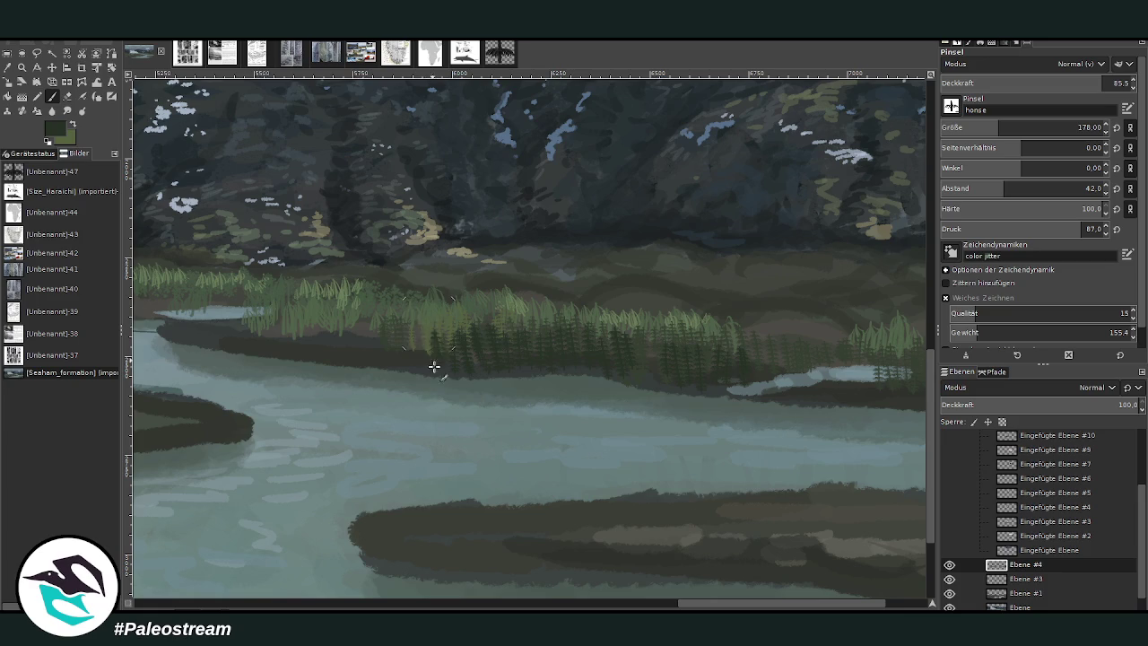
Step: Paint a band of dark conifers along the right shoreline over the light grass, then shrink the brush to 149
mouse_move(407, 361)
mouse_down()
mouse_move(364, 323)
mouse_move(338, 349)
mouse_move(235, 327)
mouse_up()
mouse_move(750, 325)
mouse_down()
mouse_move(782, 367)
mouse_move(805, 328)
mouse_move(835, 375)
mouse_move(866, 385)
mouse_up()
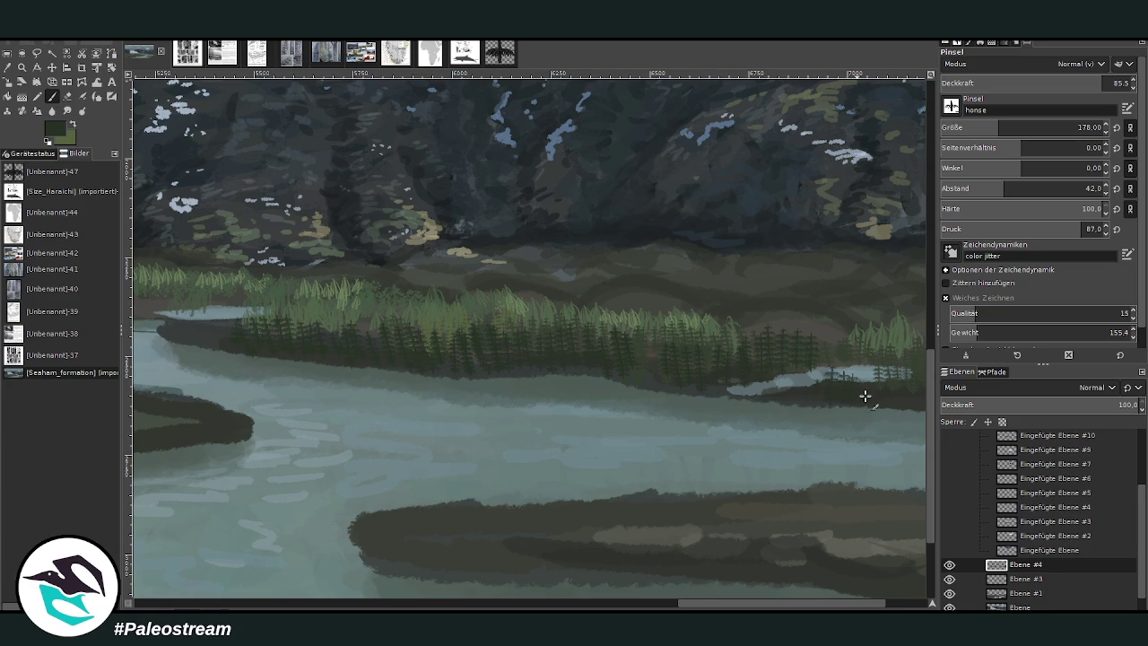
scroll(842, 375, right, 3)
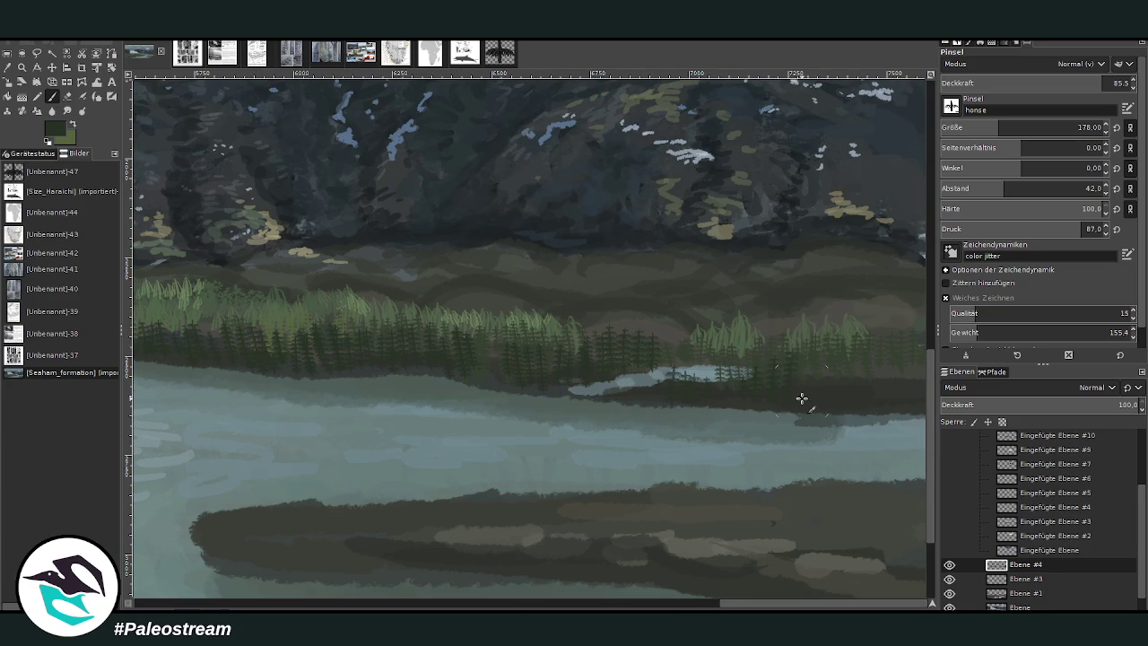
mouse_move(718, 359)
mouse_down()
mouse_move(687, 333)
mouse_move(663, 338)
mouse_up()
mouse_move(804, 361)
mouse_down()
mouse_move(844, 370)
mouse_move(914, 348)
mouse_up()
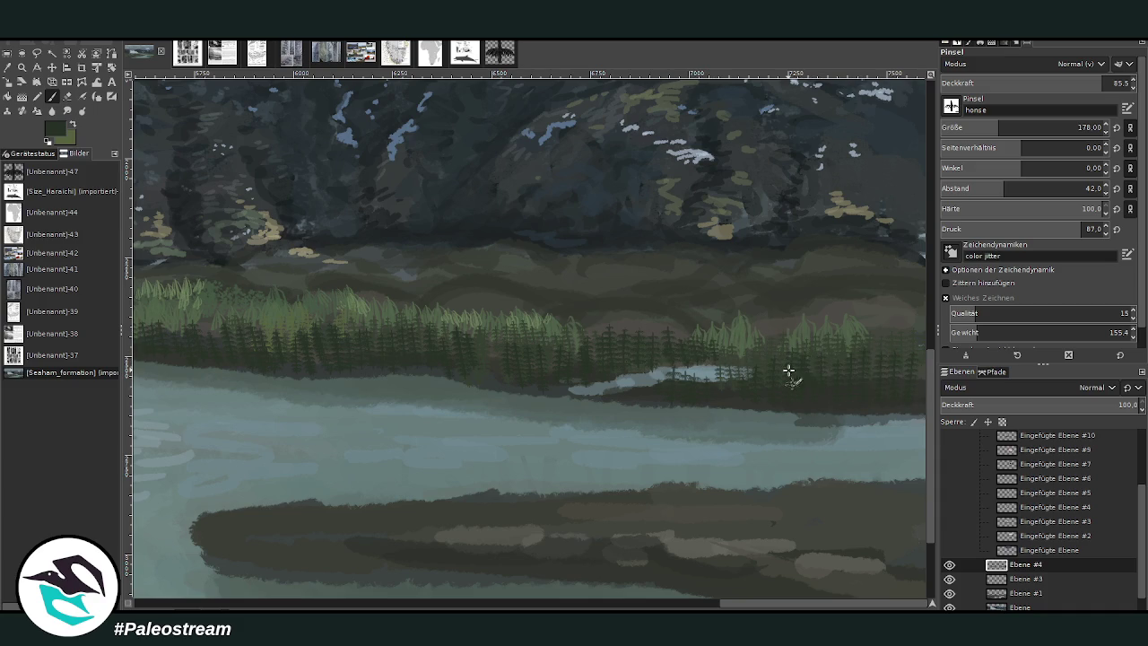
key(bracketleft)
key(bracketleft)
key(bracketleft)
key(bracketleft)
key(bracketleft)
key(bracketleft)
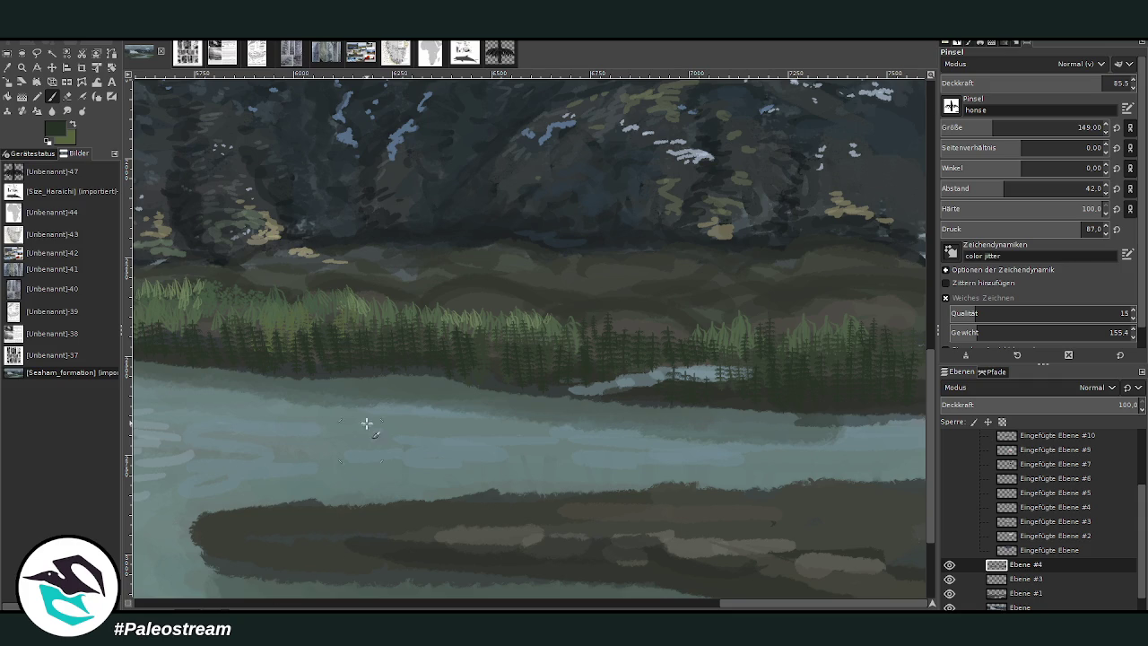
Step: Choose a brighter green, raise brush opacity to 93.4, and make Ebene #3 the active layer
ctrl+click(914, 357)
ctrl+click(916, 346)
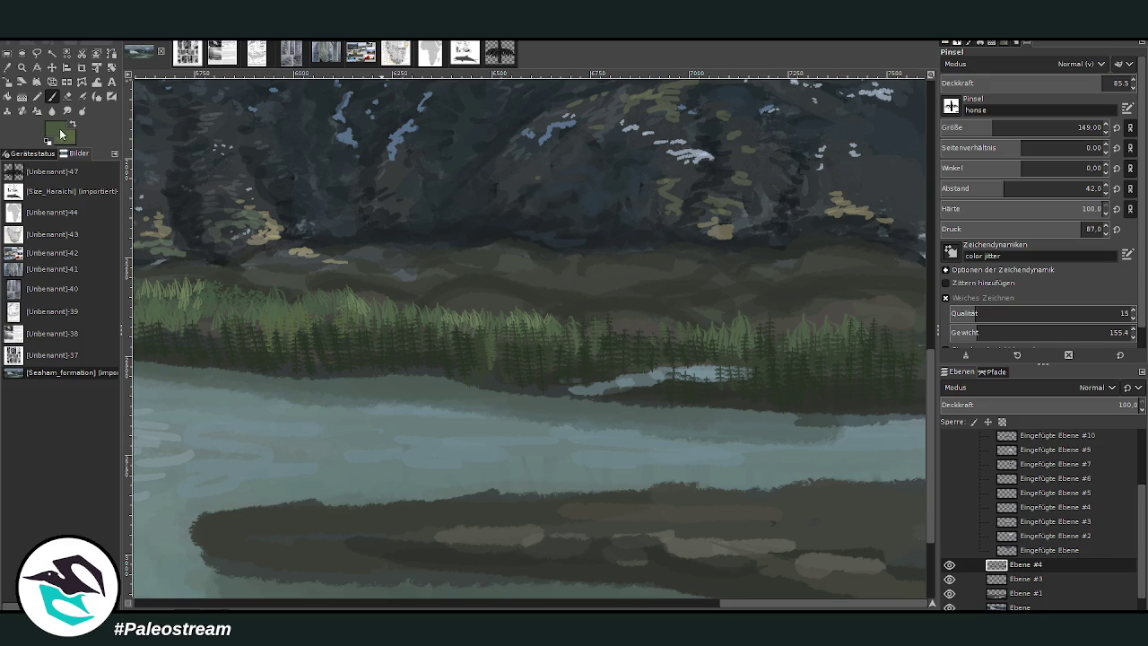
ctrl+click(923, 347)
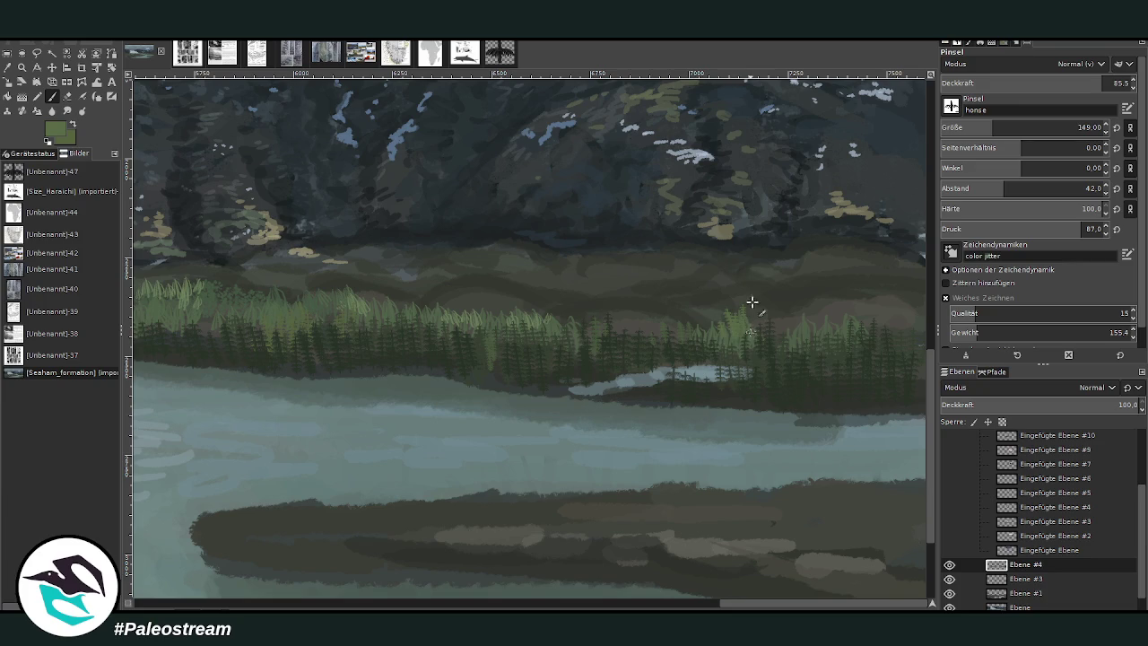
drag(1049, 89, 1062, 90)
click(1025, 579)
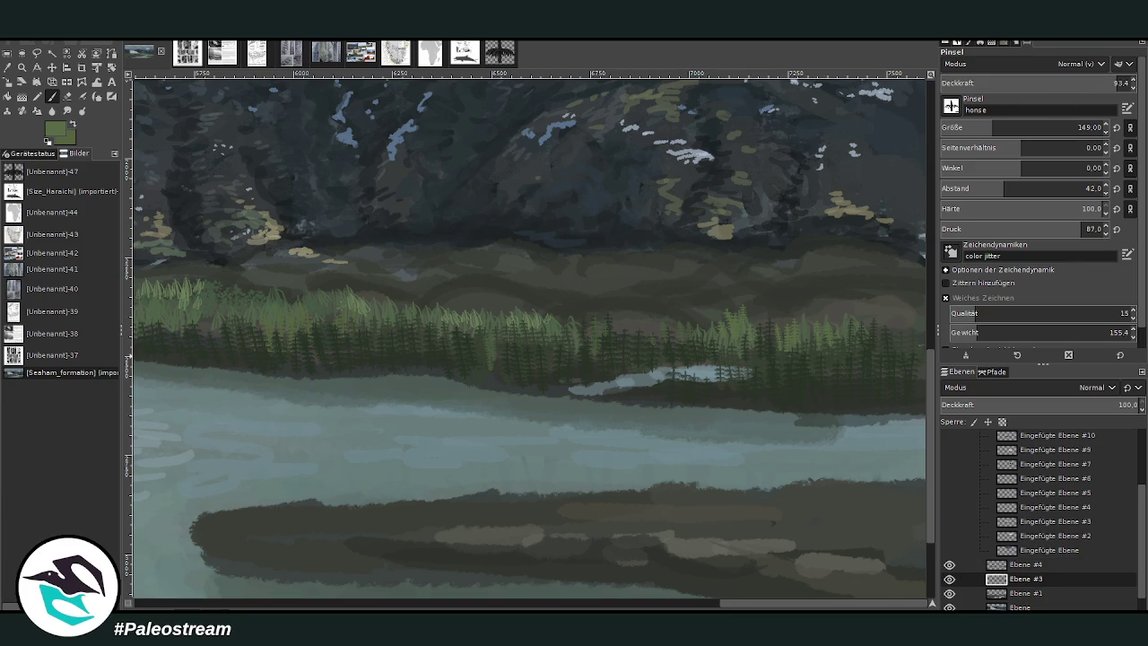
Step: Add layer Ebene #5 above Ebene #3 and paint dark-green conifers into the treeline at opacity 86.8
key(ctrl+shift+n)
mouse_move(623, 297)
mouse_down()
mouse_move(620, 314)
mouse_move(670, 345)
mouse_up()
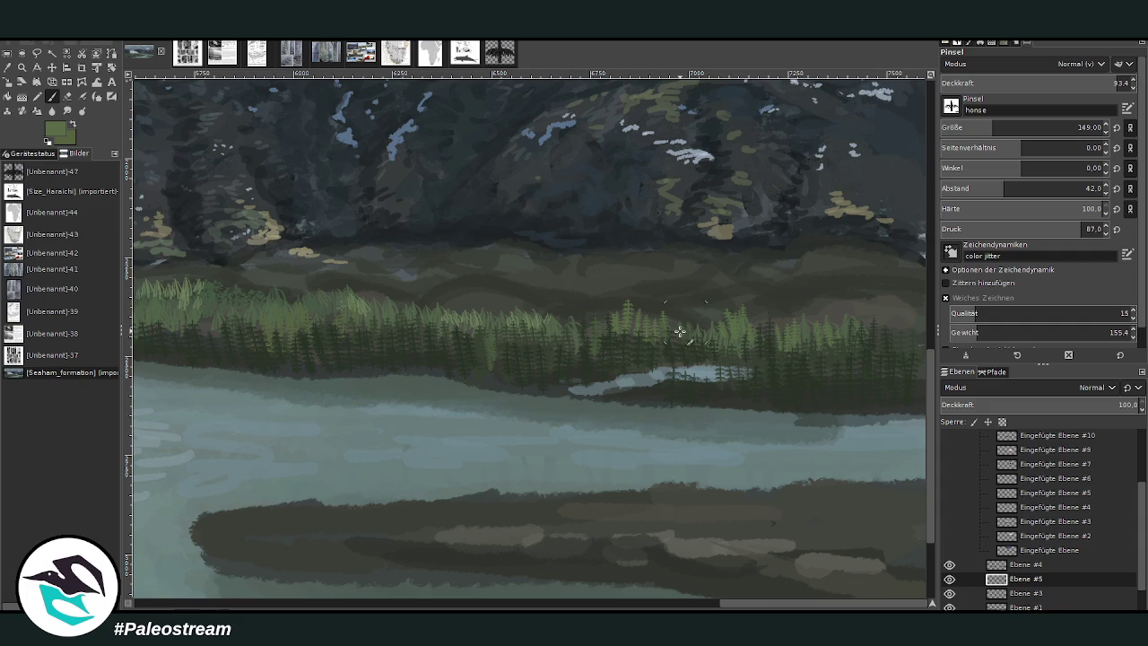
click(1108, 81)
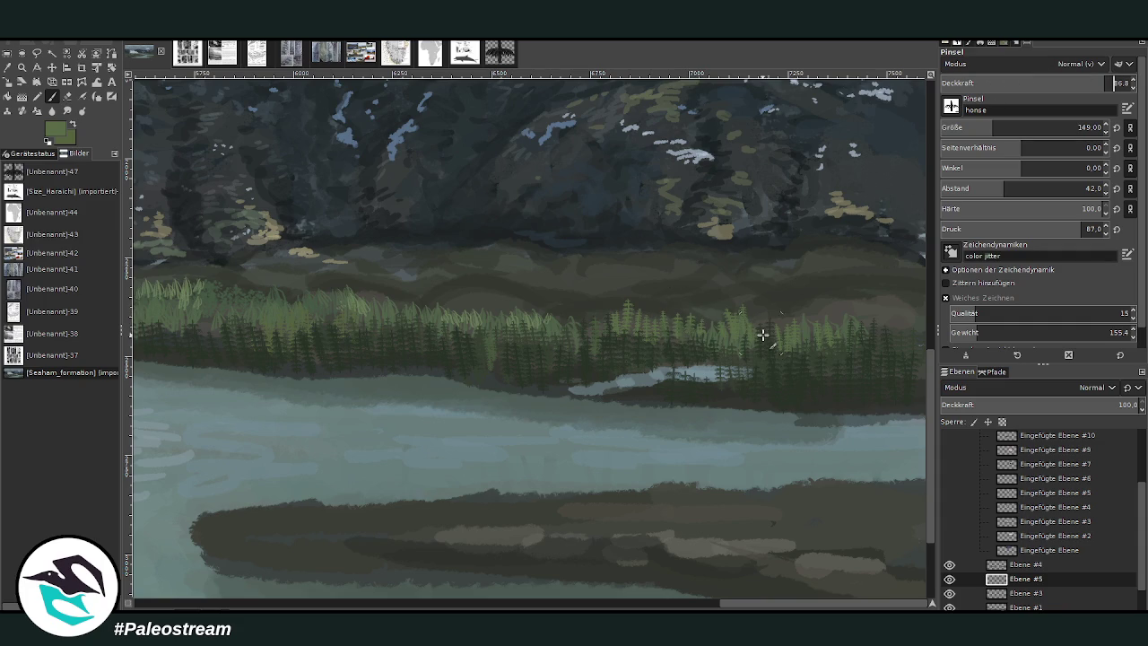
scroll(698, 507, left, 5)
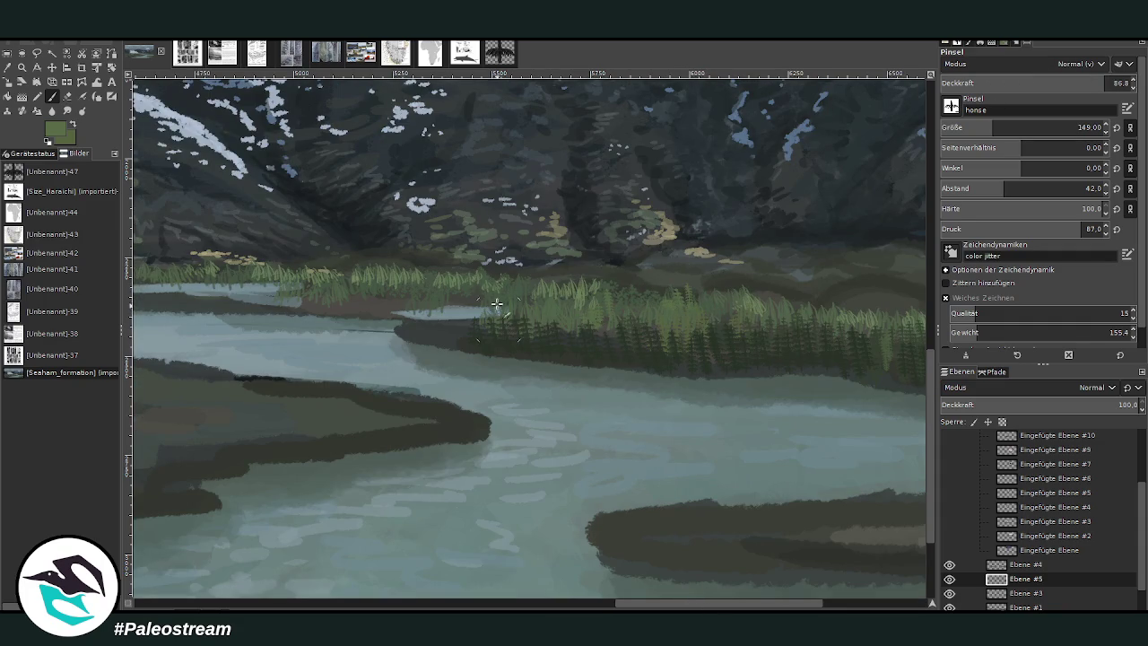
scroll(796, 584, right, 4)
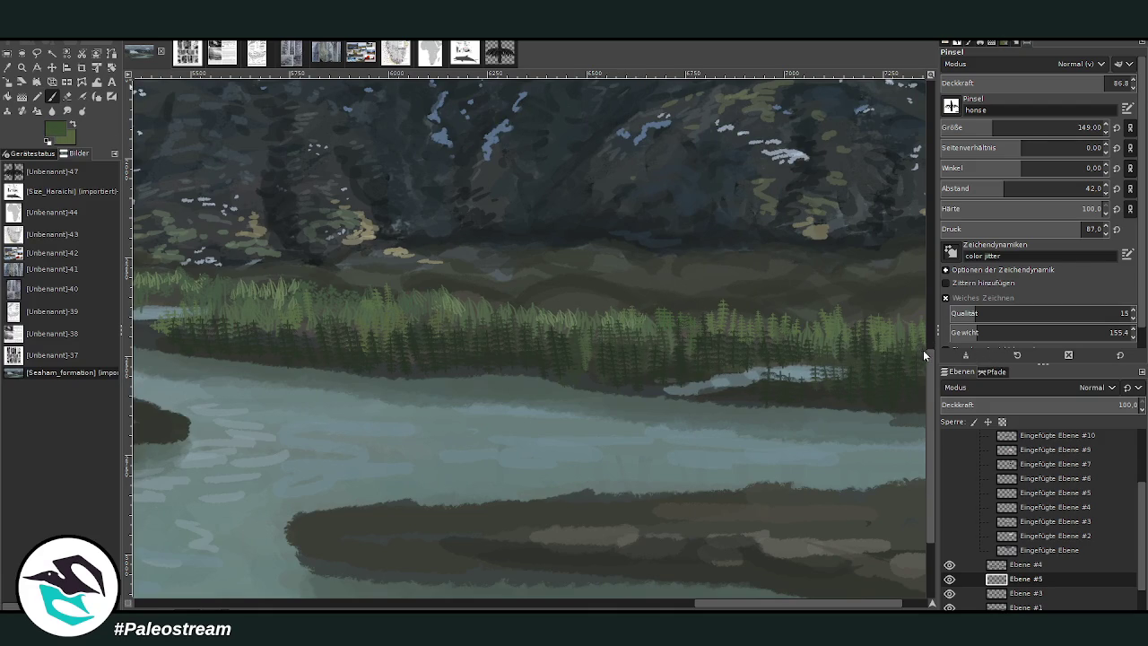
Step: Add light green trees to the treeline and reduce the brush size to 113
mouse_move(675, 295)
mouse_down()
mouse_move(636, 308)
mouse_move(678, 297)
mouse_move(708, 322)
mouse_up()
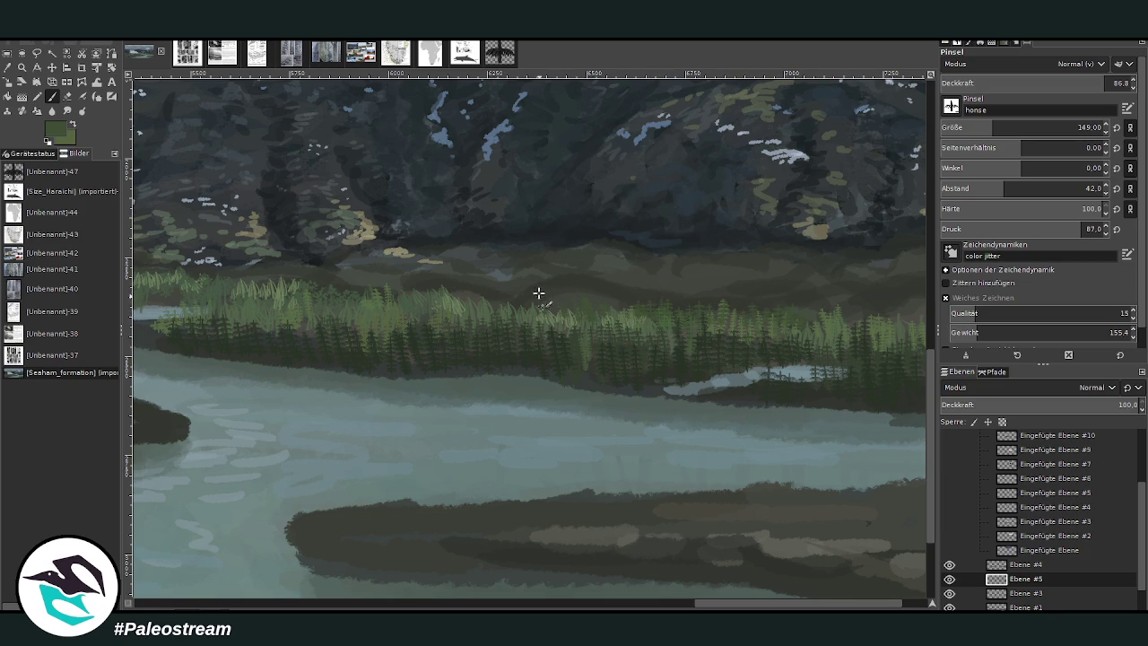
drag(852, 602, 878, 602)
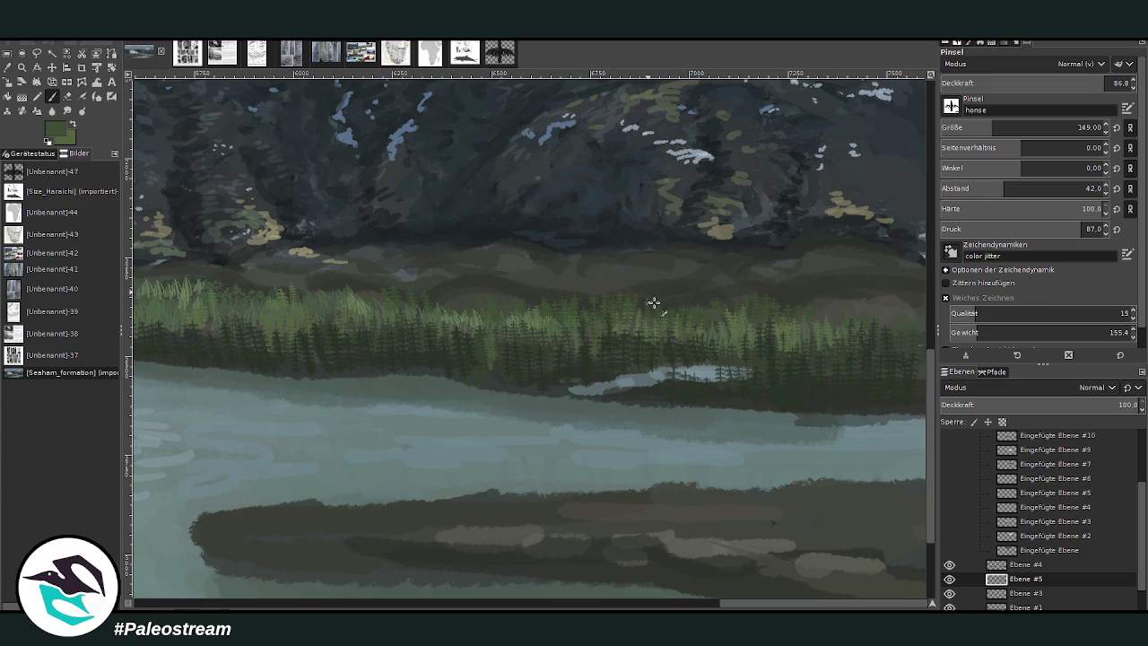
drag(1003, 124, 979, 106)
drag(712, 600, 272, 600)
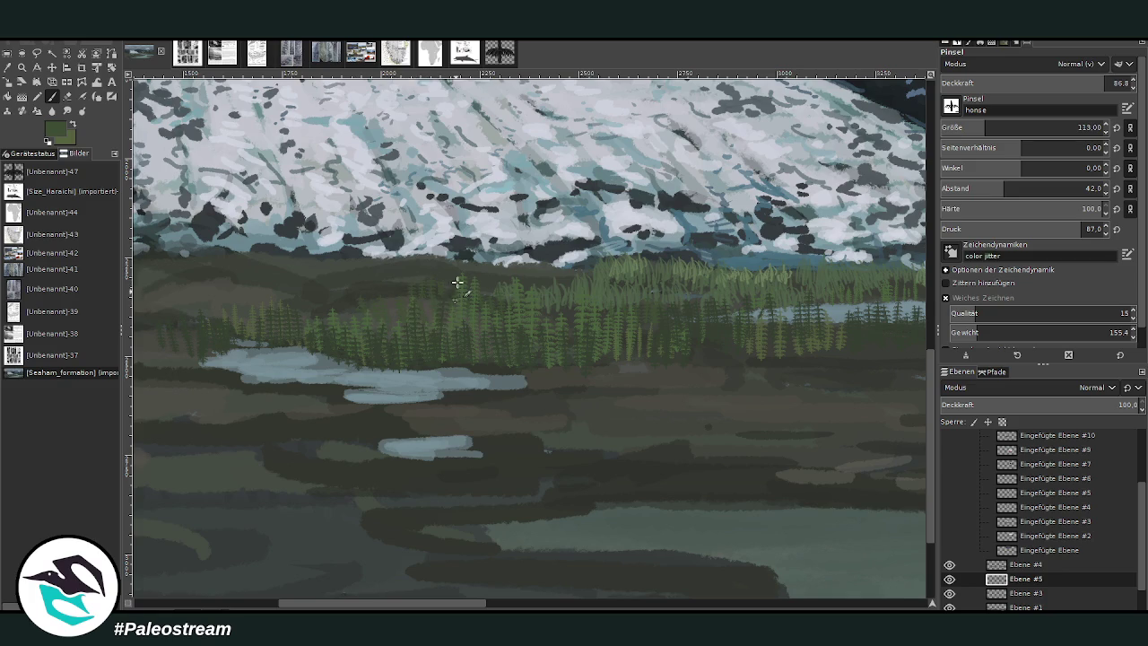
Step: At opacity 89.9 and size 113, paint grass along the glacier foot and shoreline, then shrink the brush to 82
drag(1087, 83, 1094, 83)
drag(984, 127, 976, 128)
drag(977, 131, 986, 131)
mouse_move(417, 245)
mouse_down()
mouse_move(383, 251)
mouse_move(446, 239)
mouse_up()
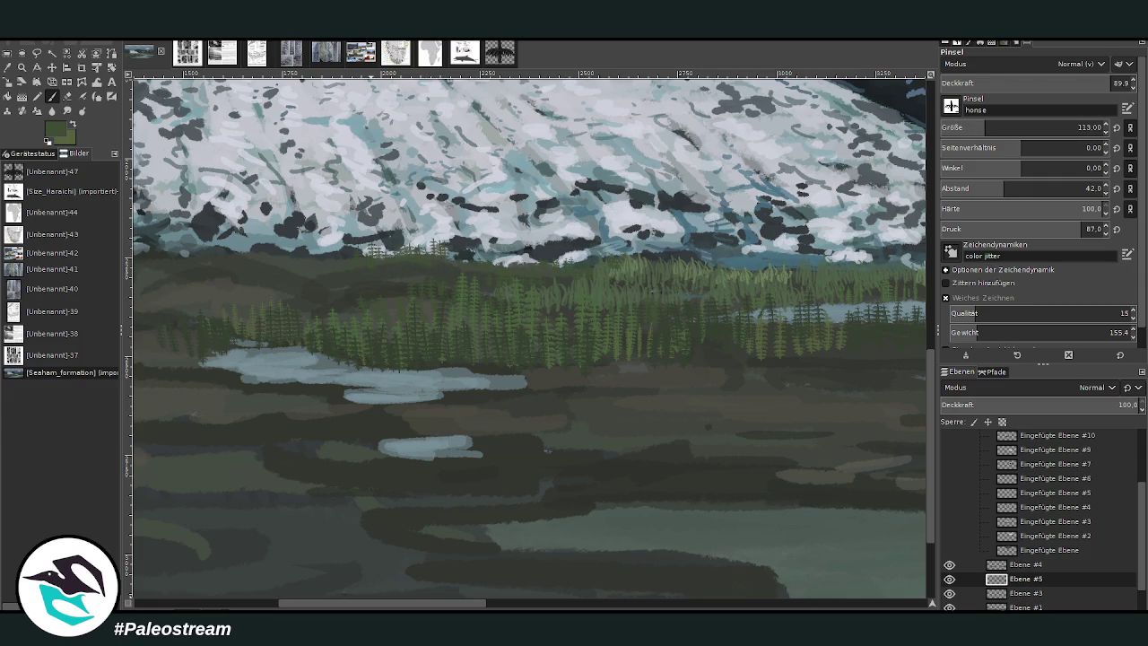
drag(364, 605, 229, 551)
mouse_move(725, 242)
mouse_down()
mouse_move(789, 255)
mouse_move(803, 238)
mouse_move(818, 242)
mouse_up()
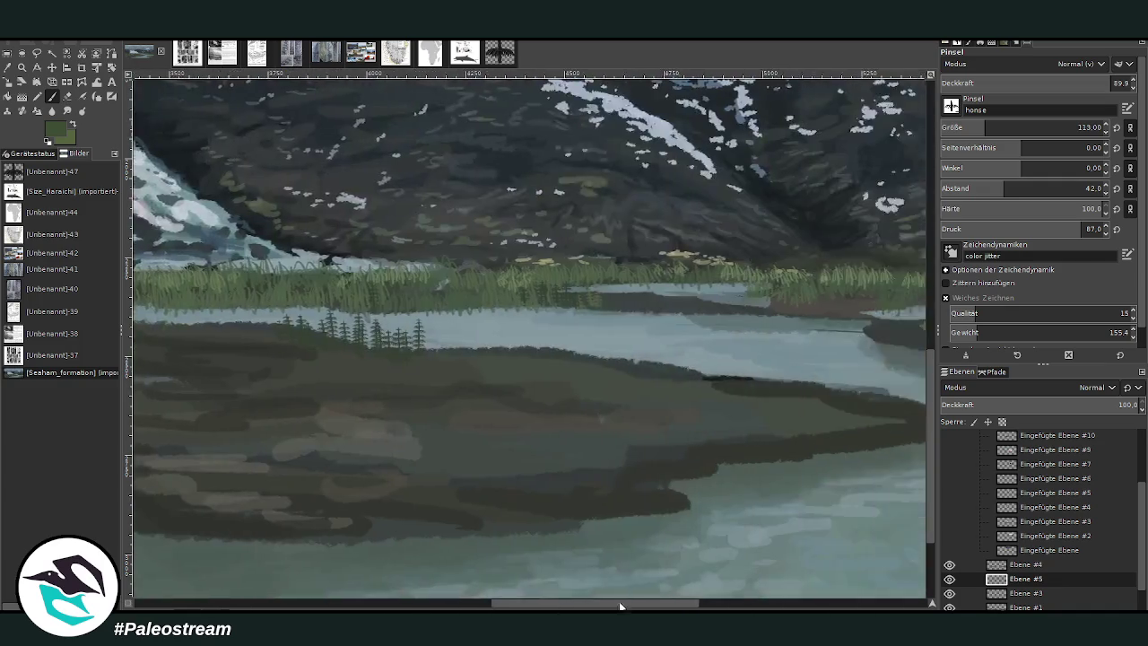
drag(378, 607, 637, 607)
mouse_move(635, 261)
mouse_down()
mouse_move(716, 261)
mouse_move(748, 274)
mouse_up()
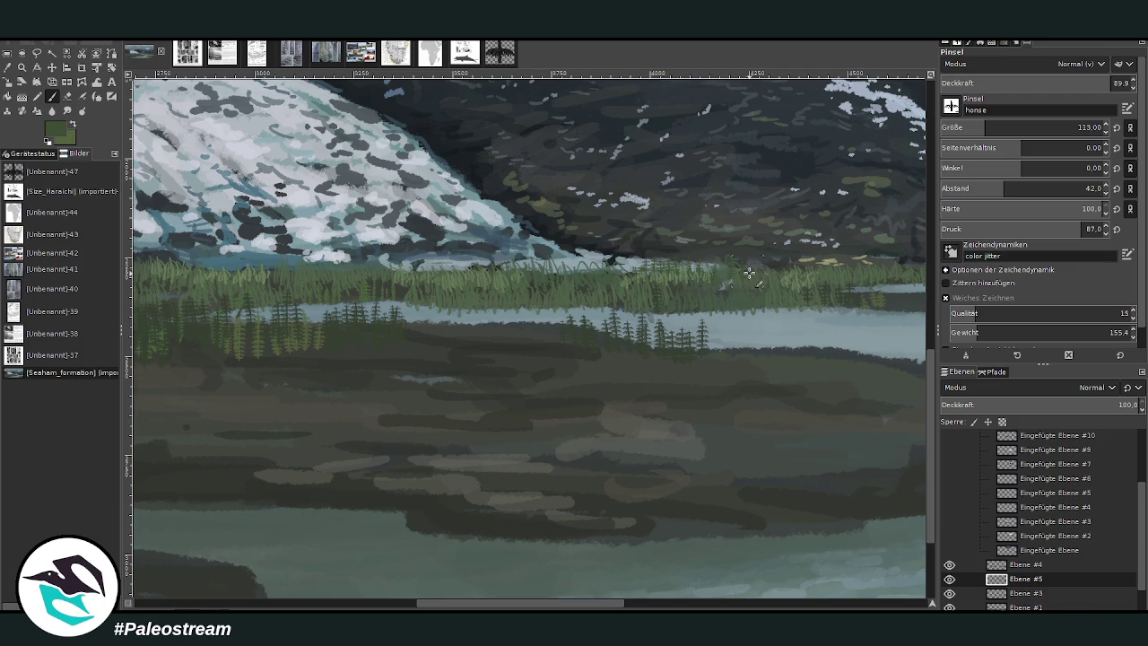
key(bracketleft)
key(bracketleft)
key(bracketleft)
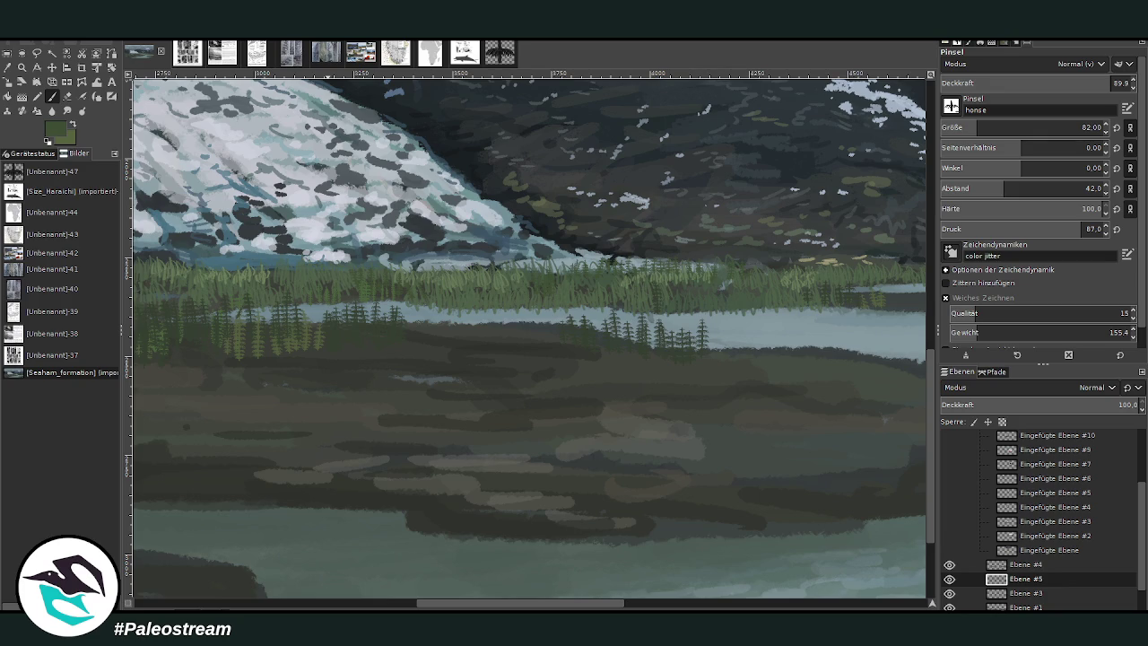
Step: Extend the row of small dark conifers along the shore and set the brush to opacity 95.3, size 113
mouse_move(723, 324)
mouse_down()
mouse_move(724, 352)
mouse_move(750, 353)
mouse_up()
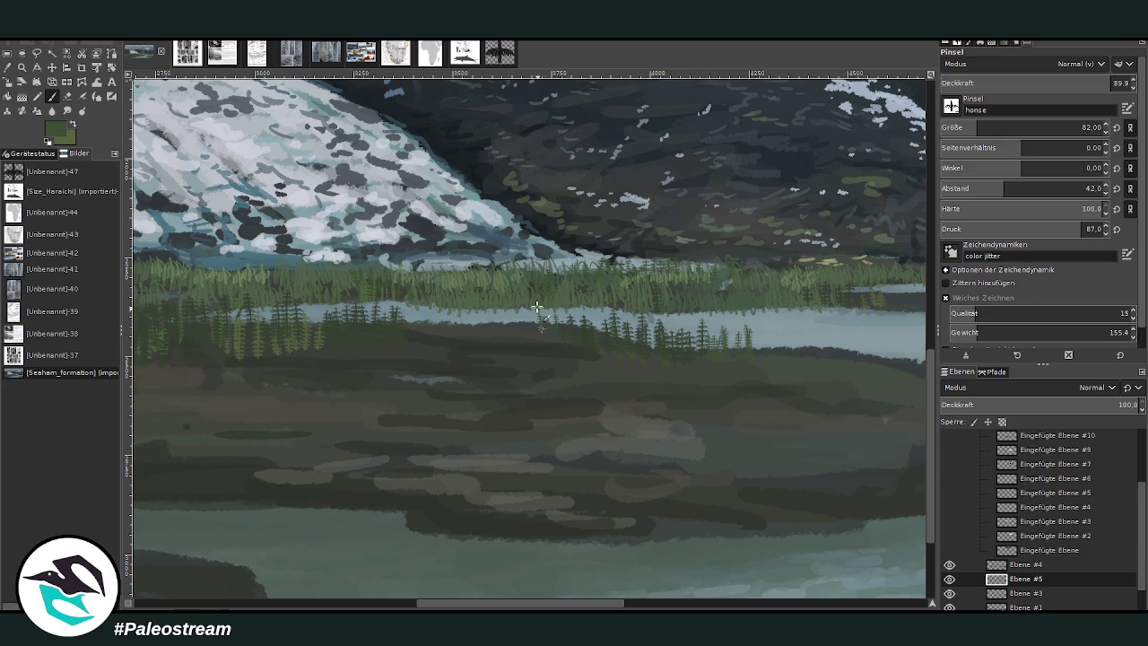
drag(1027, 86, 1120, 75)
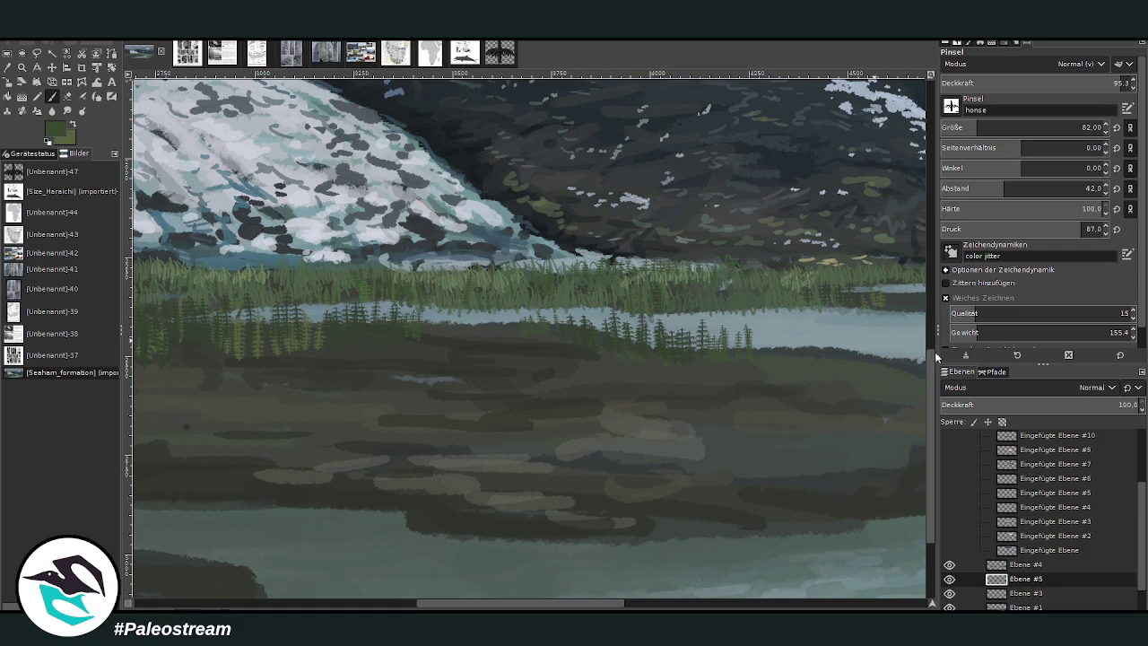
key(bracketright)
key(bracketright)
key(bracketright)
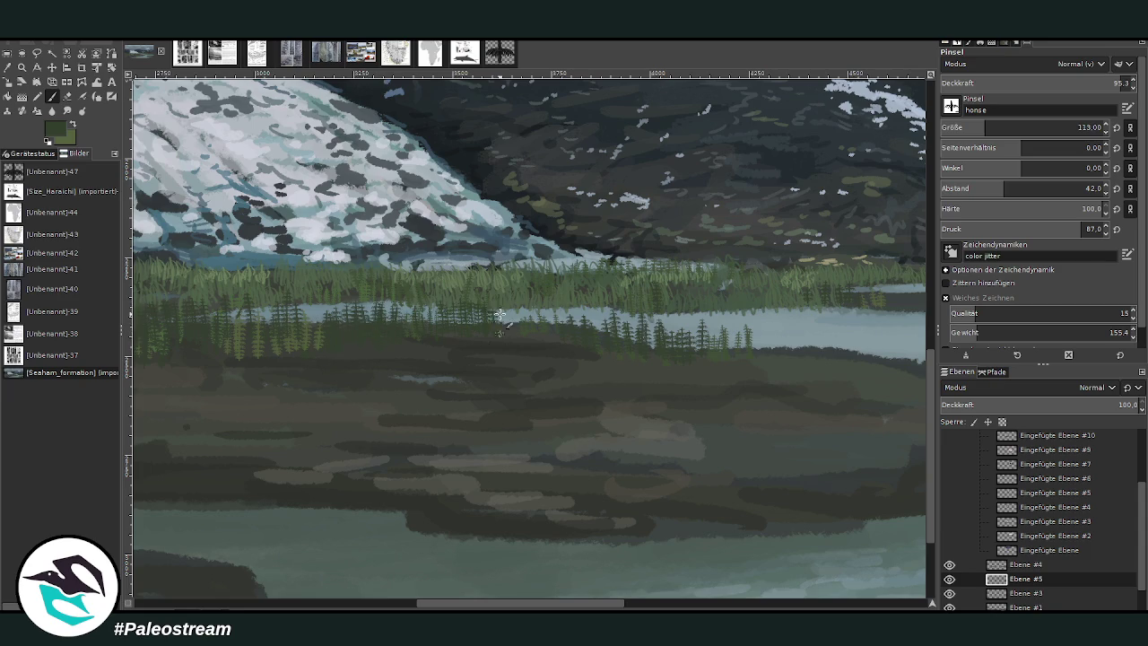
scroll(717, 559, right, 5)
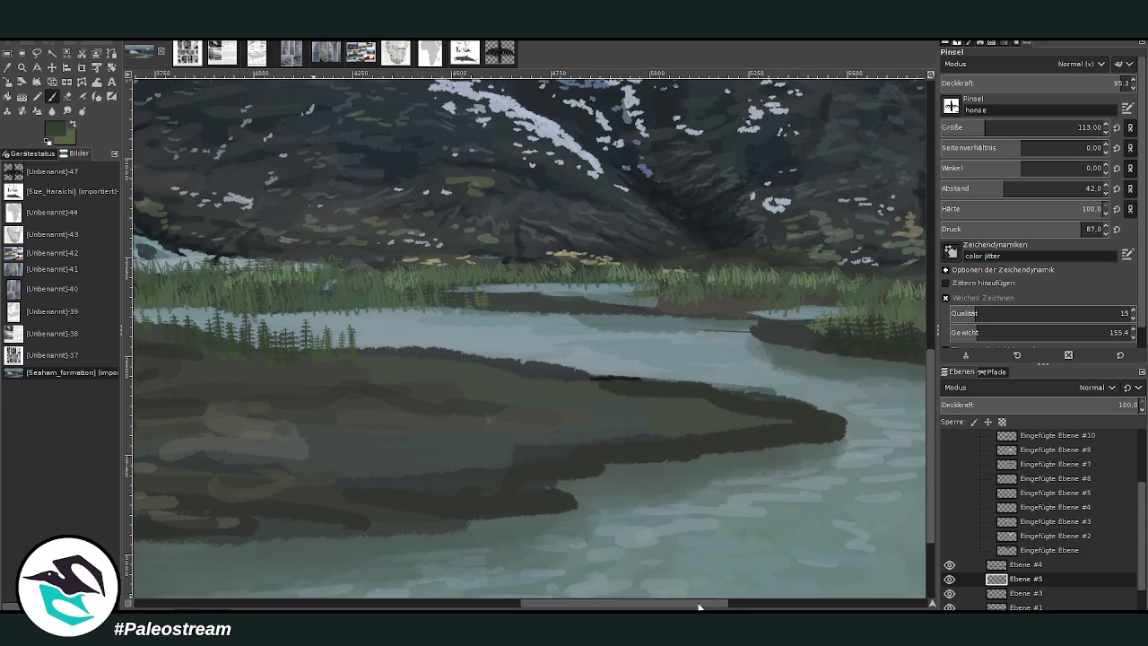
Step: With a smaller brush, paint light grass strokes along the grass line and brown shoreline
scroll(784, 493, right, 5)
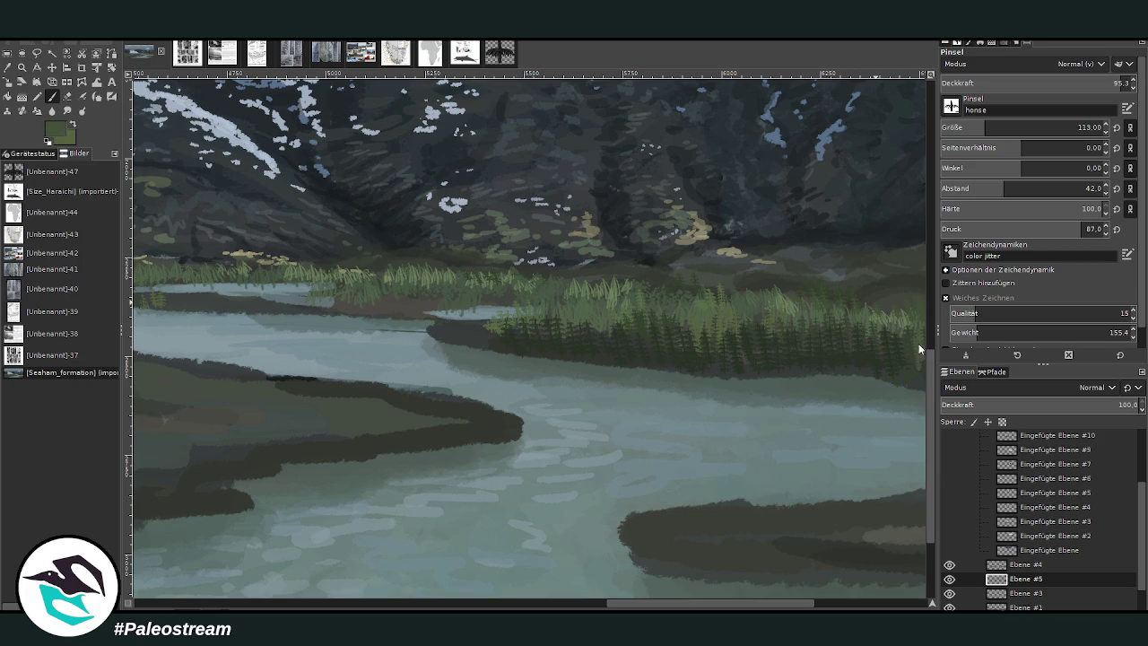
click(976, 127)
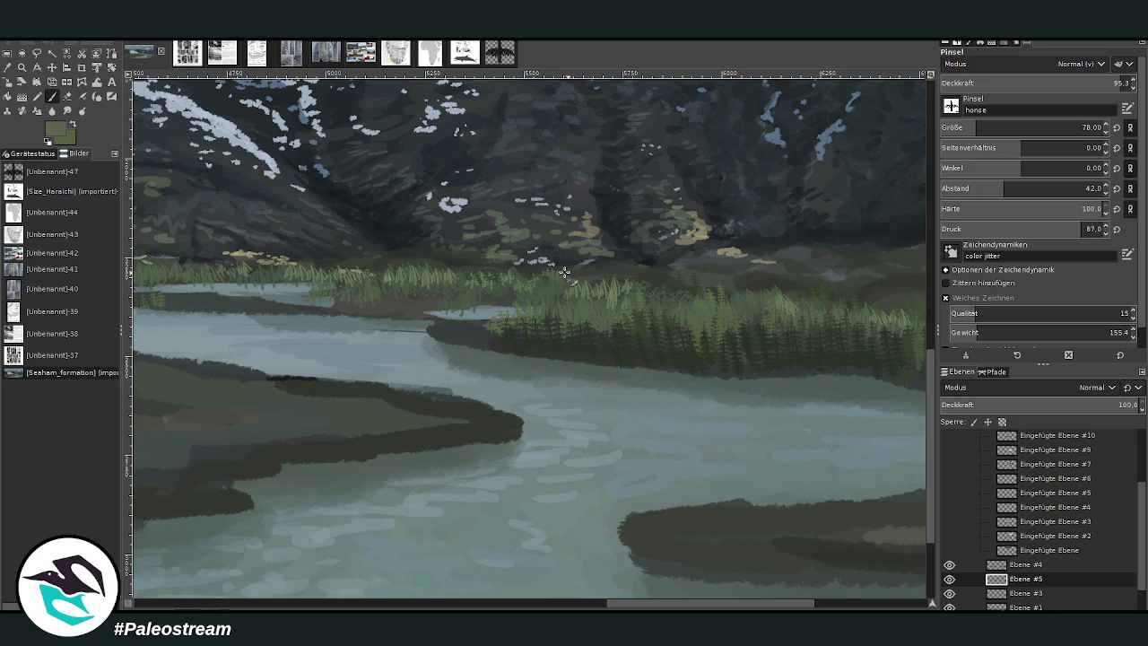
click(569, 606)
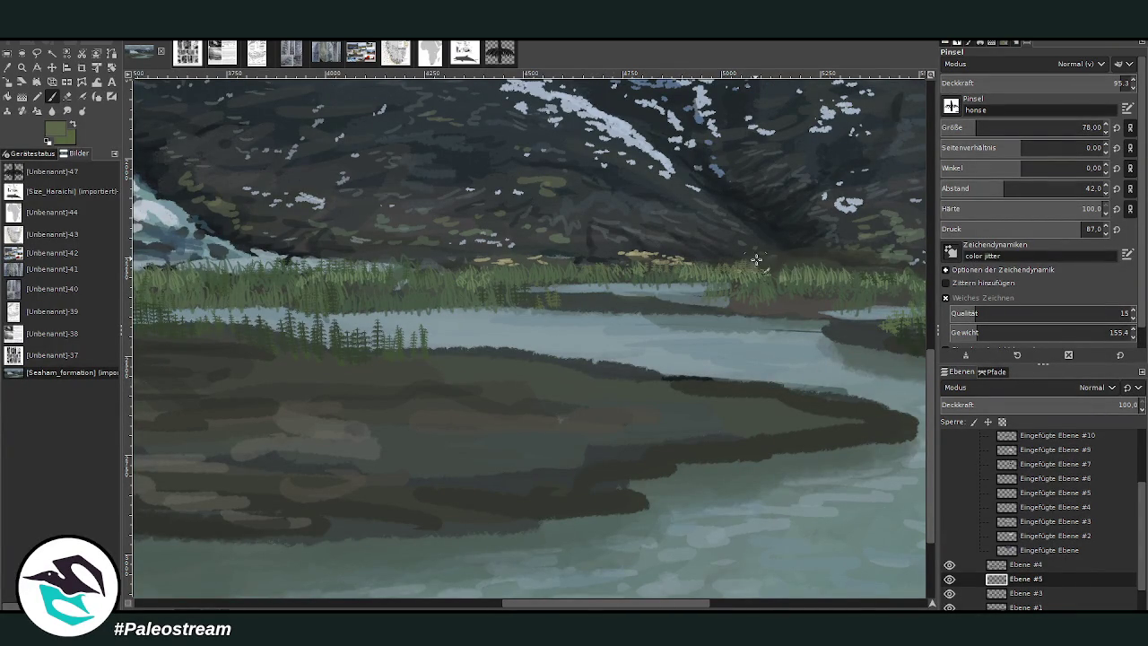
drag(773, 274, 852, 269)
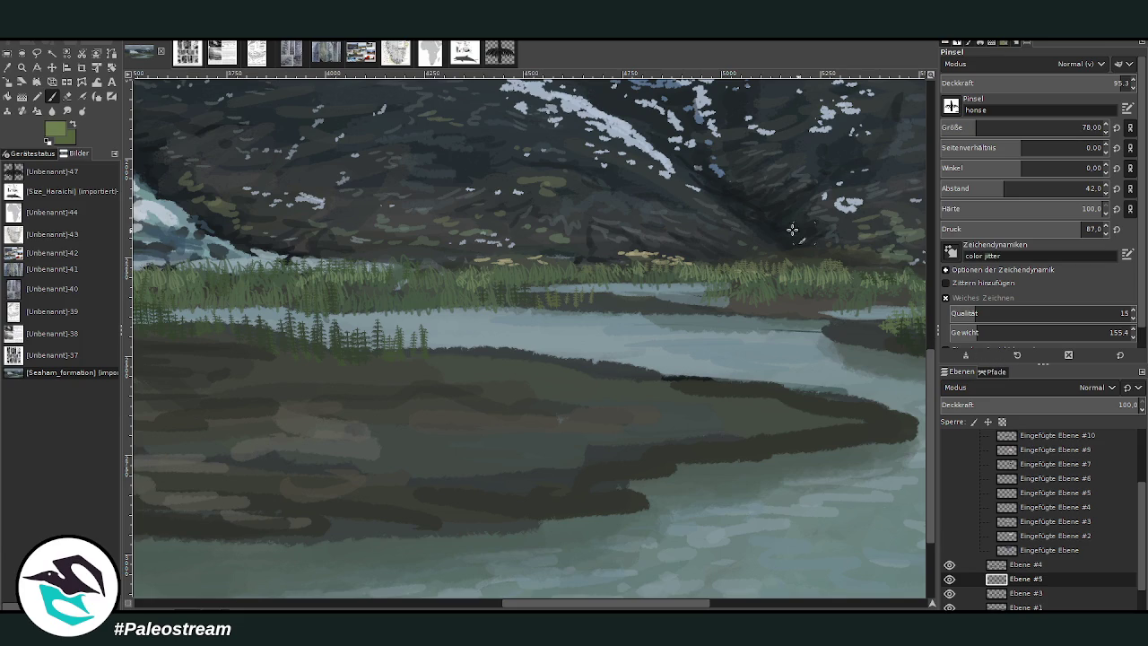
mouse_move(591, 300)
mouse_down()
mouse_move(531, 283)
mouse_move(536, 304)
mouse_up()
mouse_move(744, 307)
mouse_down()
mouse_move(758, 295)
mouse_move(722, 305)
mouse_move(783, 291)
mouse_move(827, 300)
mouse_move(766, 291)
mouse_up()
Step: Lower the brush opacity, switch to layer Ebene #3, and paint a small grass tuft beside the existing grass
click(1093, 82)
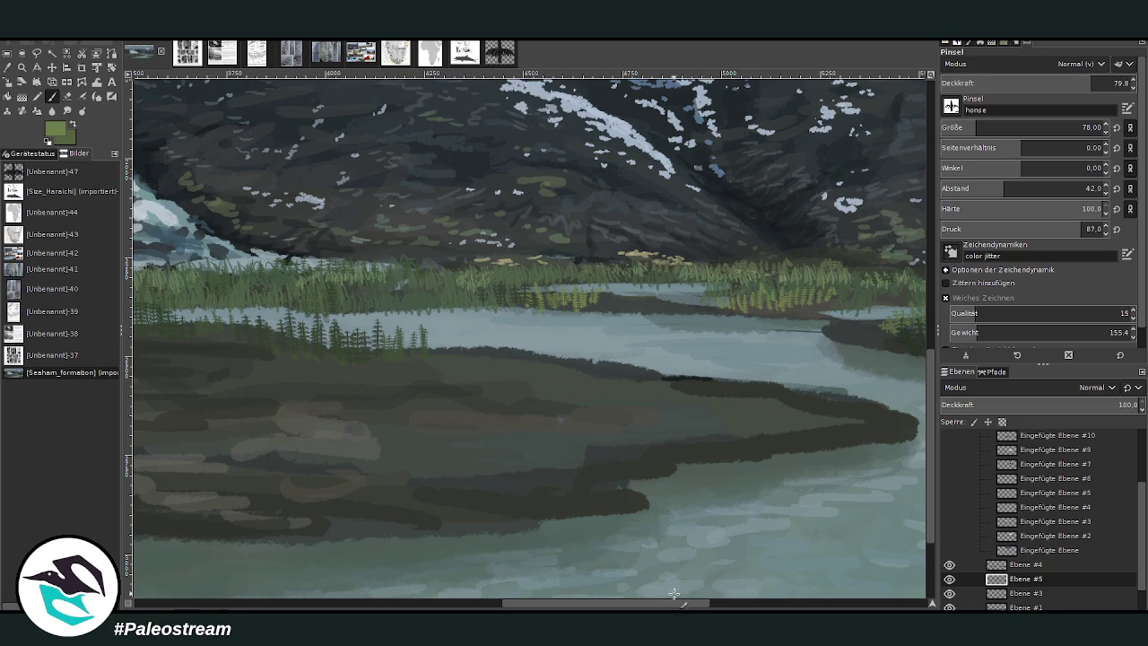
click(716, 603)
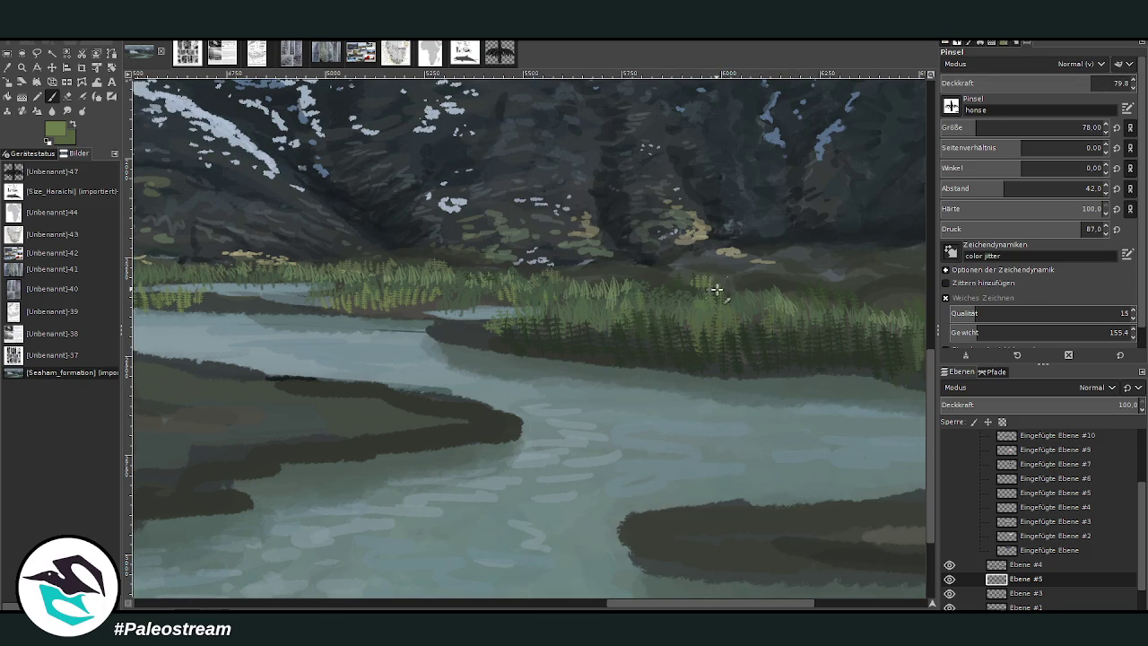
drag(1053, 85, 1033, 85)
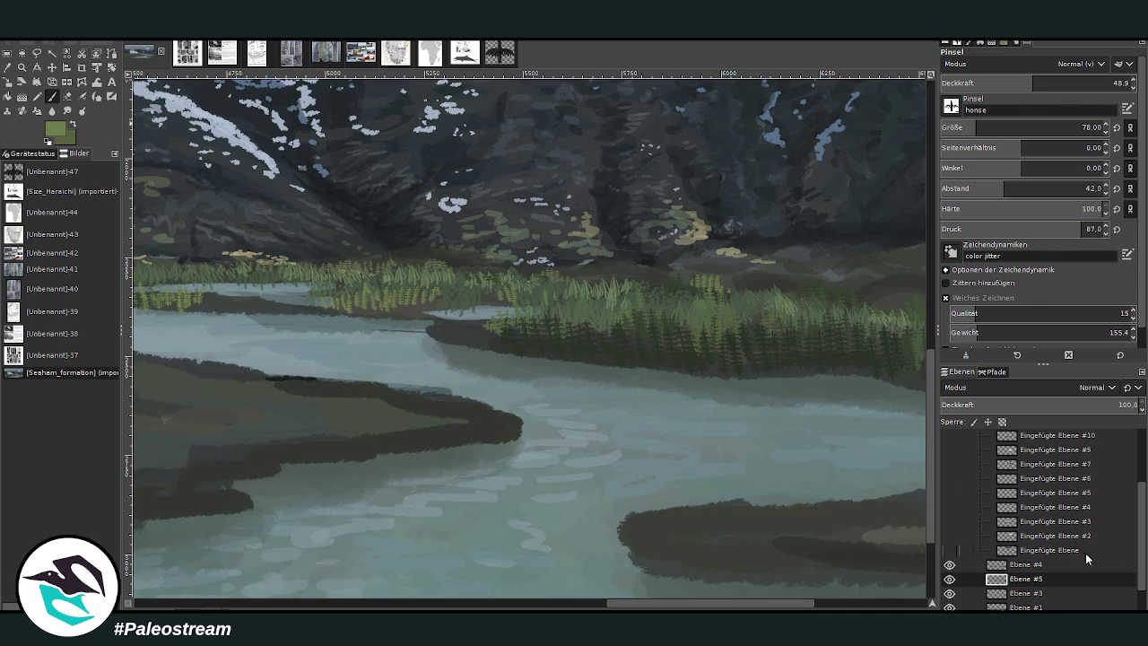
scroll(1010, 559, down, 2)
click(1011, 560)
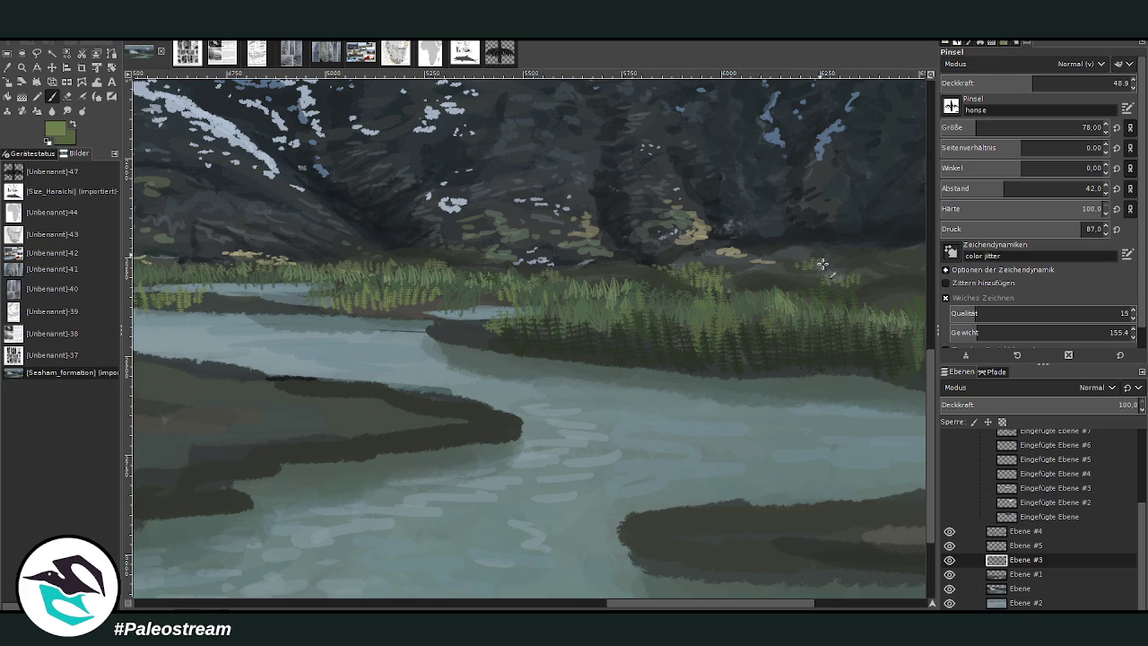
drag(687, 603, 215, 603)
mouse_move(681, 290)
mouse_down()
mouse_move(656, 314)
mouse_move(669, 320)
mouse_up()
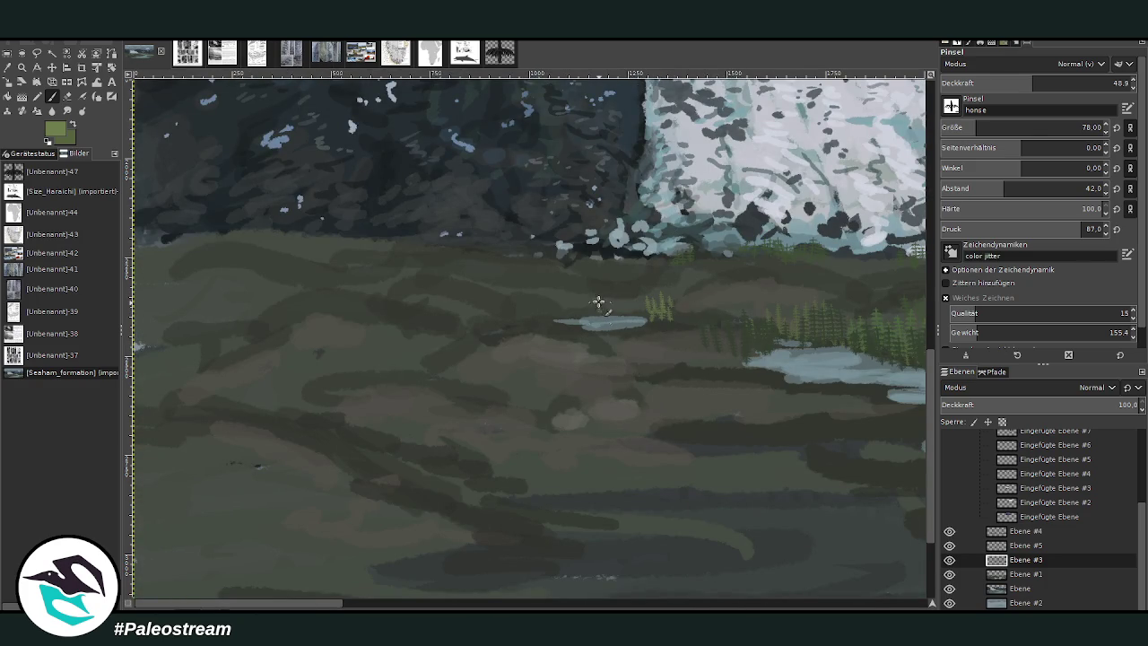
key(minus)
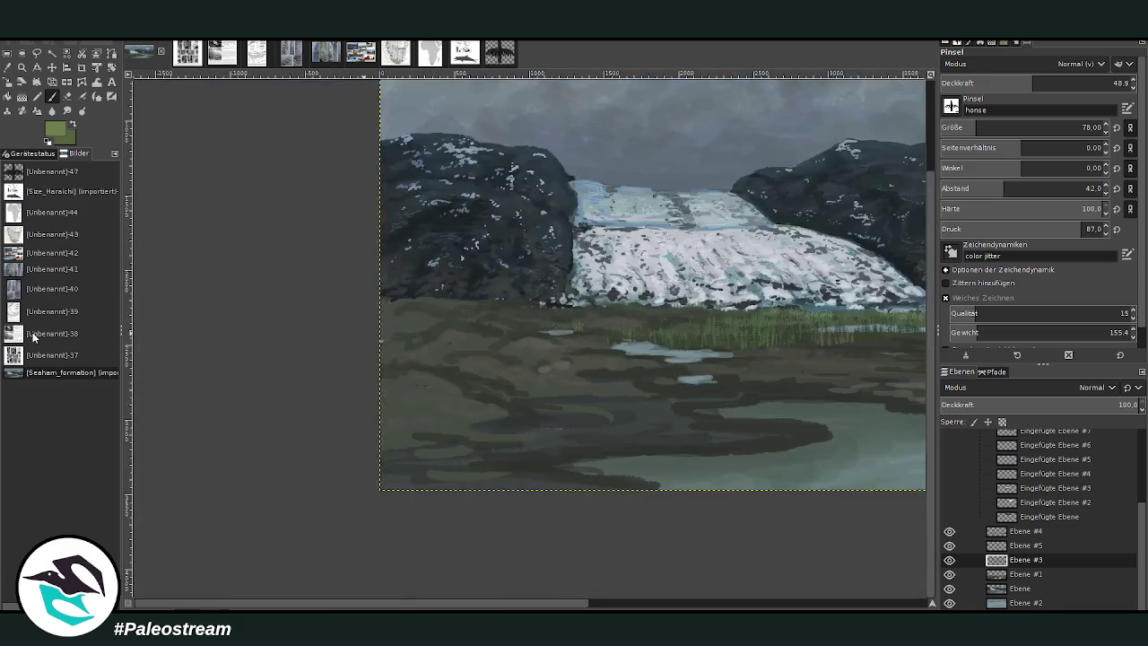
Step: Zoom in on the glacier base and add a new empty layer Ebene #6 above Ebene #4
key(minus)
key(minus)
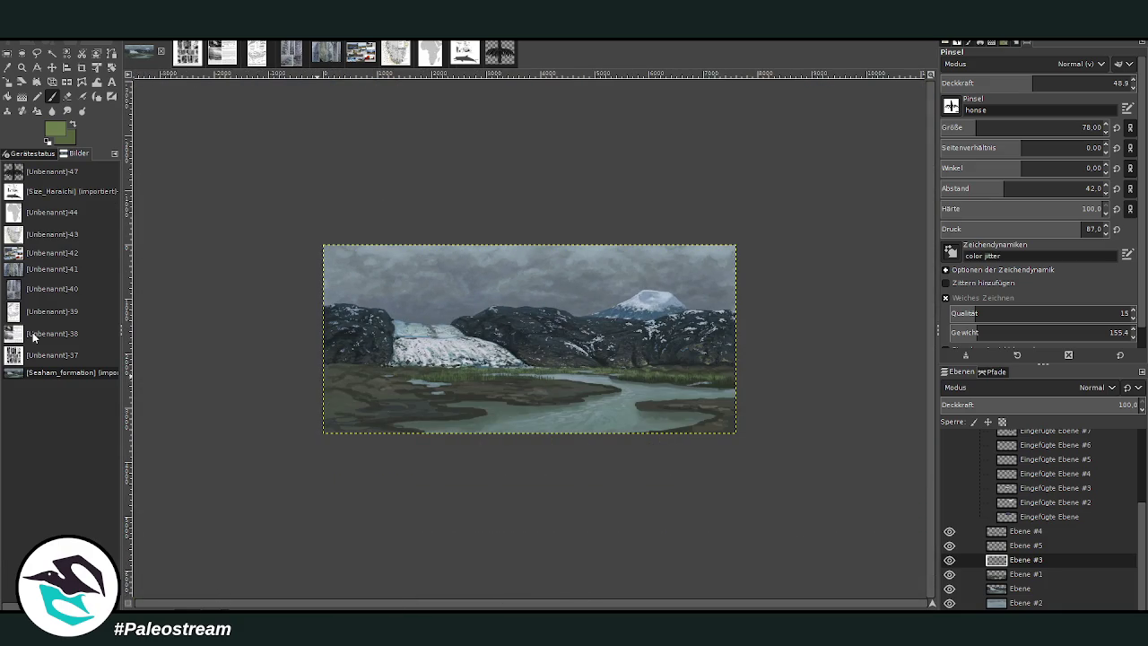
click(23, 67)
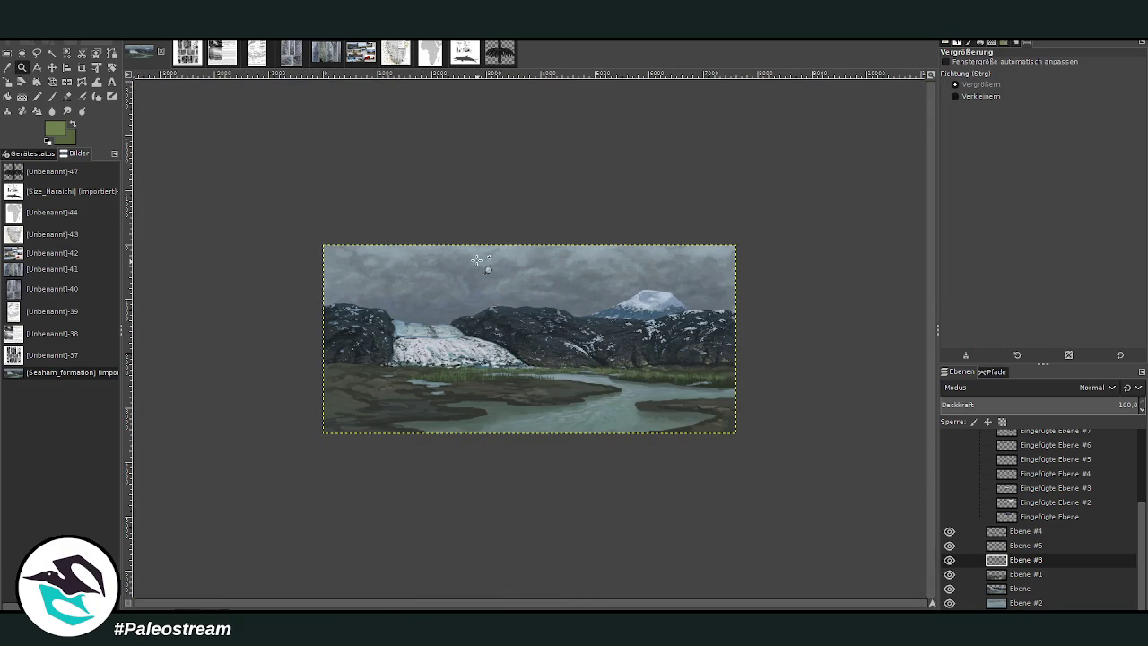
drag(389, 300, 542, 438)
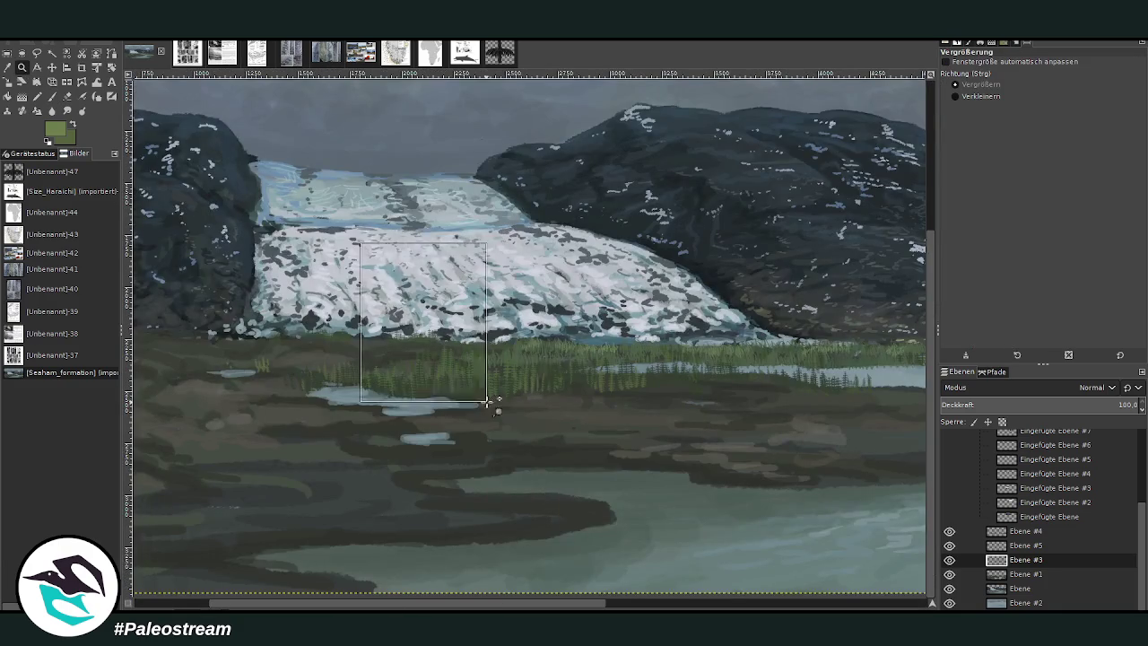
drag(399, 314, 584, 581)
click(1020, 532)
shift+click(949, 618)
click(51, 96)
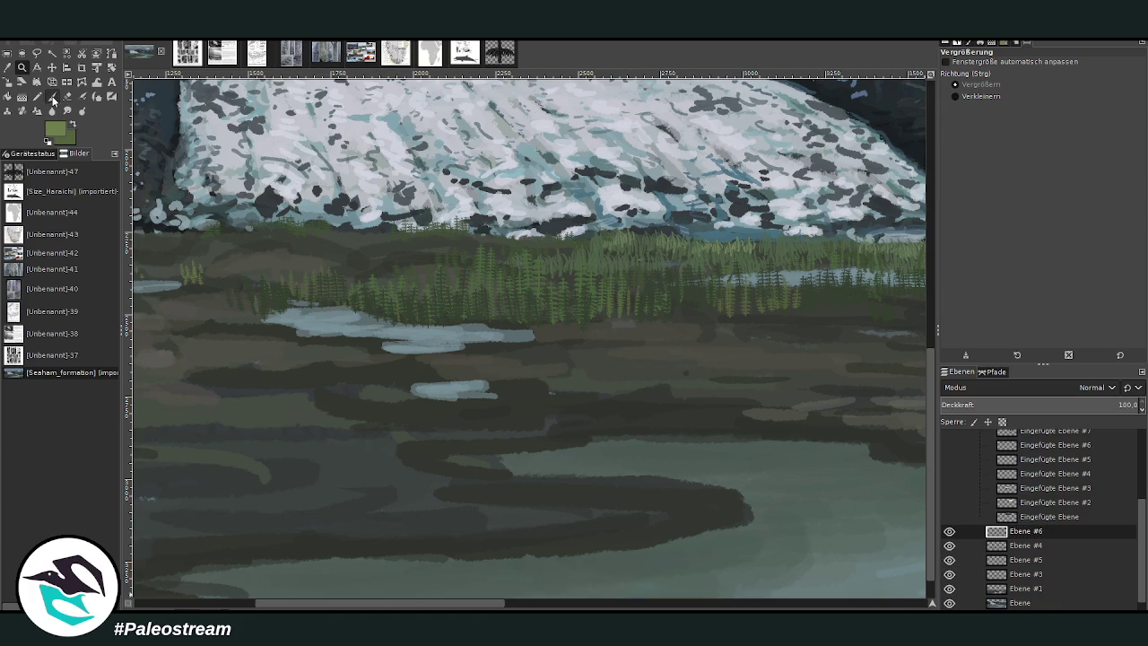
Step: Switch to dark green at opacity 85.2 and paint vertical grass strokes below the glacier at sizes 67 and 169
key(x)
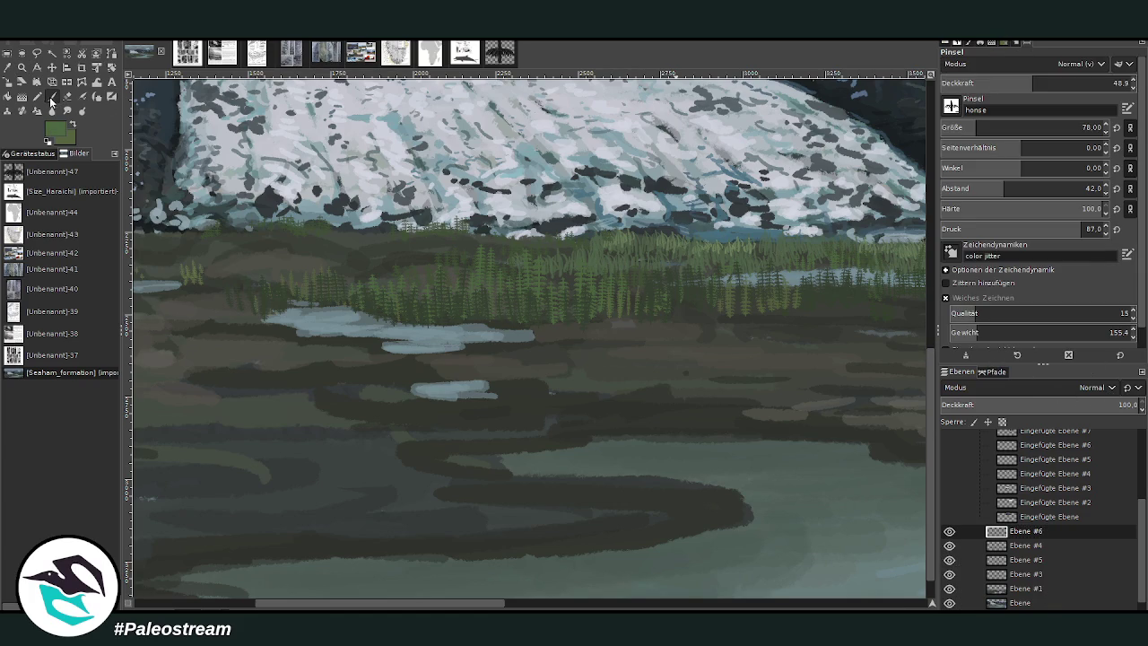
drag(1031, 83, 1107, 83)
click(972, 127)
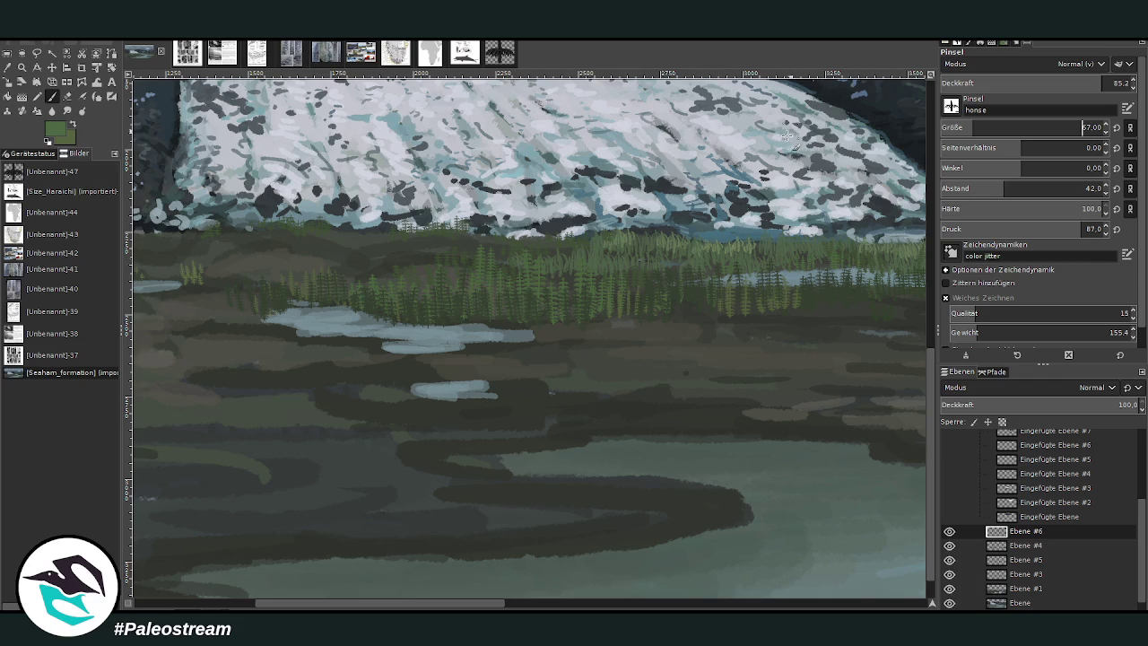
mouse_move(540, 375)
mouse_down()
mouse_move(538, 324)
mouse_move(528, 343)
mouse_up()
click(995, 127)
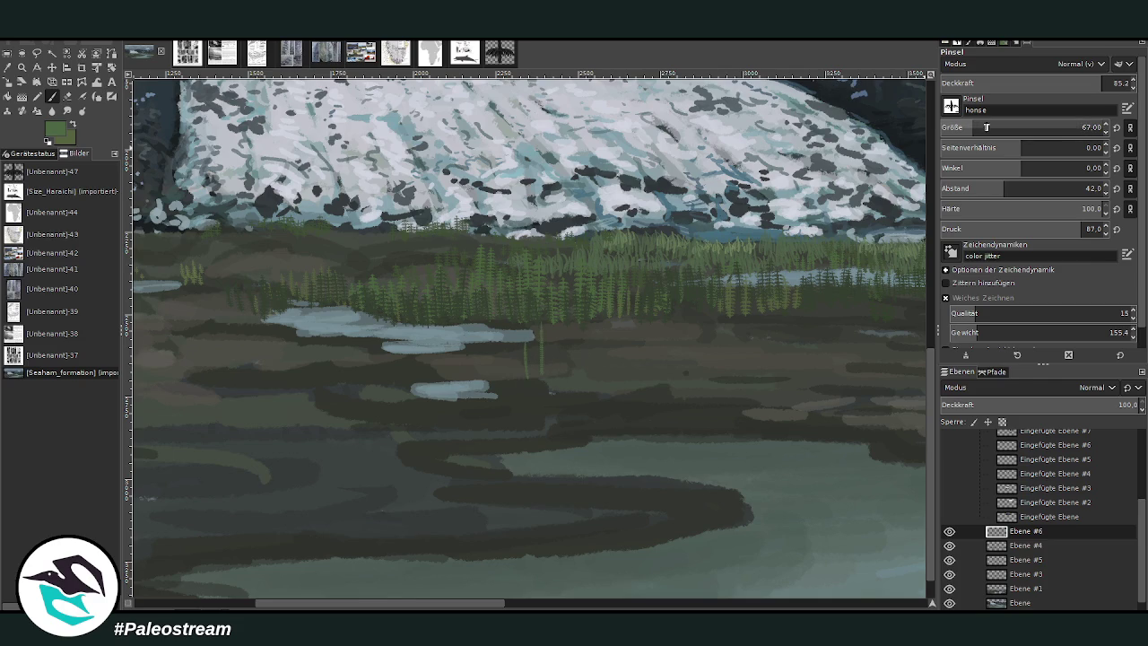
mouse_move(532, 388)
mouse_down()
mouse_move(531, 339)
mouse_move(513, 335)
mouse_move(548, 304)
mouse_move(561, 314)
mouse_up()
mouse_move(498, 394)
mouse_down()
mouse_move(501, 355)
mouse_move(488, 360)
mouse_move(512, 360)
mouse_up()
drag(528, 389, 529, 358)
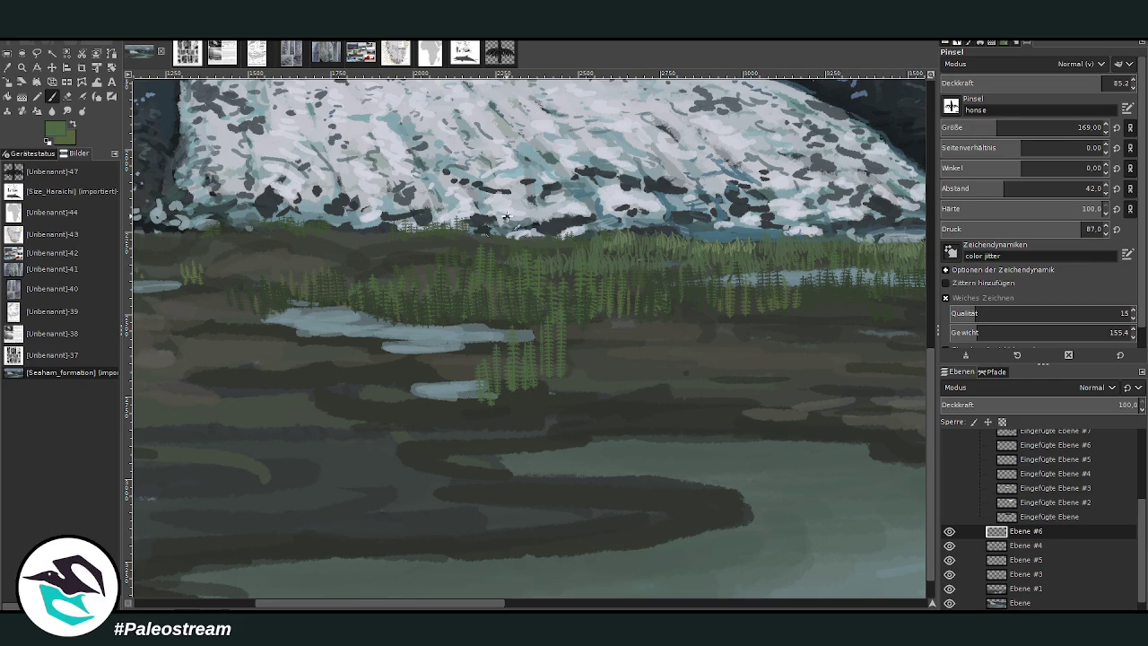
Step: Choose a darker green and paint dark conifers across the grass, enlarging the brush to 197
ctrl+click(926, 350)
mouse_move(538, 371)
mouse_down()
mouse_move(562, 320)
mouse_move(510, 361)
mouse_move(561, 359)
mouse_move(602, 382)
mouse_move(586, 382)
mouse_up()
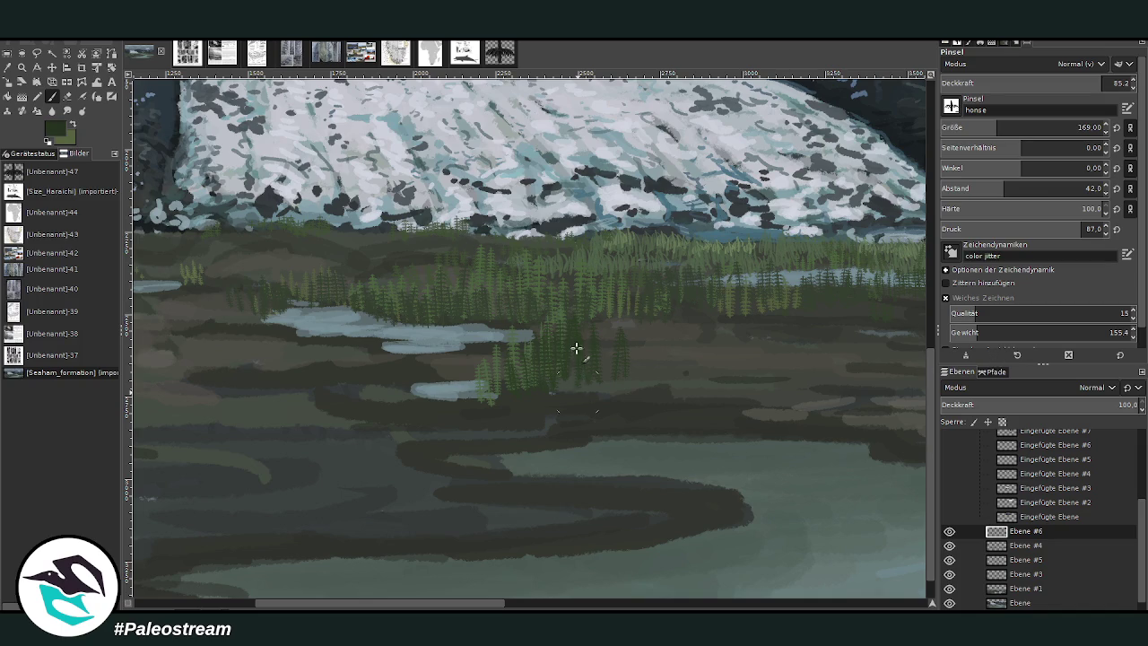
click(656, 287)
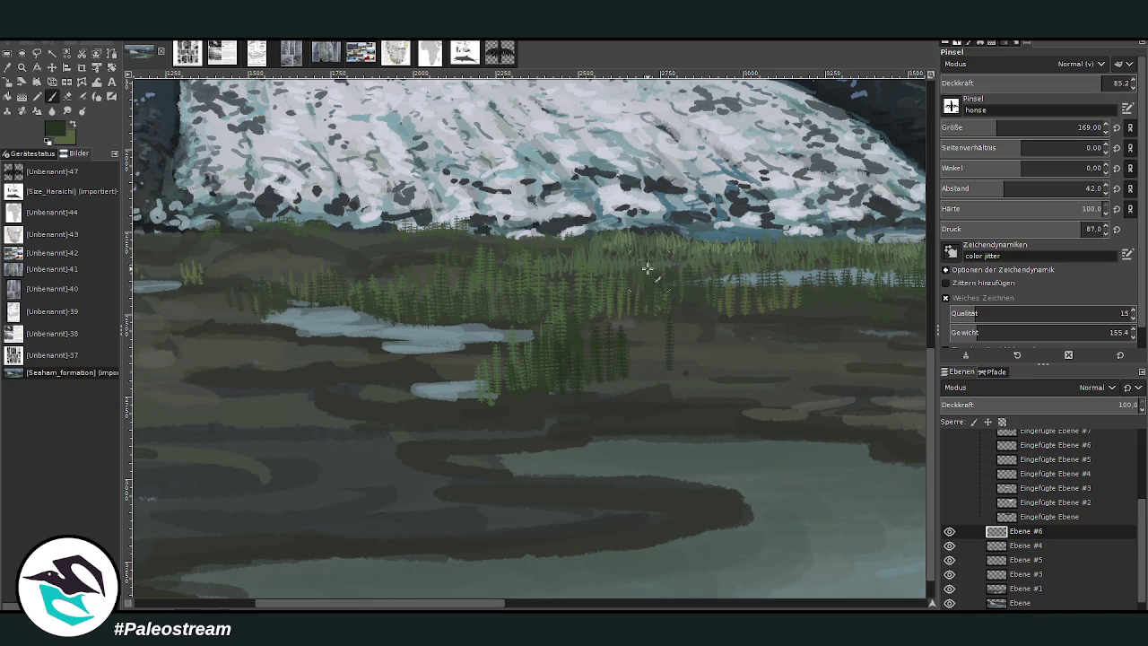
mouse_move(642, 326)
mouse_down()
mouse_move(640, 385)
mouse_move(613, 387)
mouse_up()
drag(599, 323, 583, 385)
drag(528, 332, 518, 381)
drag(977, 130, 996, 119)
mouse_move(650, 386)
mouse_down()
mouse_move(667, 328)
mouse_move(677, 387)
mouse_up()
drag(484, 358, 489, 409)
mouse_move(480, 339)
mouse_down()
mouse_move(488, 403)
mouse_move(495, 396)
mouse_up()
Step: Paint conifers over the small pool and its edges
drag(418, 354, 422, 396)
drag(435, 347, 404, 410)
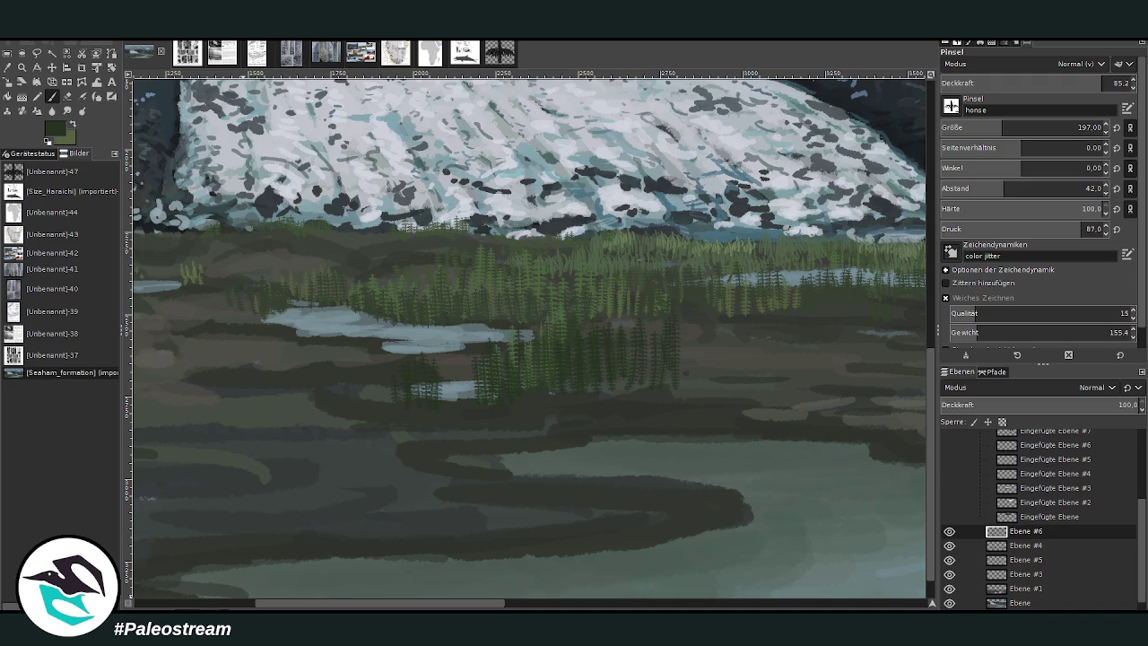
mouse_move(446, 330)
mouse_down()
mouse_move(448, 379)
mouse_move(459, 385)
mouse_move(422, 318)
mouse_move(490, 375)
mouse_up()
mouse_move(493, 330)
mouse_down()
mouse_move(499, 362)
mouse_move(522, 348)
mouse_up()
mouse_move(451, 350)
mouse_down()
mouse_move(471, 387)
mouse_move(441, 379)
mouse_up()
drag(389, 340, 391, 364)
Step: At opacity 92.7 and size 137, extend the conifers left along the pool and right across the patch
click(1096, 83)
click(1032, 128)
mouse_move(368, 314)
mouse_down()
mouse_move(370, 352)
mouse_move(349, 338)
mouse_move(318, 348)
mouse_up()
mouse_move(296, 301)
mouse_down()
mouse_move(294, 337)
mouse_move(268, 344)
mouse_up()
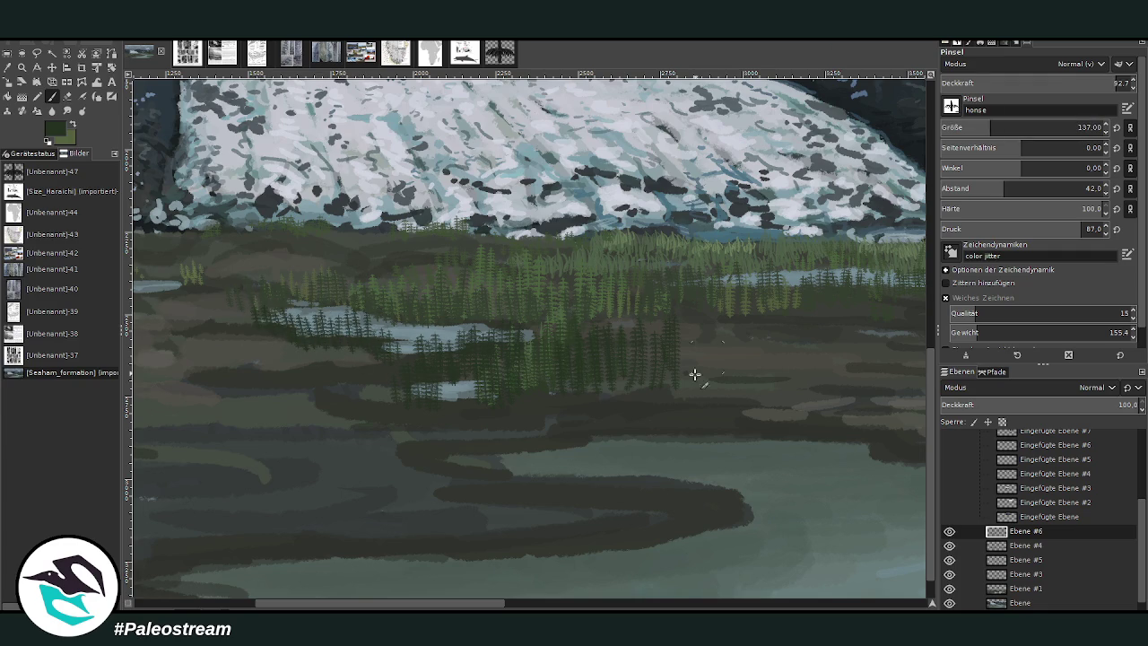
mouse_move(683, 321)
mouse_down()
mouse_move(689, 357)
mouse_move(700, 357)
mouse_up()
mouse_move(638, 306)
mouse_down()
mouse_move(642, 335)
mouse_move(621, 339)
mouse_move(646, 331)
mouse_move(658, 353)
mouse_up()
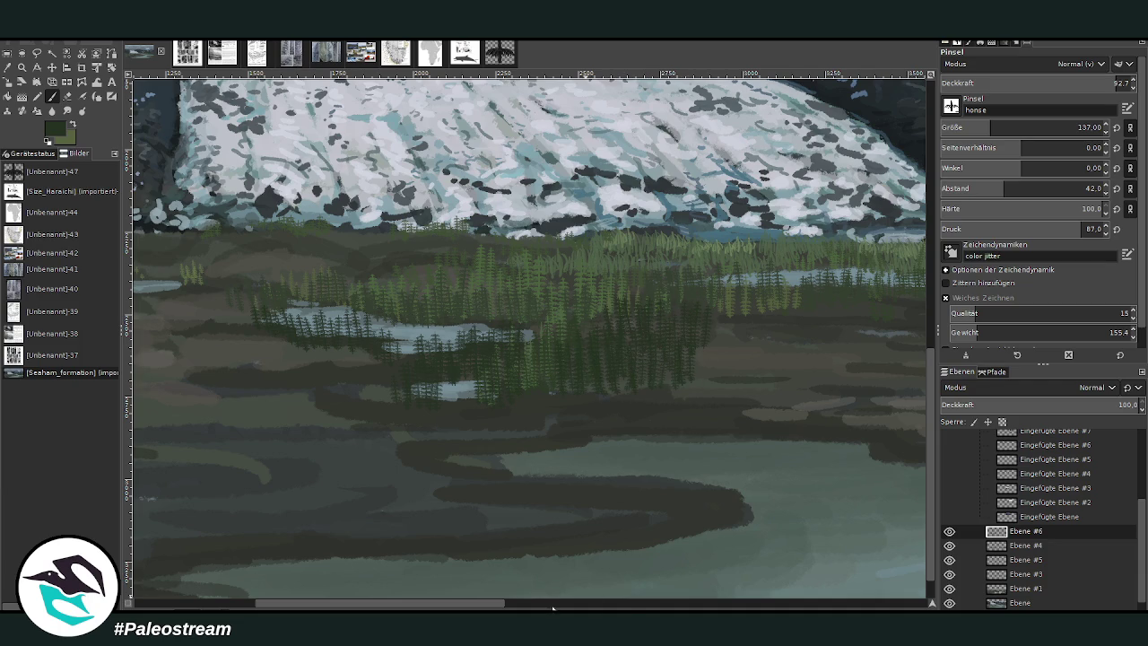
Step: Add more conifers to the stand and paint dark tree reflections along the water edge
scroll(551, 608, right, 5)
mouse_move(610, 314)
mouse_down()
mouse_move(666, 342)
mouse_move(756, 302)
mouse_move(705, 342)
mouse_up()
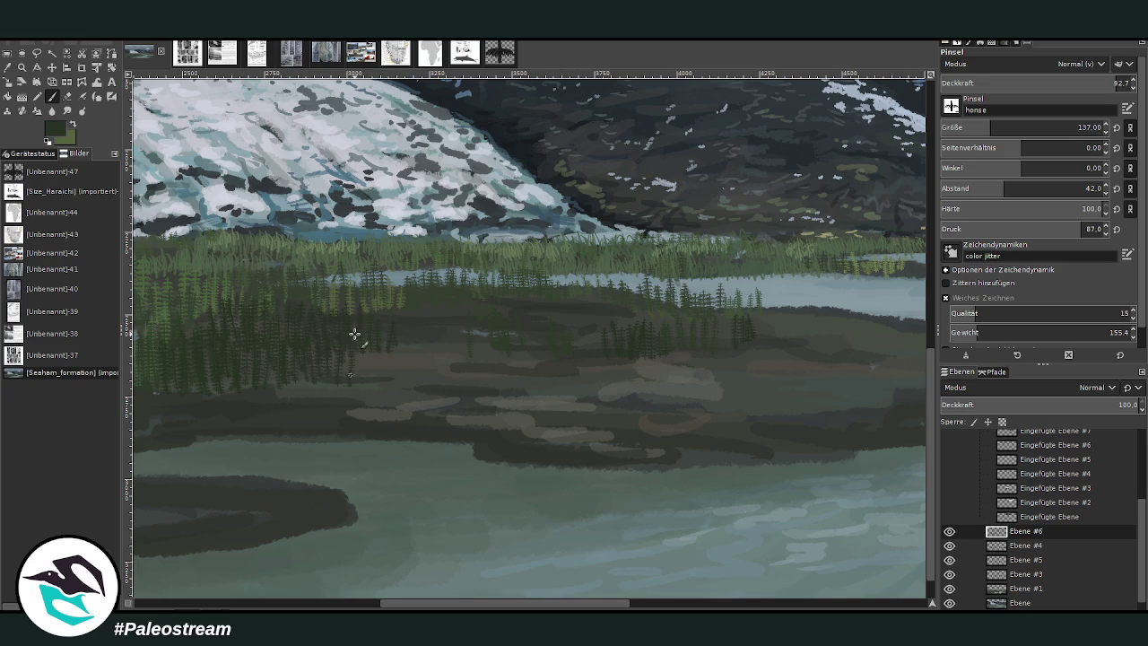
mouse_move(376, 329)
mouse_down()
mouse_move(400, 362)
mouse_move(397, 344)
mouse_move(429, 315)
mouse_move(482, 325)
mouse_up()
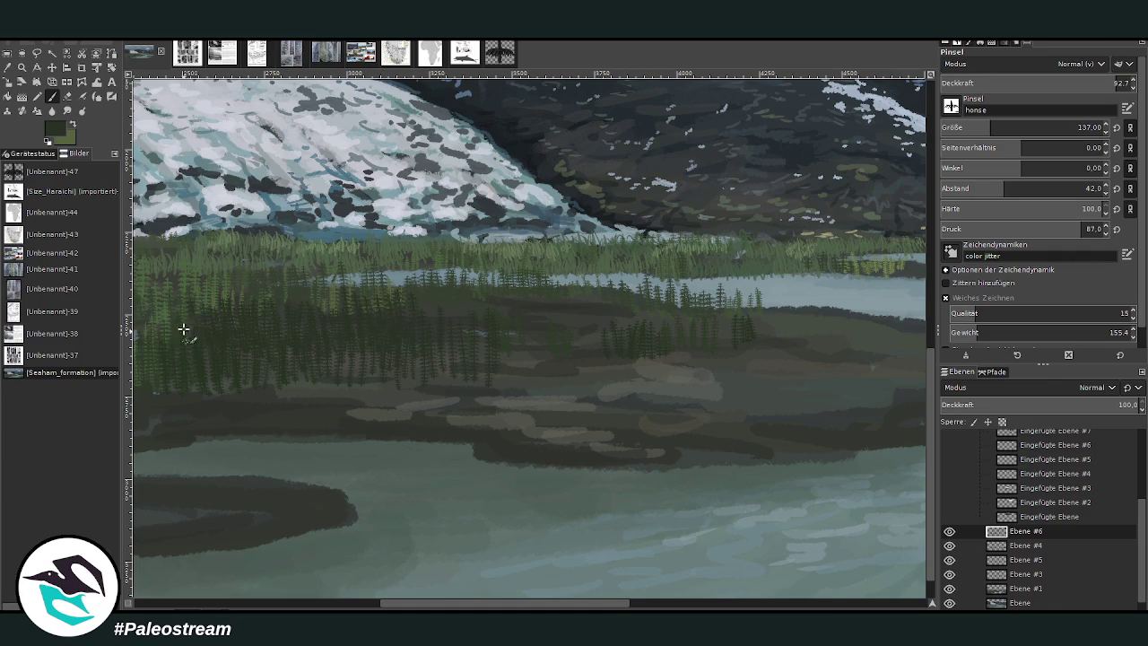
scroll(457, 497, right, 5)
scroll(823, 446, right, 5)
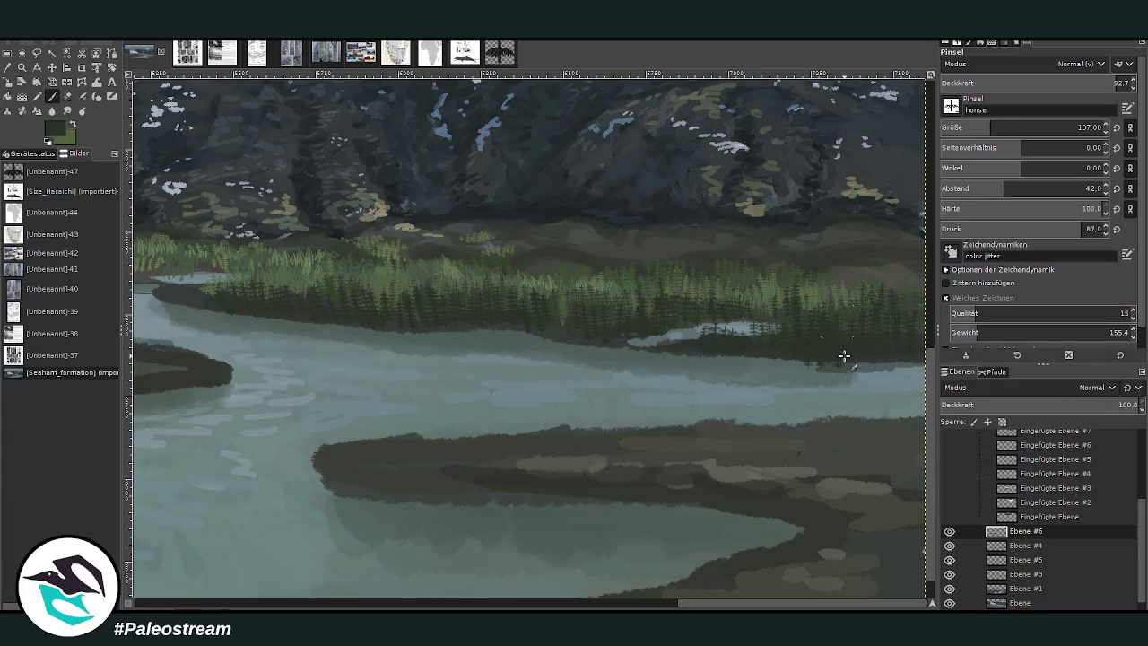
click(876, 366)
scroll(1031, 189, up, 5)
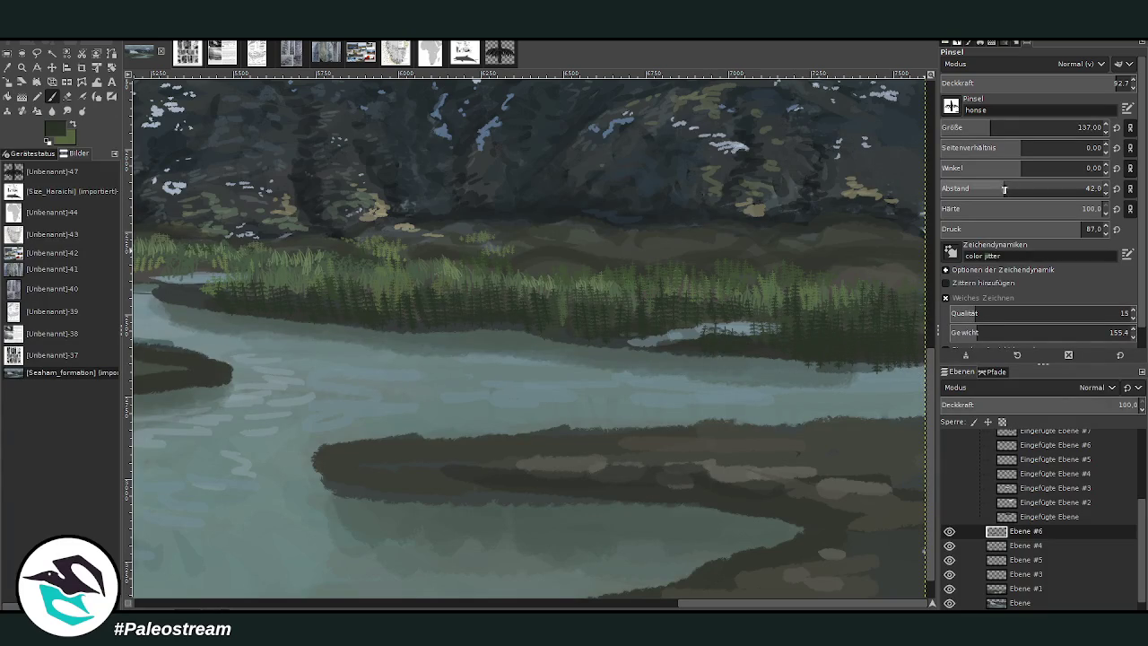
click(763, 364)
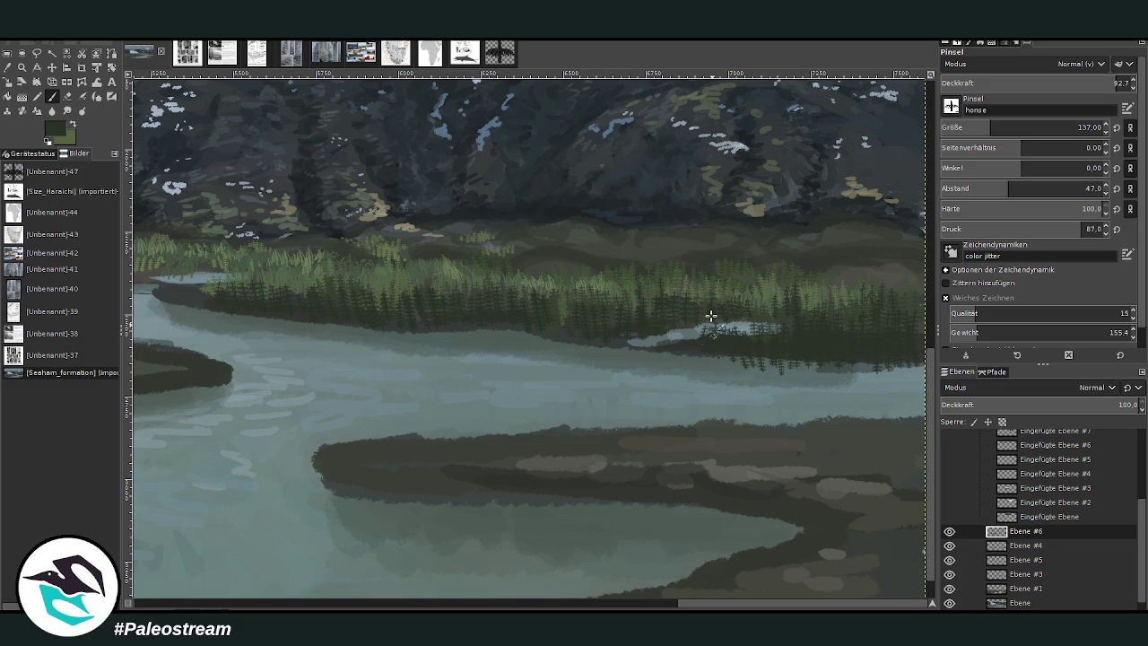
drag(676, 308, 712, 313)
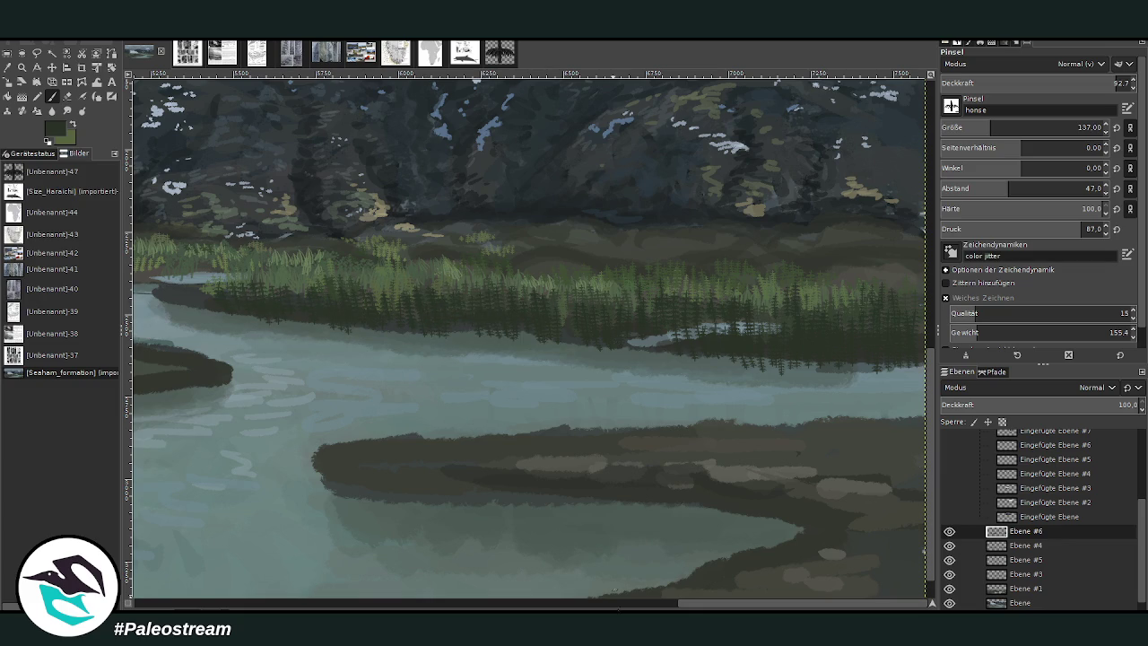
Step: Paint small dark conifers along the left shoreline, resizing the brush and lowering its opacity
scroll(610, 596, left, 2)
scroll(611, 596, left, 3)
drag(1011, 127, 990, 126)
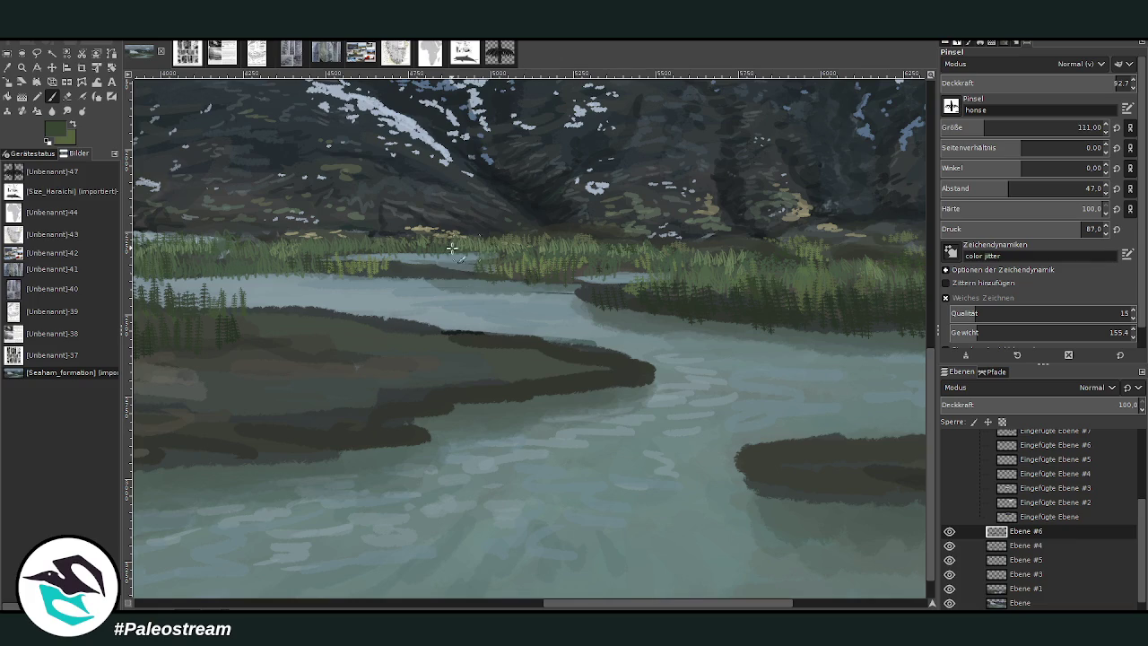
drag(440, 259, 472, 266)
click(975, 131)
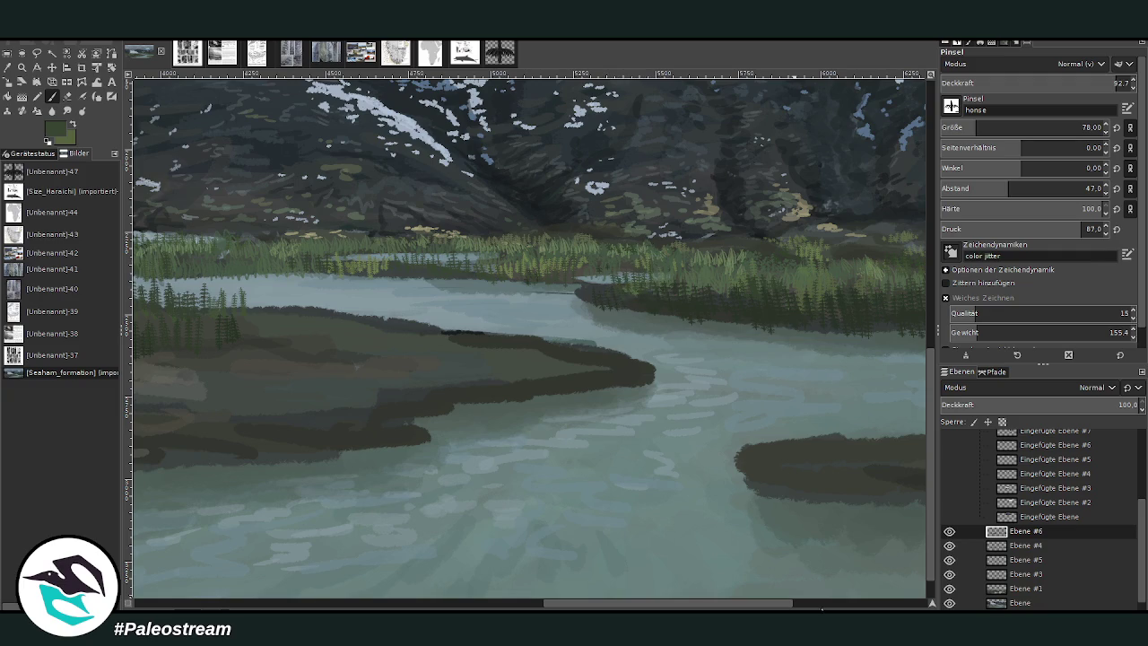
drag(977, 128, 987, 128)
click(825, 608)
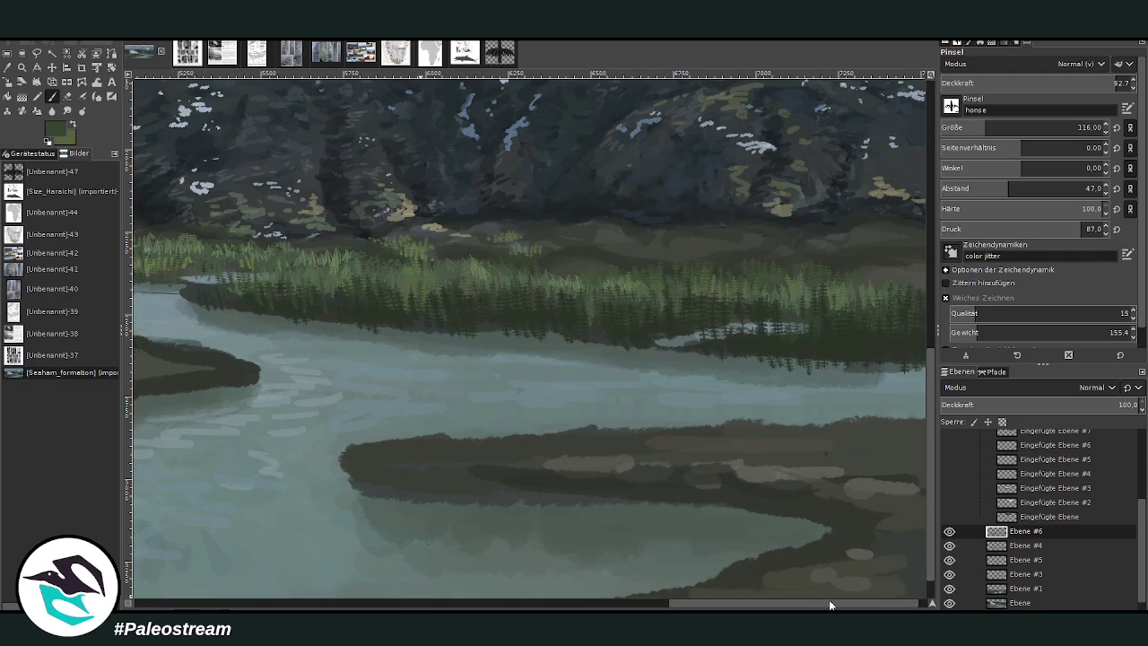
click(990, 128)
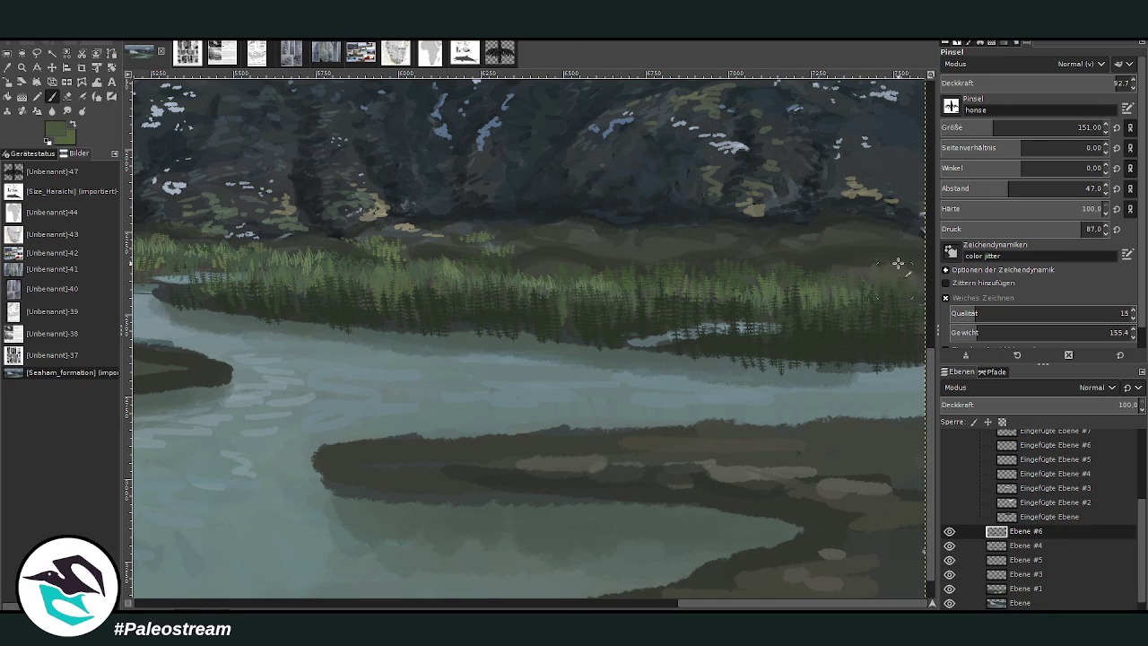
key(less)
key(less)
key(less)
key(less)
key(less)
key(less)
key(less)
key(less)
key(less)
key(less)
key(less)
key(less)
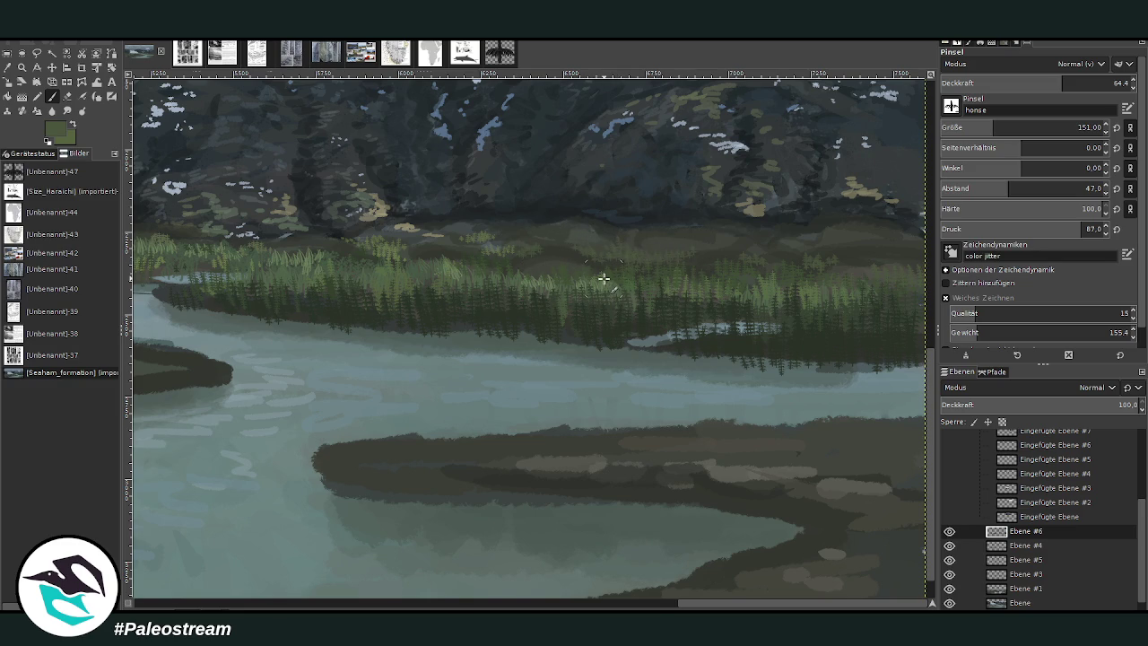
Step: Zoom in on the glacier foot and grass, then raise the brush opacity to 77
scroll(604, 278, down, 5)
scroll(603, 279, down, 2)
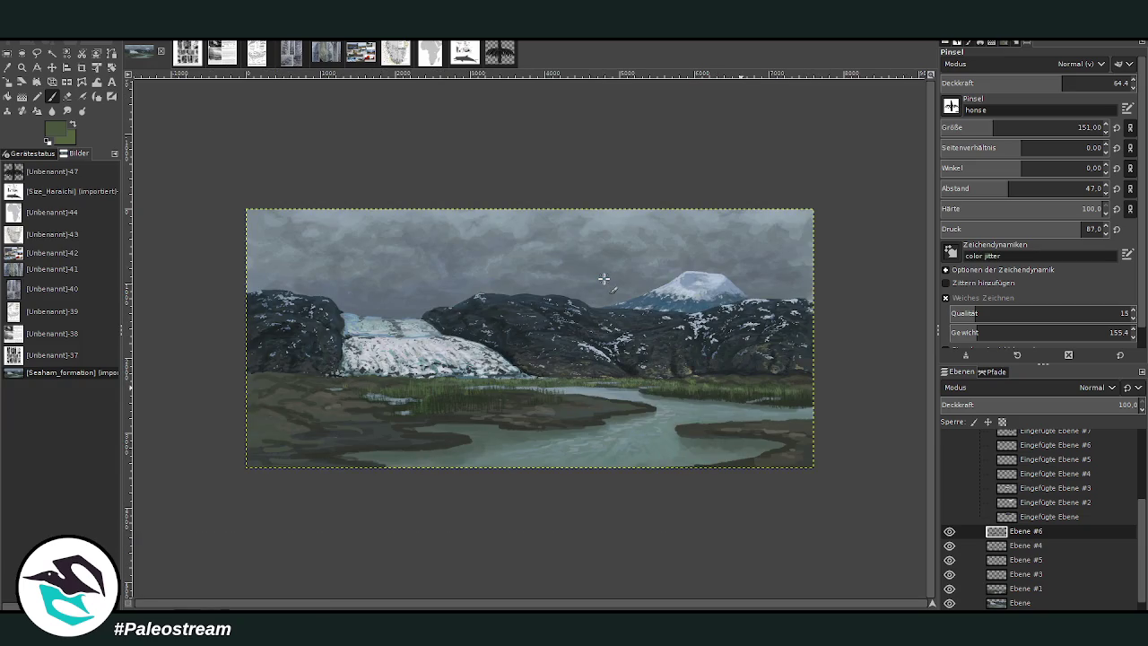
key(z)
drag(320, 323, 445, 439)
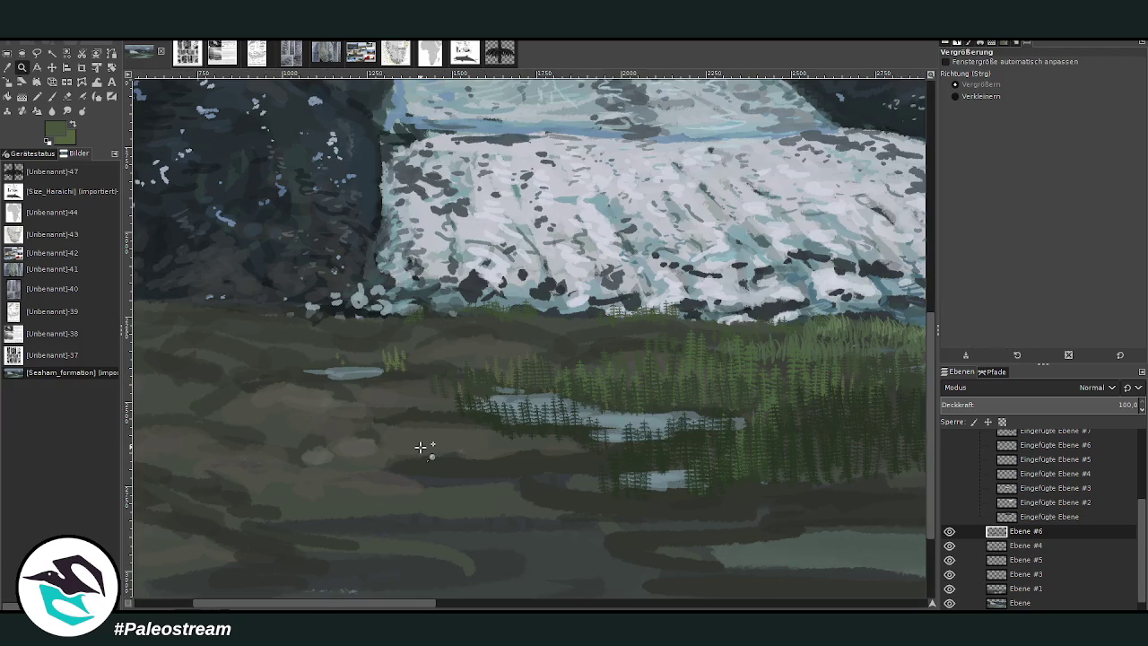
key(p)
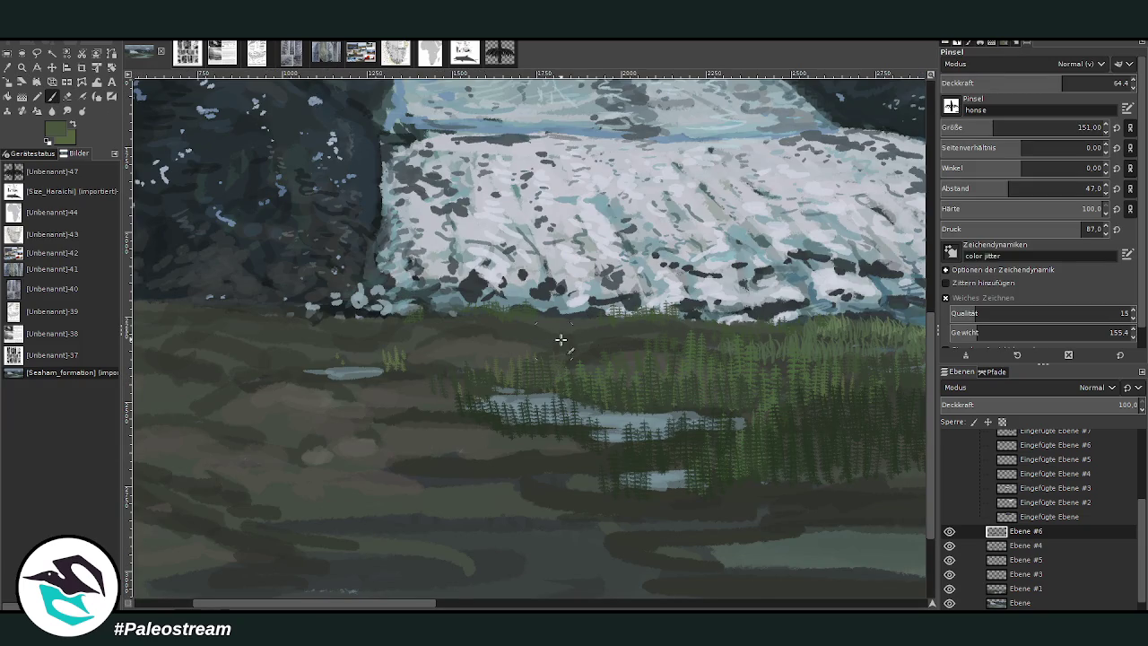
click(1085, 80)
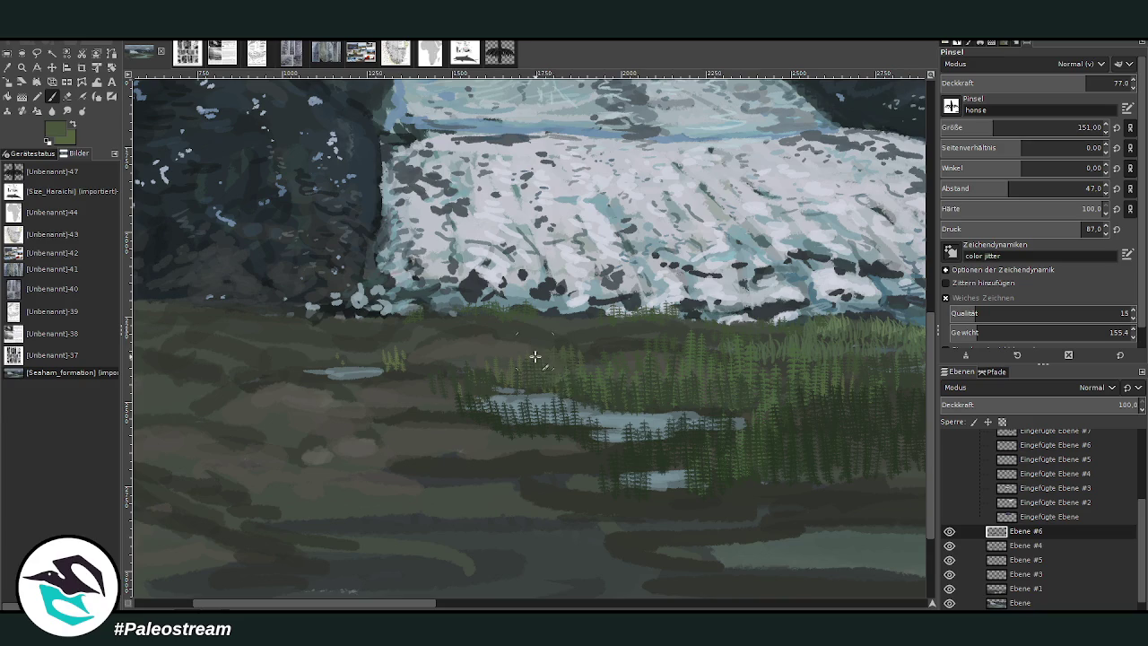
Step: Sample a darker green from the painting and paint dark trees around the small pond
key(o)
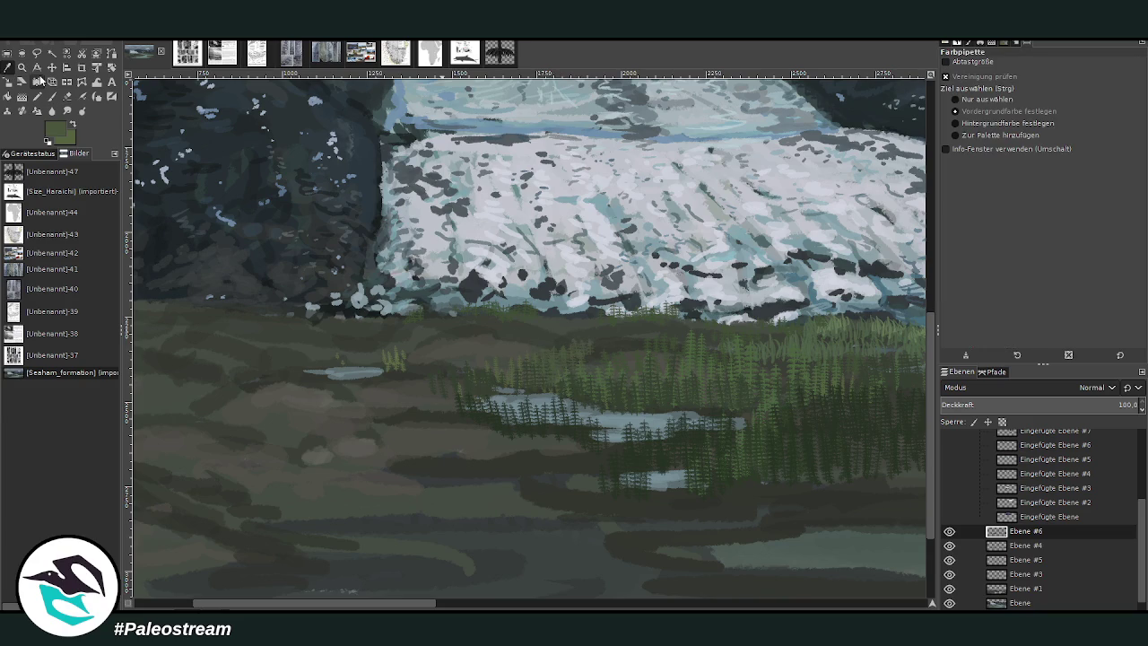
click(810, 448)
click(53, 98)
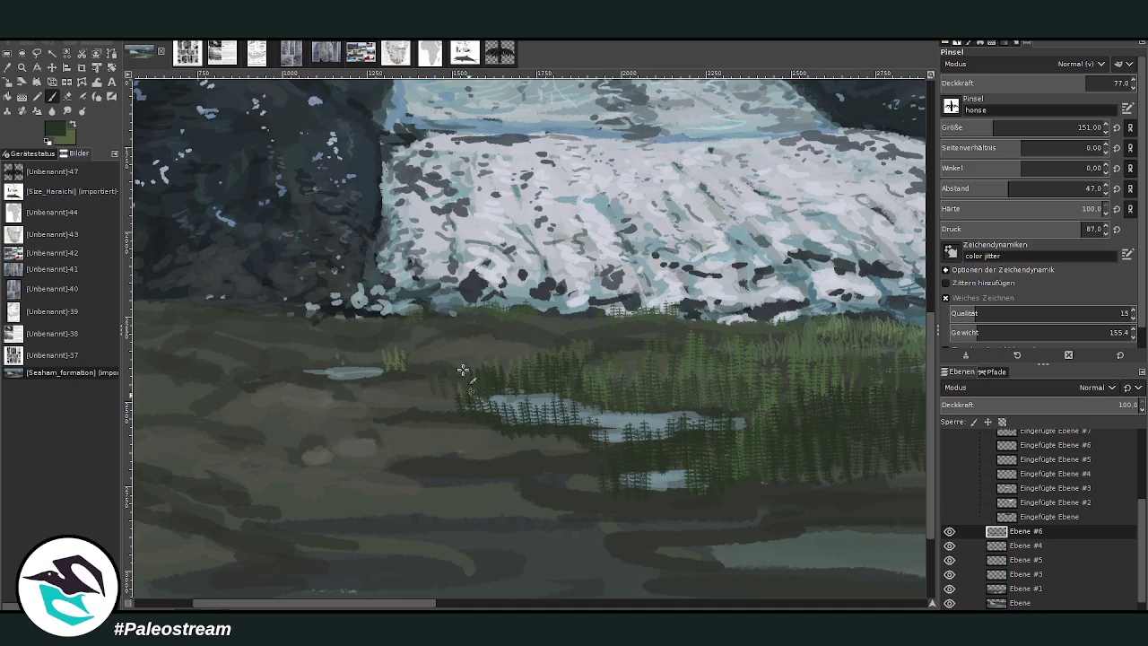
mouse_move(445, 363)
mouse_down()
mouse_move(425, 358)
mouse_move(440, 353)
mouse_move(476, 377)
mouse_move(506, 354)
mouse_up()
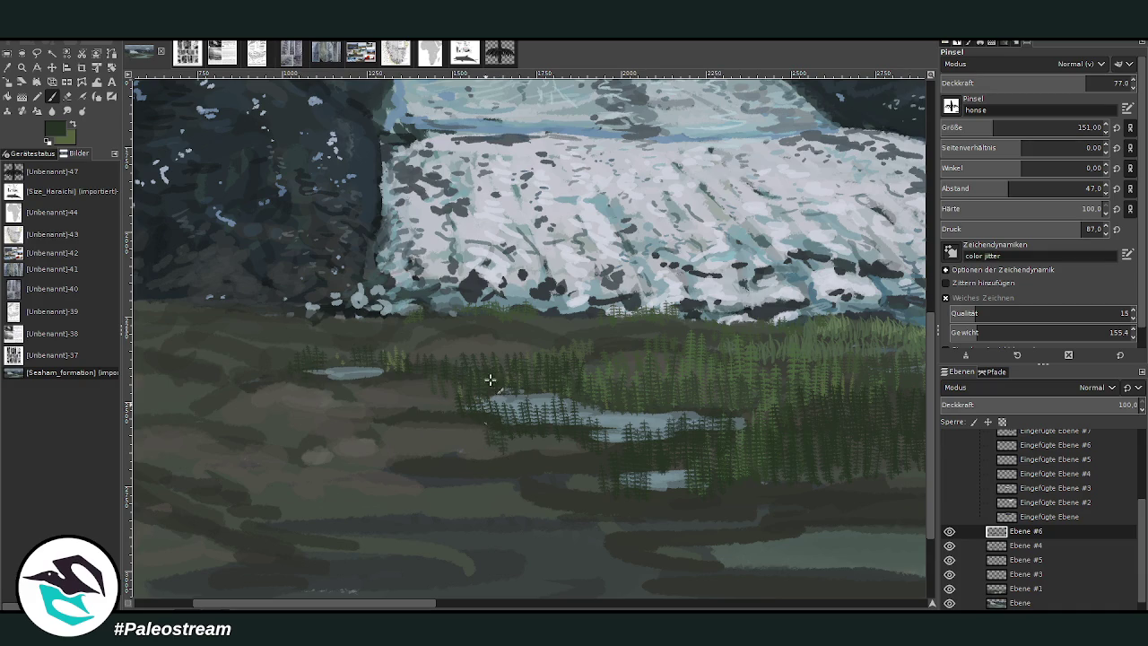
Step: Enlarge the brush to 234, paint dark conifers into the forest, then undo the extra strokes
click(1001, 122)
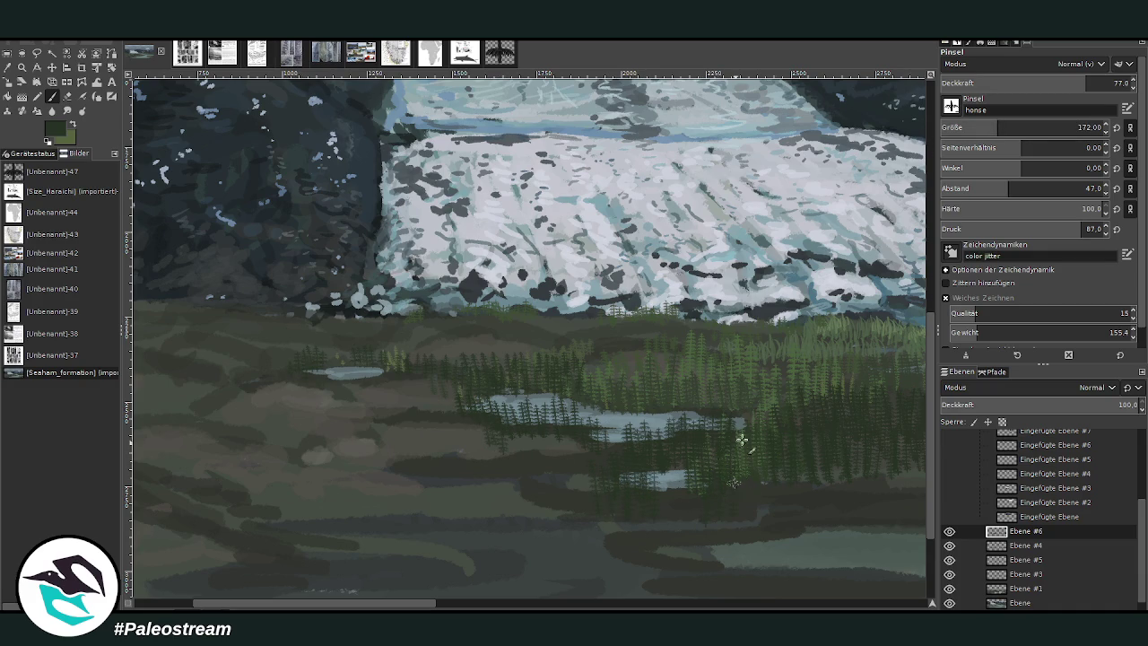
scroll(933, 438, down, 3)
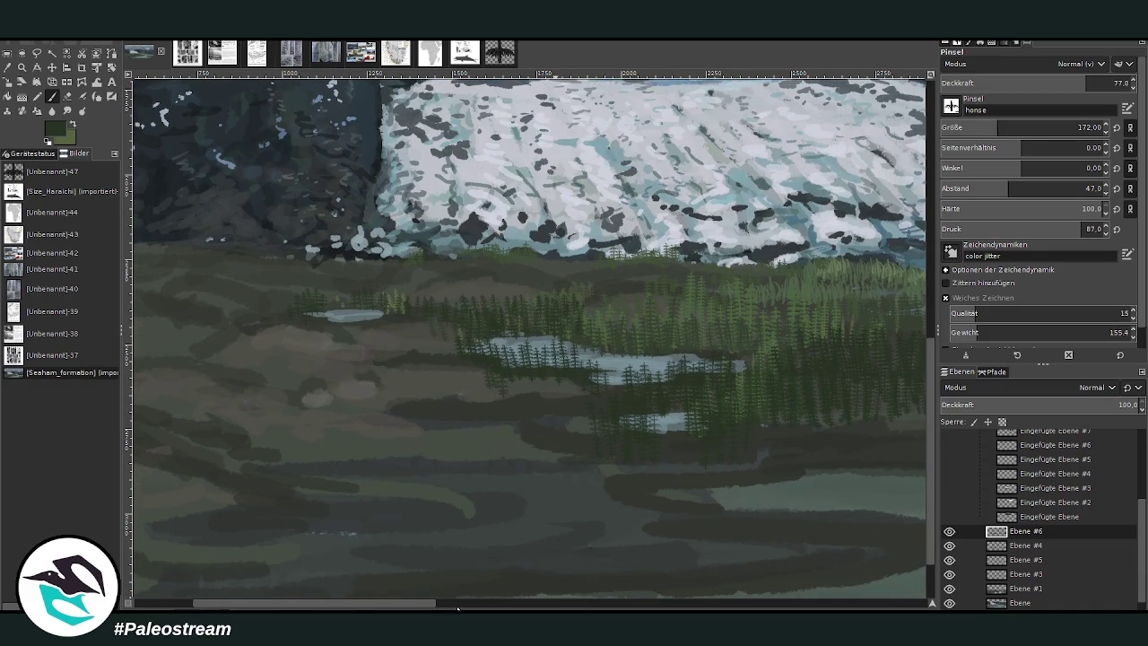
scroll(479, 568, right, 10)
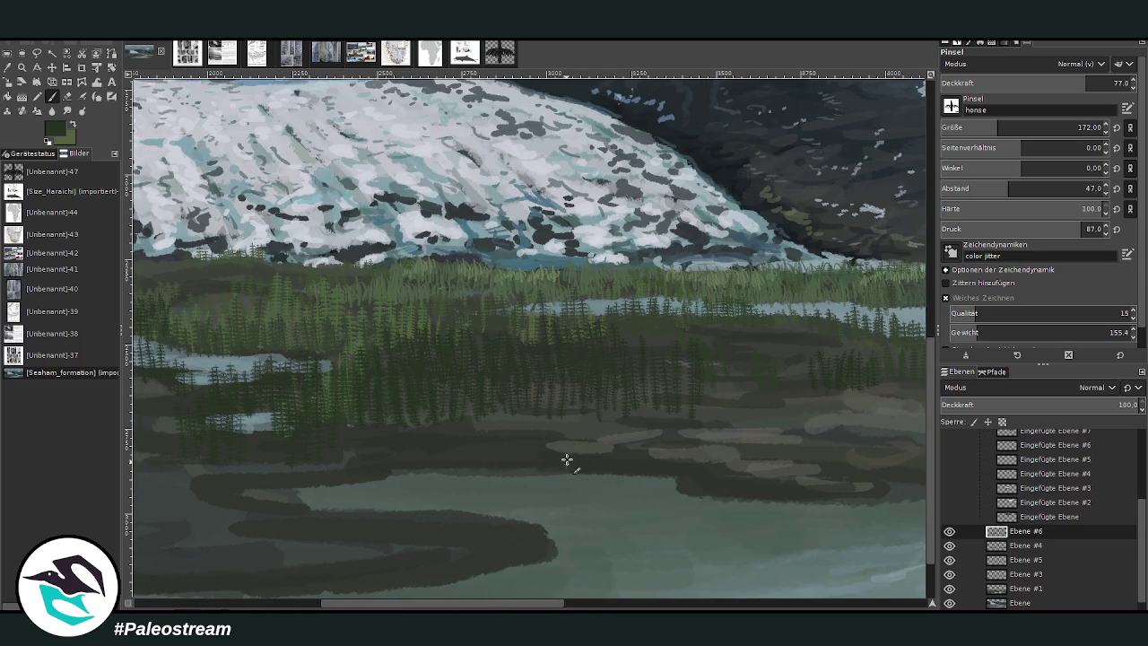
click(1010, 127)
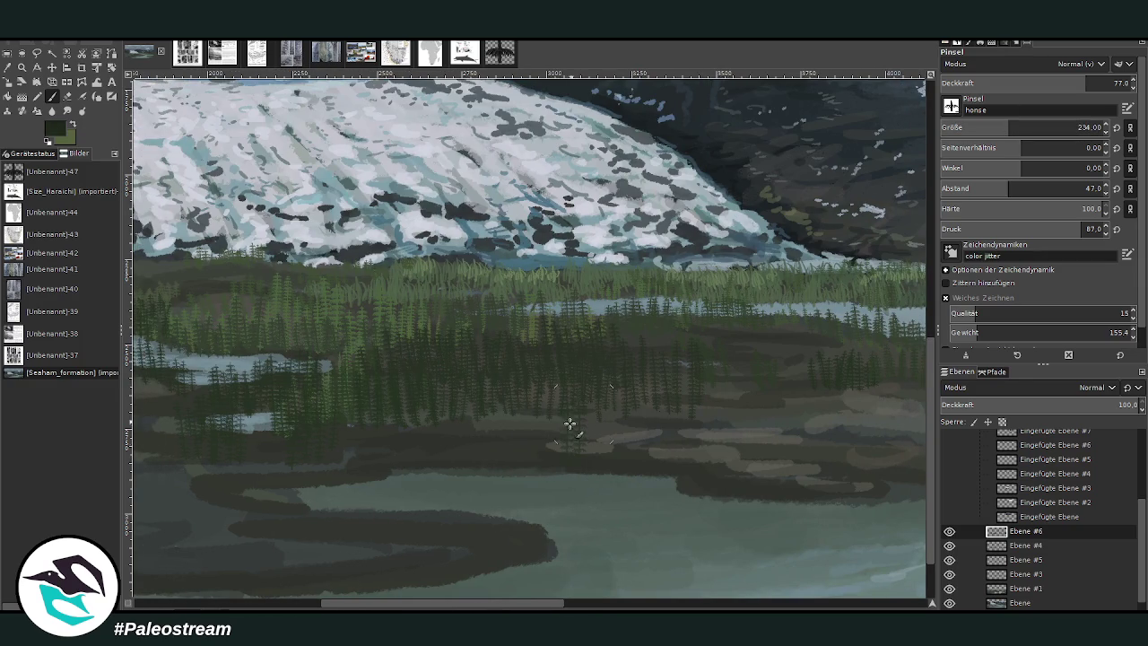
mouse_move(546, 402)
mouse_down()
mouse_move(548, 448)
mouse_move(565, 395)
mouse_up()
mouse_move(604, 440)
mouse_down()
mouse_move(610, 377)
mouse_move(577, 380)
mouse_move(522, 461)
mouse_up()
mouse_move(520, 390)
mouse_down()
mouse_move(528, 451)
mouse_move(554, 409)
mouse_move(615, 465)
mouse_up()
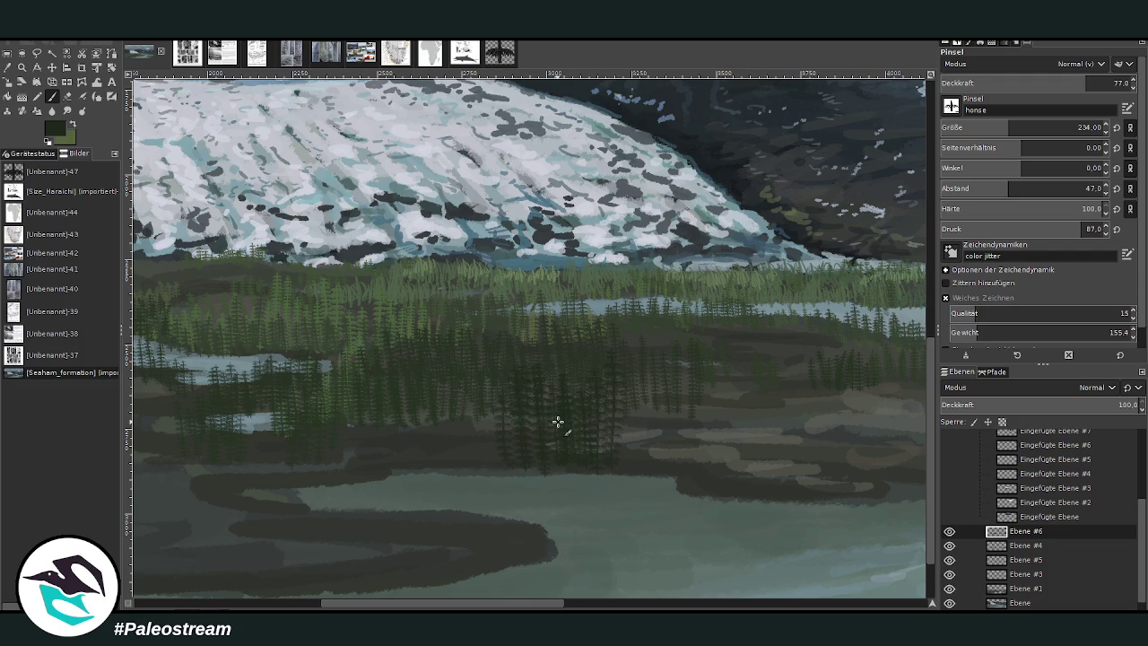
key(ctrl+z)
key(ctrl+z)
key(ctrl+z)
key(ctrl+z)
key(ctrl+z)
key(ctrl+z)
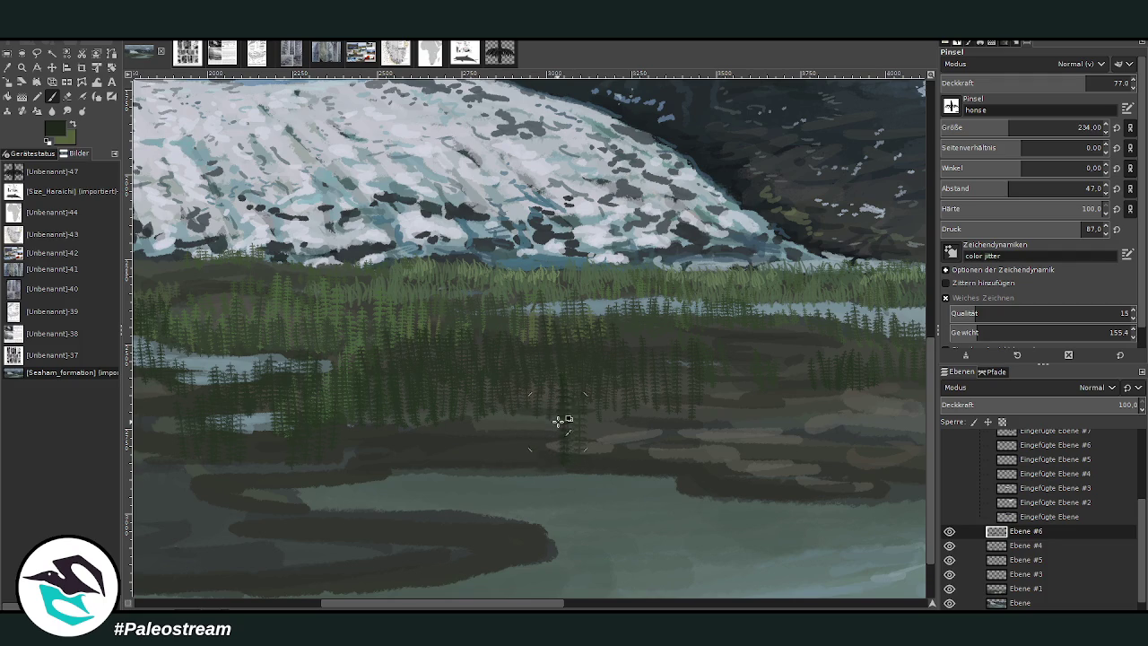
Step: On new layer Ebene #7, with higher opacity and larger brush, paint conifers along the river bank and left tree line
click(1046, 608)
key(greater)
key(greater)
key(greater)
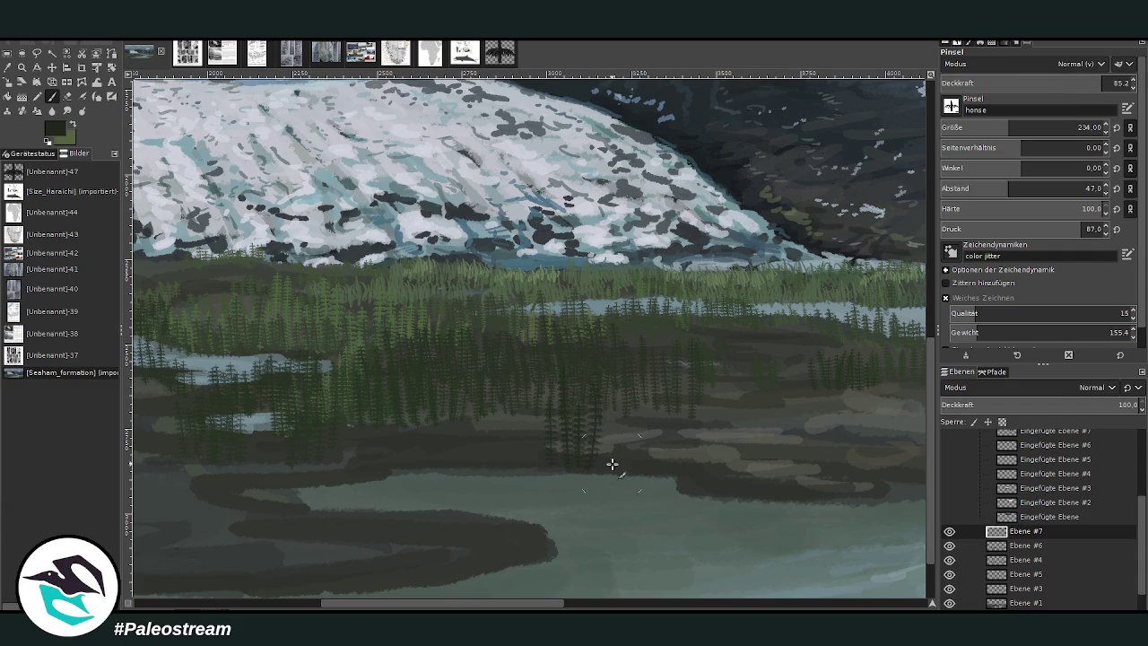
click(1011, 127)
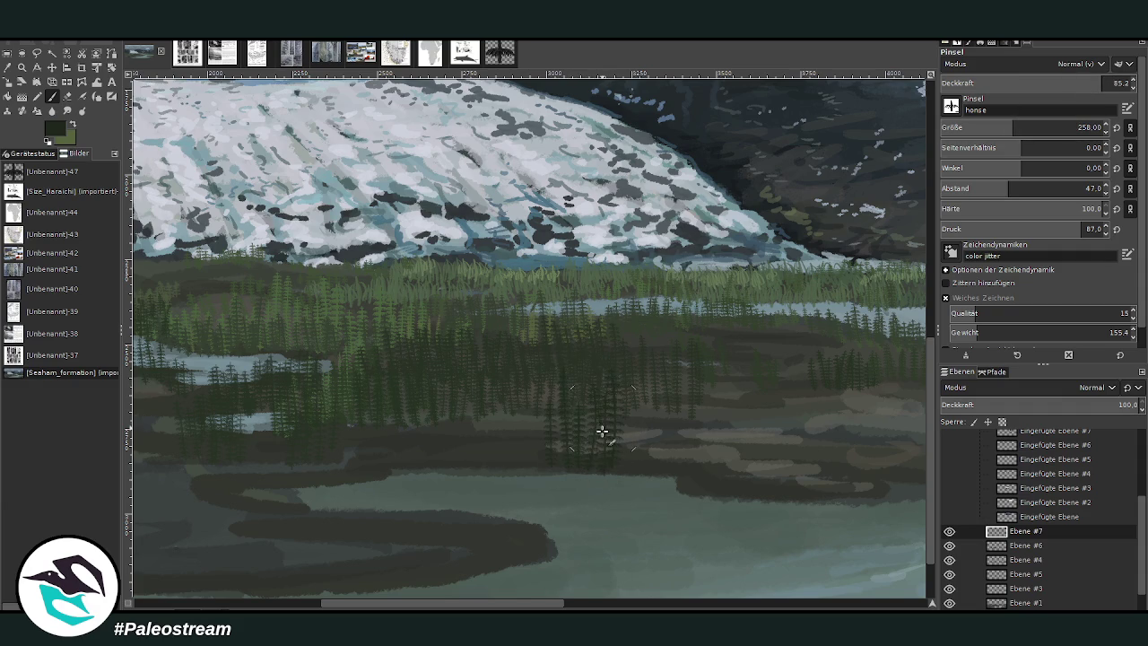
mouse_move(502, 451)
mouse_down()
mouse_move(482, 402)
mouse_move(520, 458)
mouse_move(469, 402)
mouse_move(432, 391)
mouse_move(391, 429)
mouse_move(359, 397)
mouse_move(397, 415)
mouse_move(350, 446)
mouse_move(332, 403)
mouse_move(340, 462)
mouse_up()
mouse_move(632, 466)
mouse_down()
mouse_move(637, 425)
mouse_move(656, 474)
mouse_move(654, 389)
mouse_move(694, 487)
mouse_move(712, 491)
mouse_move(687, 402)
mouse_move(727, 500)
mouse_move(727, 358)
mouse_up()
mouse_move(328, 449)
mouse_down()
mouse_move(317, 476)
mouse_move(362, 408)
mouse_up()
mouse_move(309, 448)
mouse_down()
mouse_move(287, 422)
mouse_move(268, 461)
mouse_move(309, 394)
mouse_up()
mouse_move(538, 404)
mouse_down()
mouse_move(540, 456)
mouse_move(542, 418)
mouse_up()
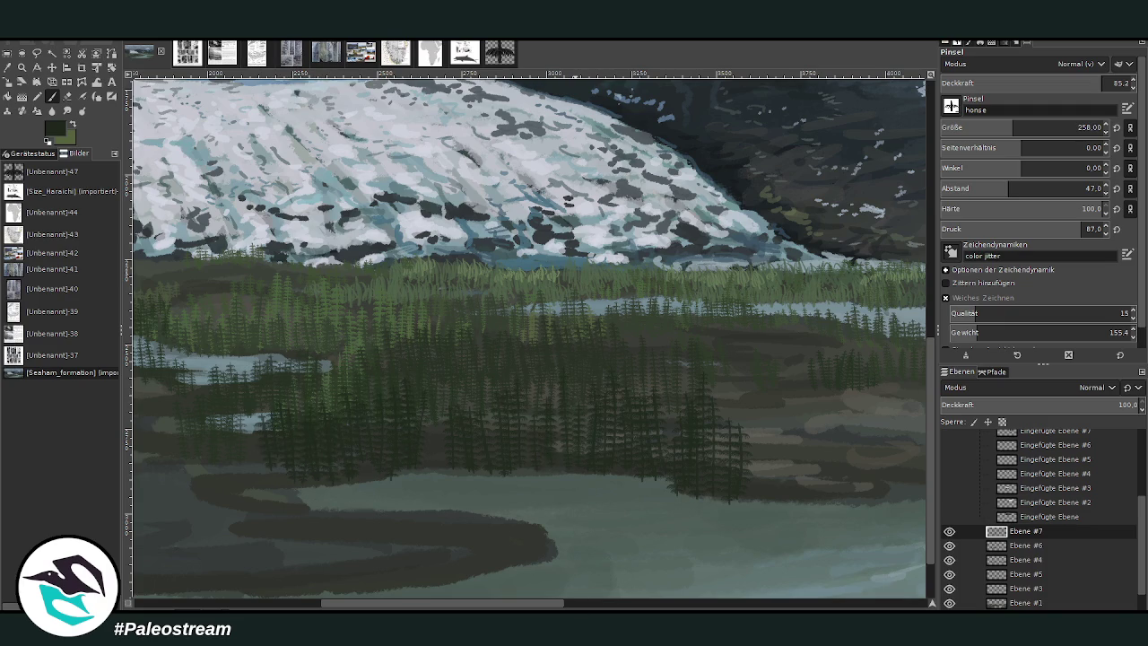
Step: Paint a group of conifers further right on the shore and widen the central tree group
click(577, 608)
drag(577, 607, 526, 602)
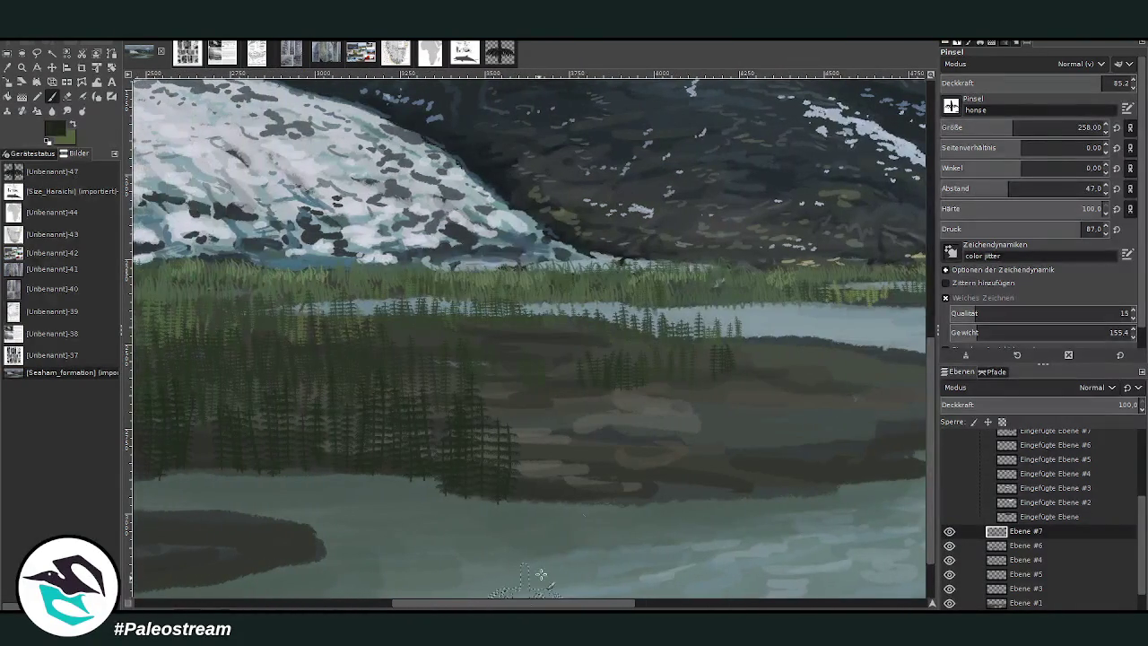
mouse_move(736, 498)
mouse_down()
mouse_move(728, 425)
mouse_move(719, 495)
mouse_move(746, 407)
mouse_move(764, 497)
mouse_up()
drag(724, 421, 723, 452)
mouse_move(675, 418)
mouse_down()
mouse_move(674, 507)
mouse_move(669, 408)
mouse_up()
drag(681, 465, 683, 404)
mouse_move(566, 485)
mouse_down()
mouse_move(567, 420)
mouse_move(576, 489)
mouse_up()
mouse_move(586, 489)
mouse_down()
mouse_move(583, 403)
mouse_move(594, 484)
mouse_up()
mouse_move(551, 405)
mouse_down()
mouse_move(552, 499)
mouse_move(543, 434)
mouse_up()
drag(592, 470, 592, 420)
drag(608, 491, 605, 398)
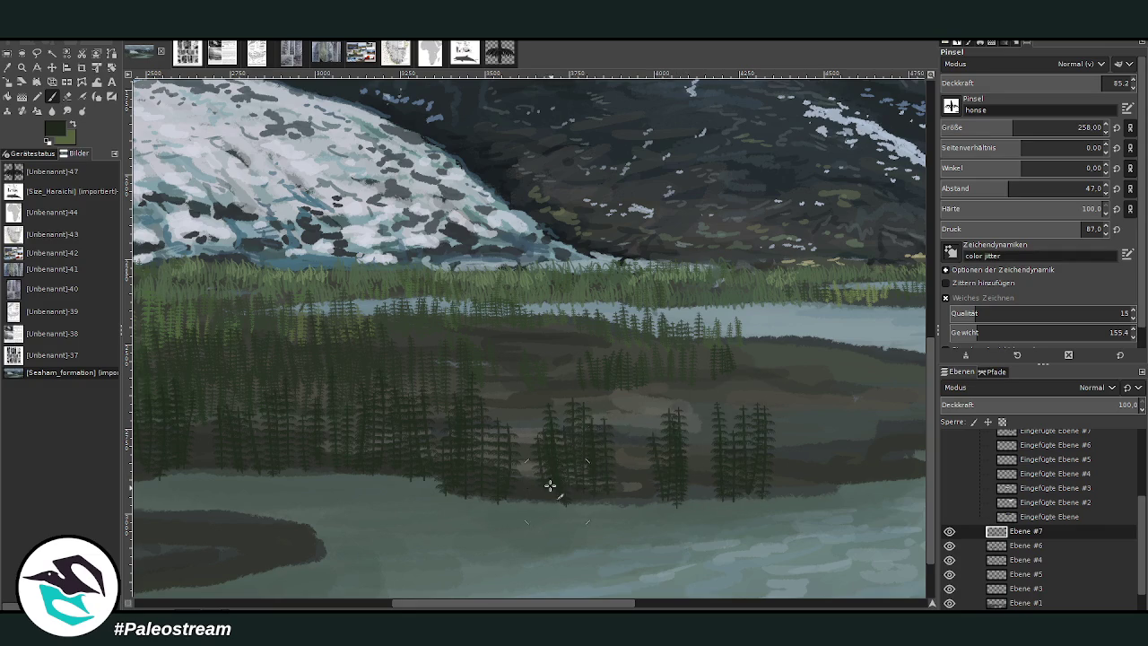
click(655, 607)
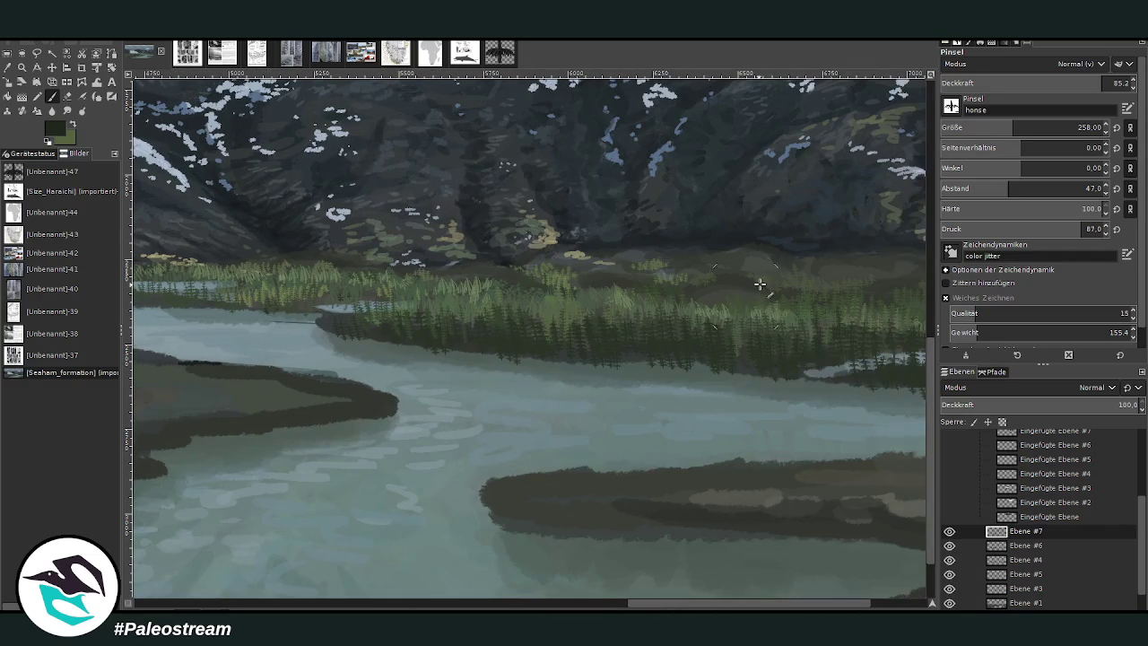
Step: With a larger, more opaque brush, fill the right-edge shore and reflection band with conifers
click(904, 607)
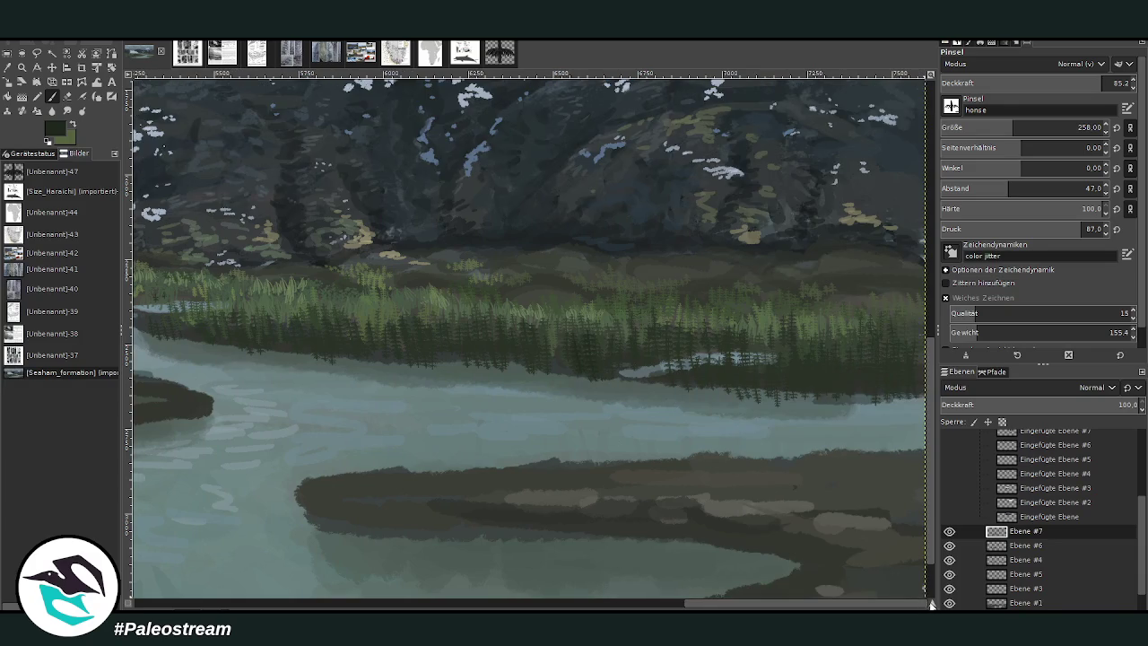
click(935, 605)
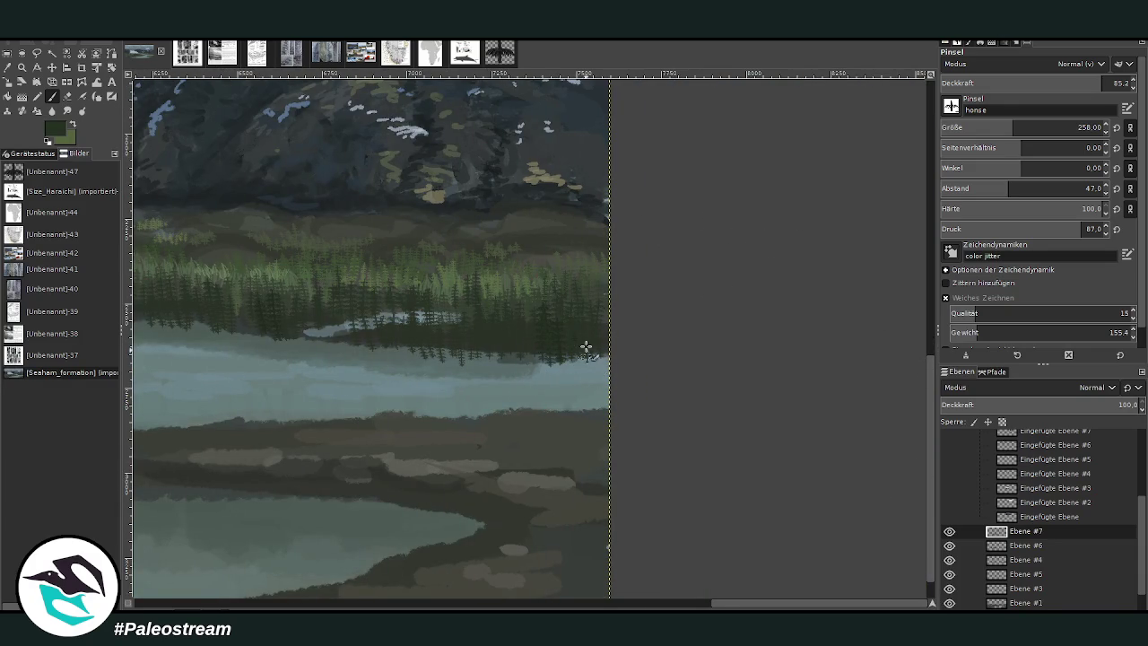
mouse_move(601, 423)
mouse_down()
mouse_move(599, 365)
mouse_move(565, 372)
mouse_up()
drag(556, 430, 578, 354)
key(bracketright)
key(bracketright)
key(bracketright)
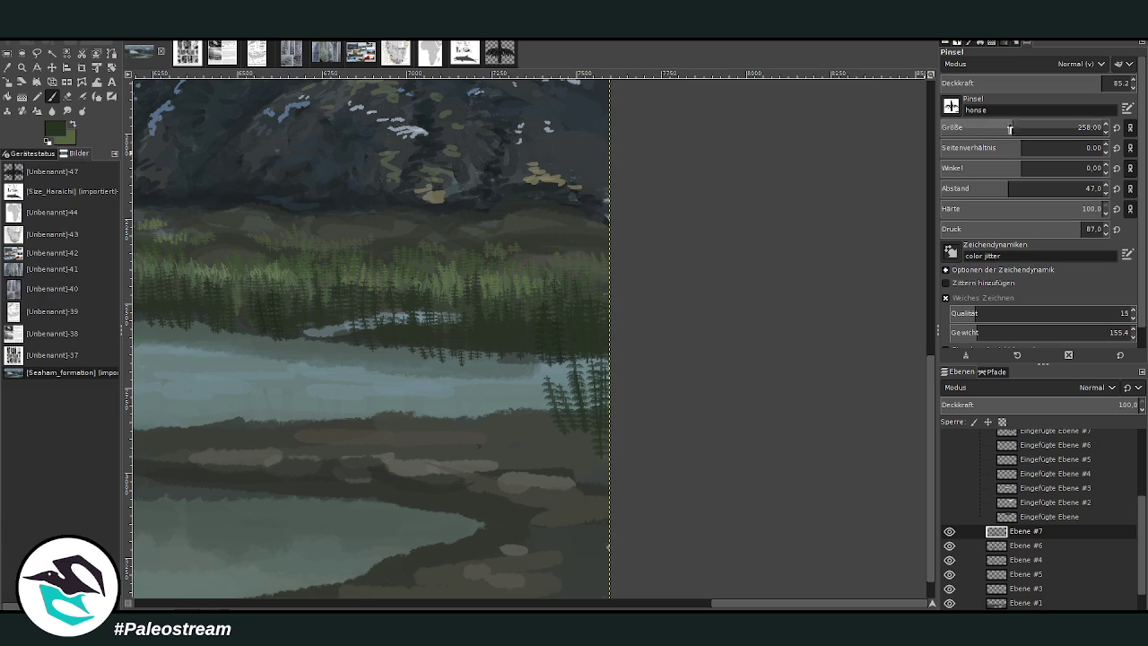
mouse_move(552, 435)
mouse_down()
mouse_move(540, 323)
mouse_move(524, 341)
mouse_up()
drag(510, 433, 508, 385)
drag(1089, 84, 1112, 83)
mouse_move(522, 442)
mouse_down()
mouse_move(487, 340)
mouse_move(478, 440)
mouse_move(536, 341)
mouse_up()
mouse_move(458, 439)
mouse_down()
mouse_move(450, 372)
mouse_move(440, 439)
mouse_move(422, 357)
mouse_up()
drag(548, 479, 536, 381)
drag(572, 495, 561, 373)
drag(587, 466, 593, 363)
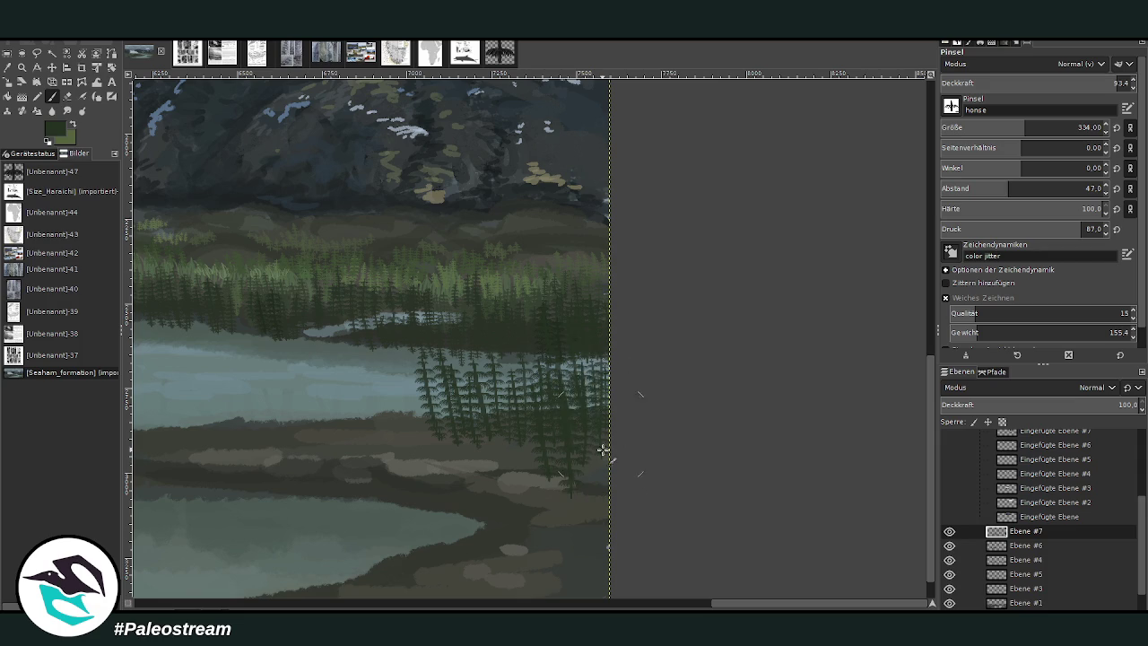
Step: Paint a new conifer cluster on the shore with groups on either side
scroll(653, 311, left, 5)
drag(713, 446, 715, 350)
mouse_move(728, 439)
mouse_down()
mouse_move(724, 359)
mouse_move(743, 348)
mouse_up()
mouse_move(762, 445)
mouse_down()
mouse_move(757, 351)
mouse_move(693, 447)
mouse_move(681, 370)
mouse_up()
mouse_move(673, 443)
mouse_down()
mouse_move(668, 391)
mouse_move(654, 391)
mouse_up()
drag(773, 453, 770, 354)
mouse_move(793, 448)
mouse_down()
mouse_move(789, 346)
mouse_move(807, 363)
mouse_move(818, 354)
mouse_up()
mouse_move(758, 462)
mouse_down()
mouse_move(755, 386)
mouse_move(735, 363)
mouse_up()
mouse_move(636, 439)
mouse_down()
mouse_move(635, 354)
mouse_move(607, 447)
mouse_up()
Step: Thicken the cluster's left part and extend conifers past its right edge
drag(599, 395, 594, 450)
drag(659, 422, 662, 462)
mouse_move(695, 408)
mouse_down()
mouse_move(692, 466)
mouse_move(699, 439)
mouse_up()
mouse_move(659, 419)
mouse_down()
mouse_move(670, 349)
mouse_move(682, 413)
mouse_up()
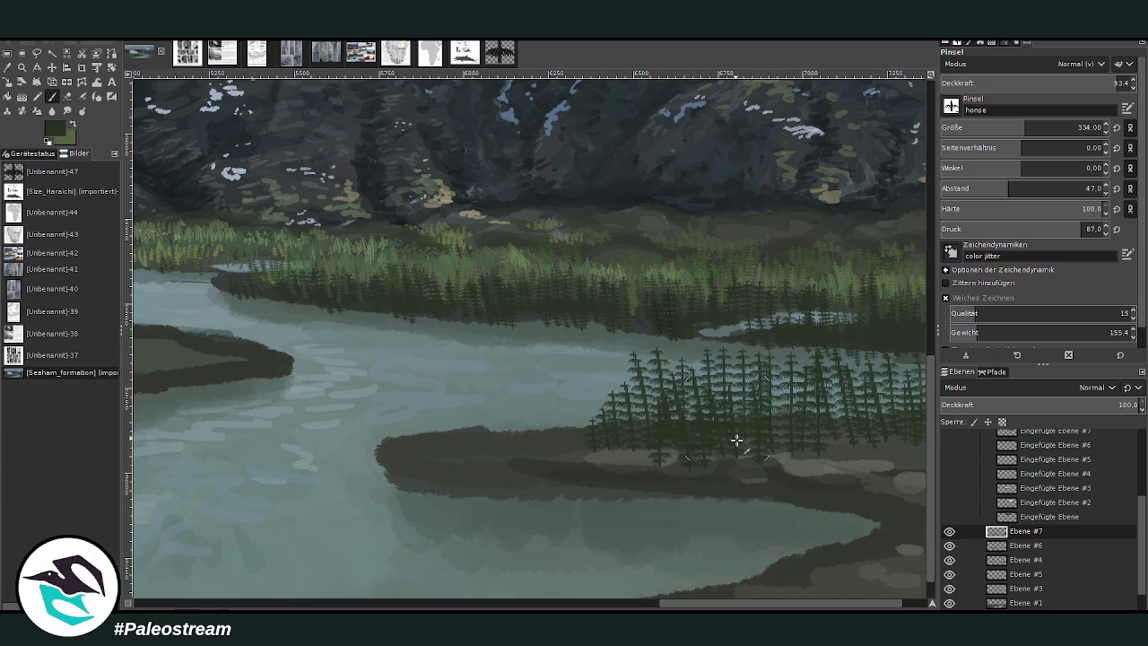
mouse_move(782, 454)
mouse_down()
mouse_move(795, 371)
mouse_move(840, 460)
mouse_up()
drag(838, 390, 838, 461)
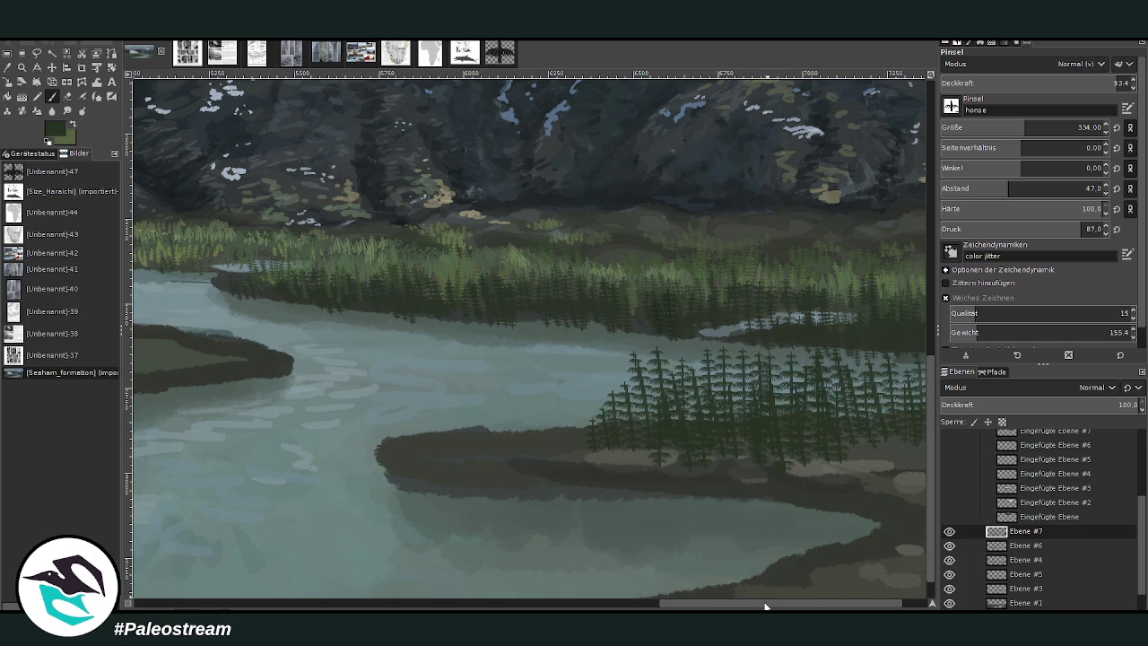
scroll(880, 498, right, 2)
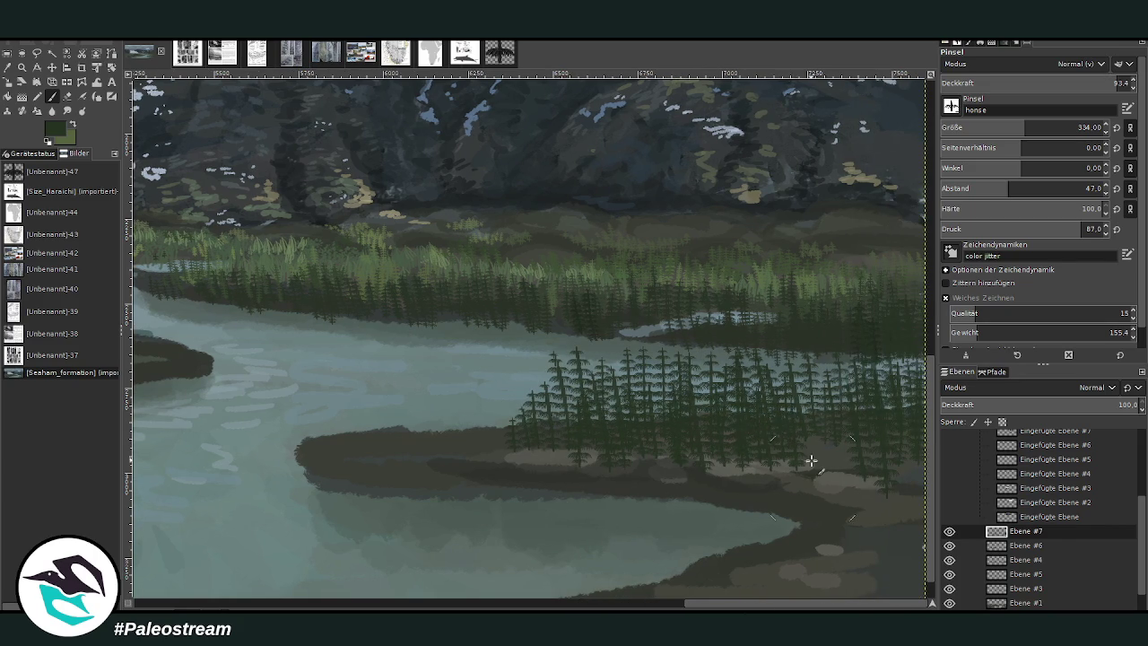
mouse_move(875, 459)
mouse_down()
mouse_move(883, 528)
mouse_move(901, 511)
mouse_up()
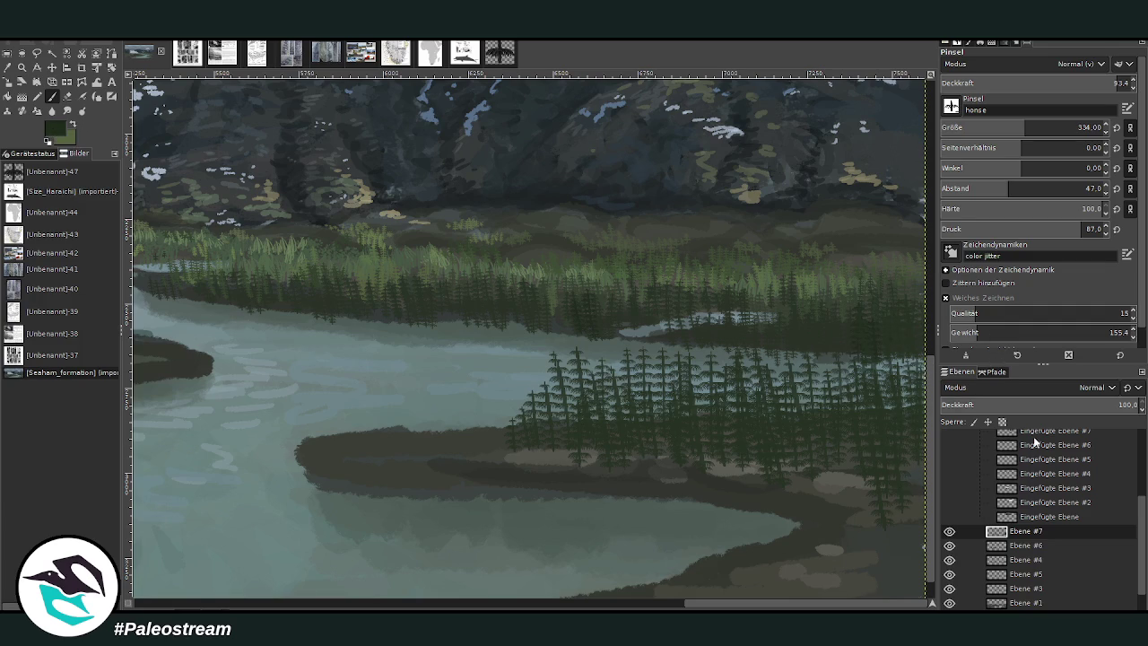
Step: At brush size 383, add larger conifers along the cluster's lower and right edges
click(1031, 126)
click(838, 458)
mouse_move(907, 490)
mouse_down()
mouse_move(905, 502)
mouse_move(824, 476)
mouse_move(789, 482)
mouse_move(891, 487)
mouse_move(884, 569)
mouse_move(901, 443)
mouse_move(850, 482)
mouse_move(896, 492)
mouse_up()
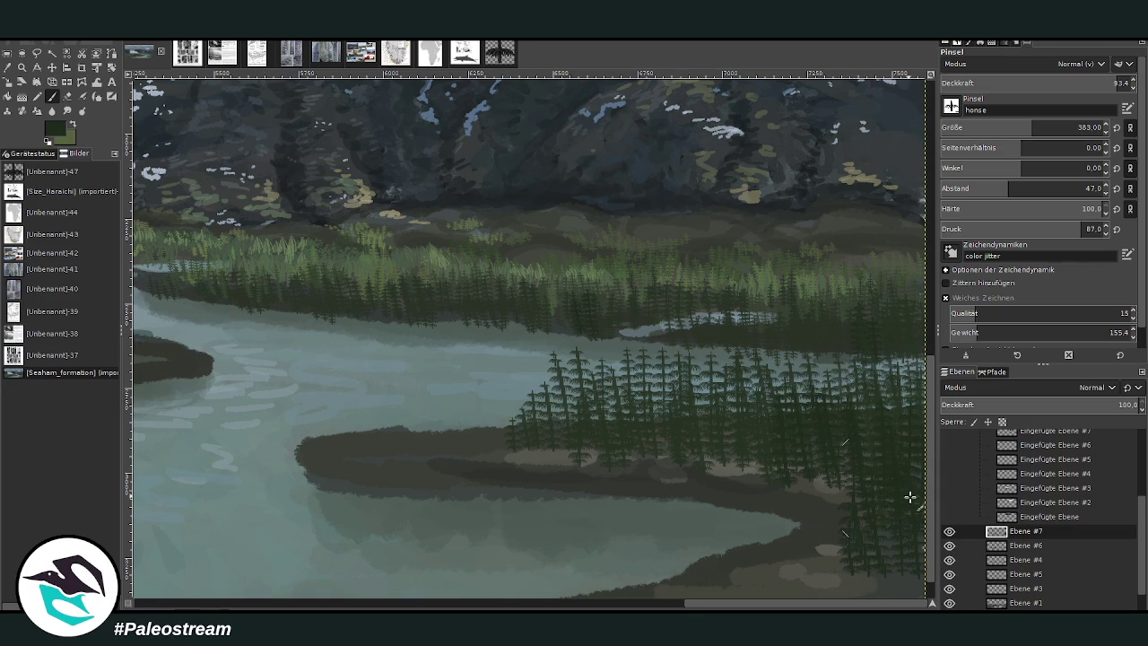
scroll(897, 492, down, 1)
drag(1036, 127, 1040, 127)
mouse_move(843, 556)
mouse_down()
mouse_move(853, 546)
mouse_move(825, 517)
mouse_move(911, 434)
mouse_up()
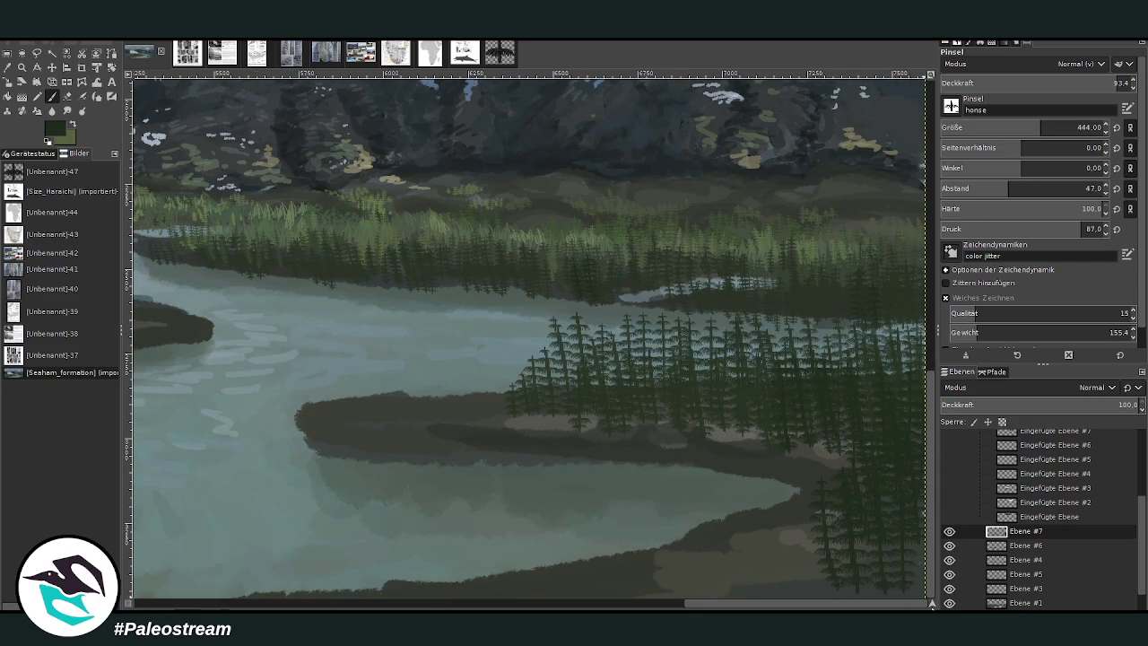
scroll(893, 533, right, 4)
scroll(893, 533, up, 3)
scroll(875, 408, down, 5)
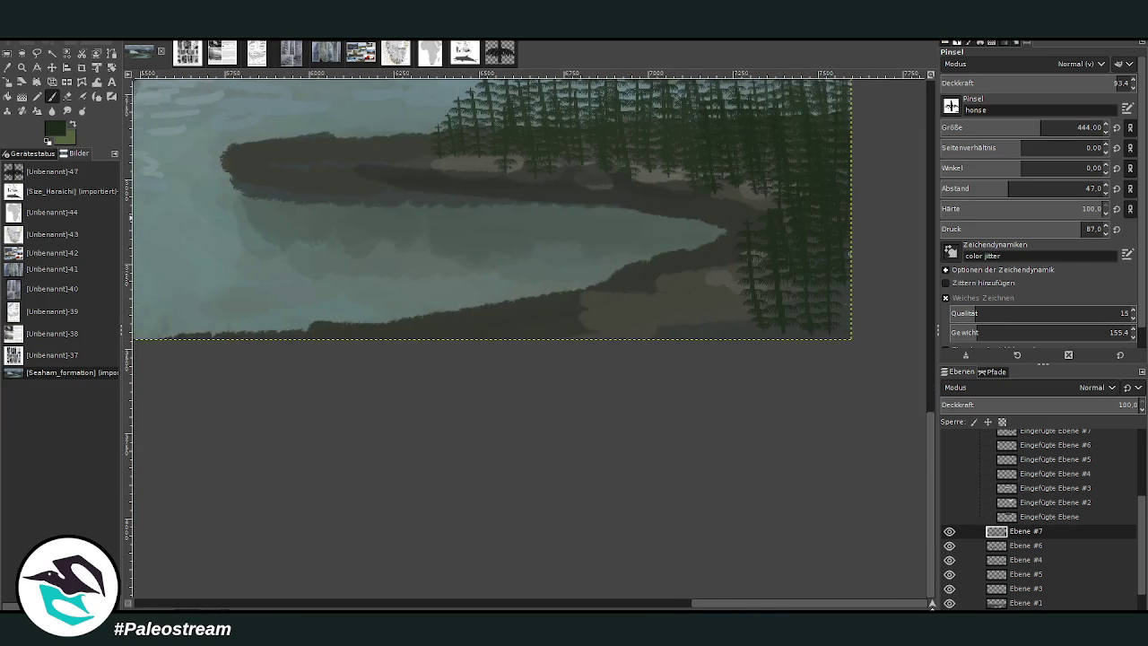
scroll(875, 408, up, 1)
scroll(875, 408, up, 2)
Step: Line the lower-right shore with dark conifers at opacity 98.1, then shrink the brush to 273
drag(678, 479, 683, 315)
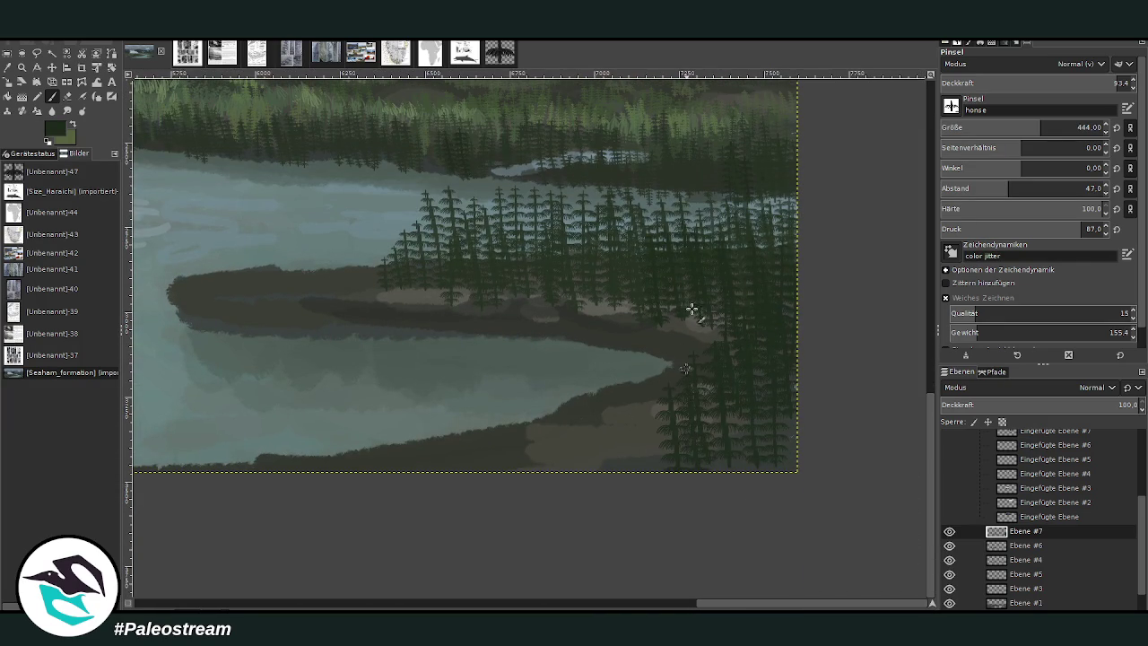
mouse_move(776, 403)
mouse_down()
mouse_move(611, 374)
mouse_move(615, 422)
mouse_move(615, 333)
mouse_up()
drag(640, 475, 639, 368)
drag(583, 476, 583, 393)
drag(1100, 83, 1109, 83)
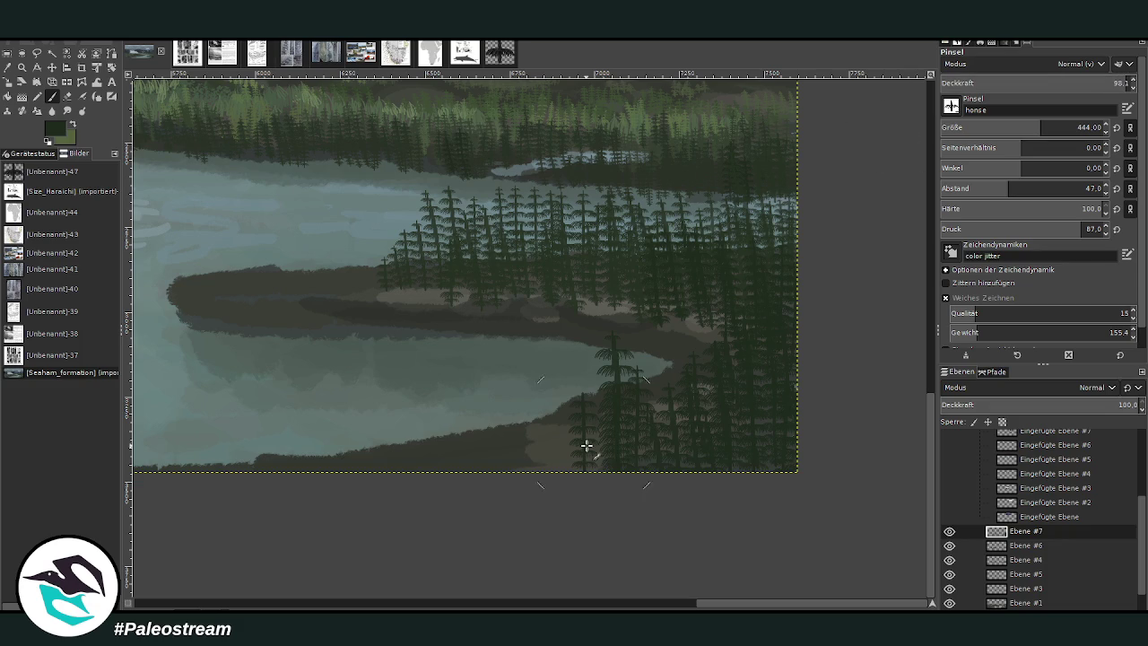
mouse_move(545, 479)
mouse_down()
mouse_move(529, 326)
mouse_move(501, 306)
mouse_up()
drag(589, 494, 592, 318)
drag(693, 465, 675, 370)
drag(494, 512, 486, 354)
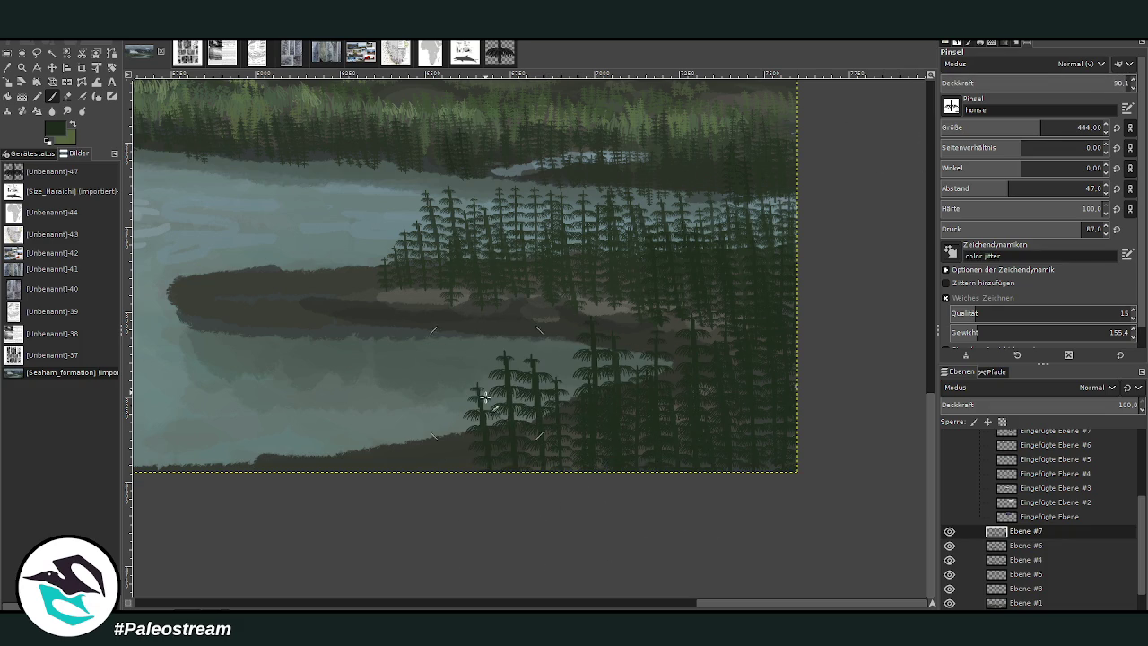
drag(460, 450, 476, 298)
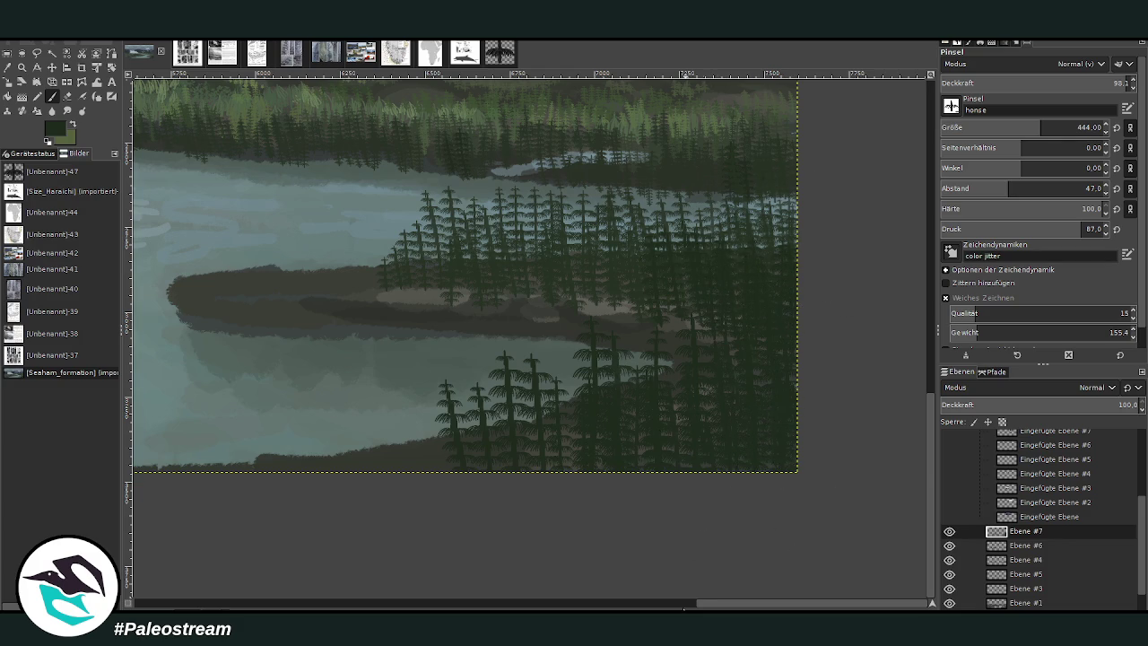
click(683, 605)
drag(684, 607, 576, 213)
key(bracketleft)
key(bracketleft)
key(bracketleft)
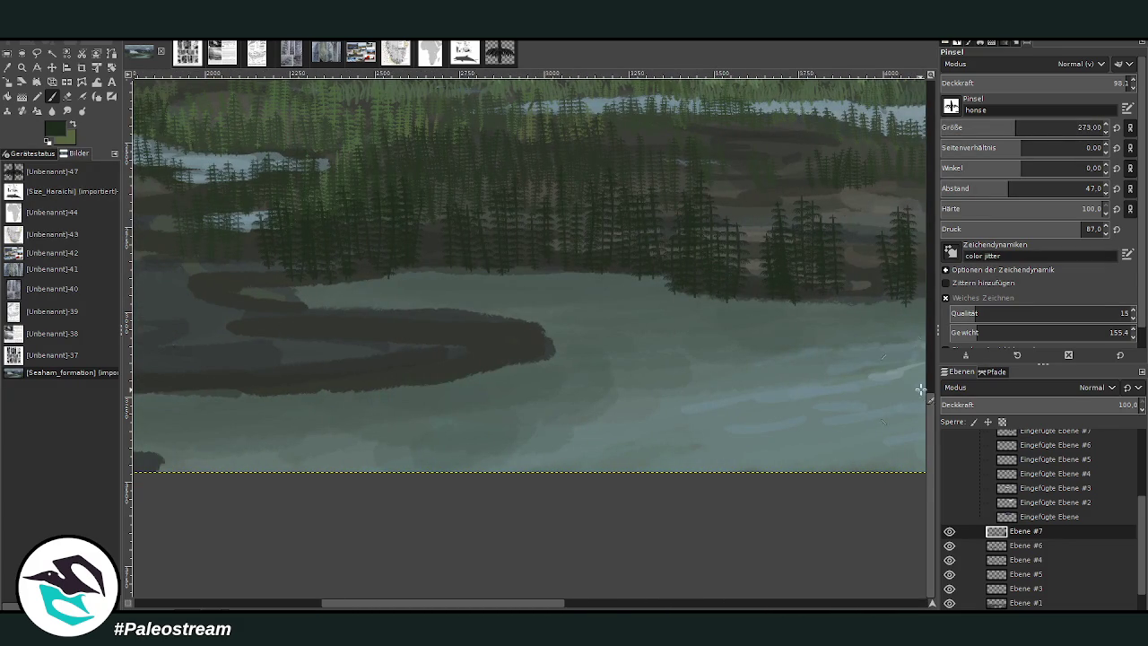
Step: Extend the forest leftward over the pond area
drag(932, 416, 933, 360)
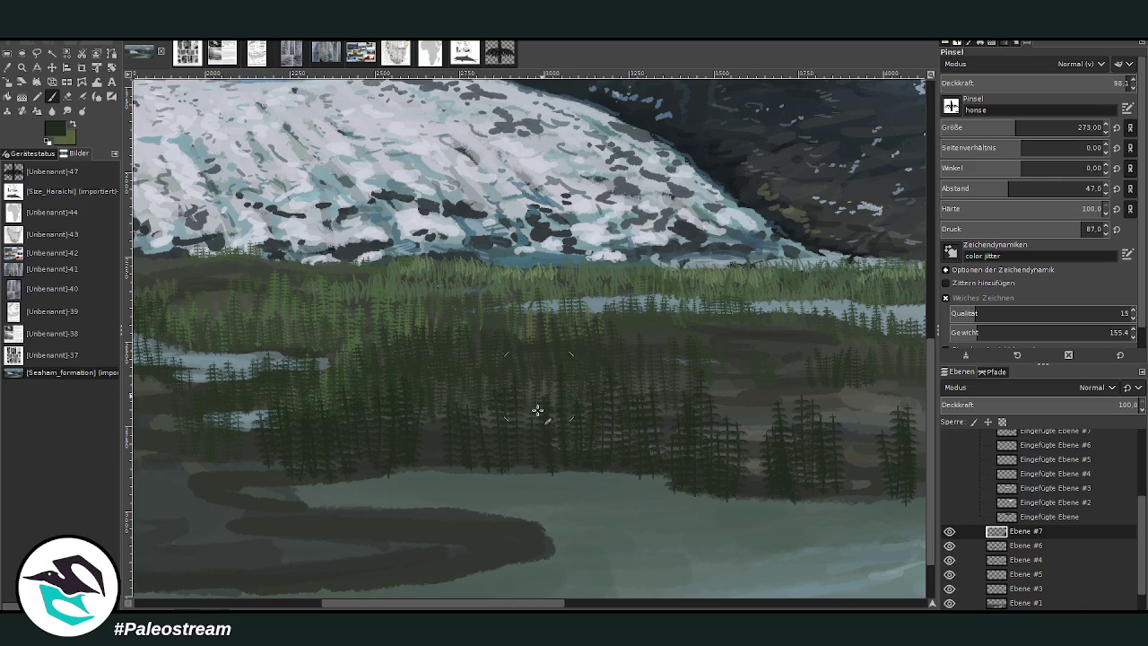
scroll(485, 588, left, 5)
mouse_move(769, 472)
mouse_down()
mouse_move(786, 487)
mouse_move(786, 425)
mouse_move(761, 417)
mouse_move(740, 389)
mouse_move(748, 461)
mouse_move(715, 492)
mouse_move(736, 505)
mouse_move(769, 493)
mouse_move(825, 454)
mouse_move(712, 492)
mouse_move(679, 427)
mouse_move(648, 435)
mouse_move(718, 425)
mouse_move(681, 423)
mouse_move(656, 431)
mouse_move(636, 471)
mouse_move(617, 466)
mouse_up()
drag(334, 605, 307, 604)
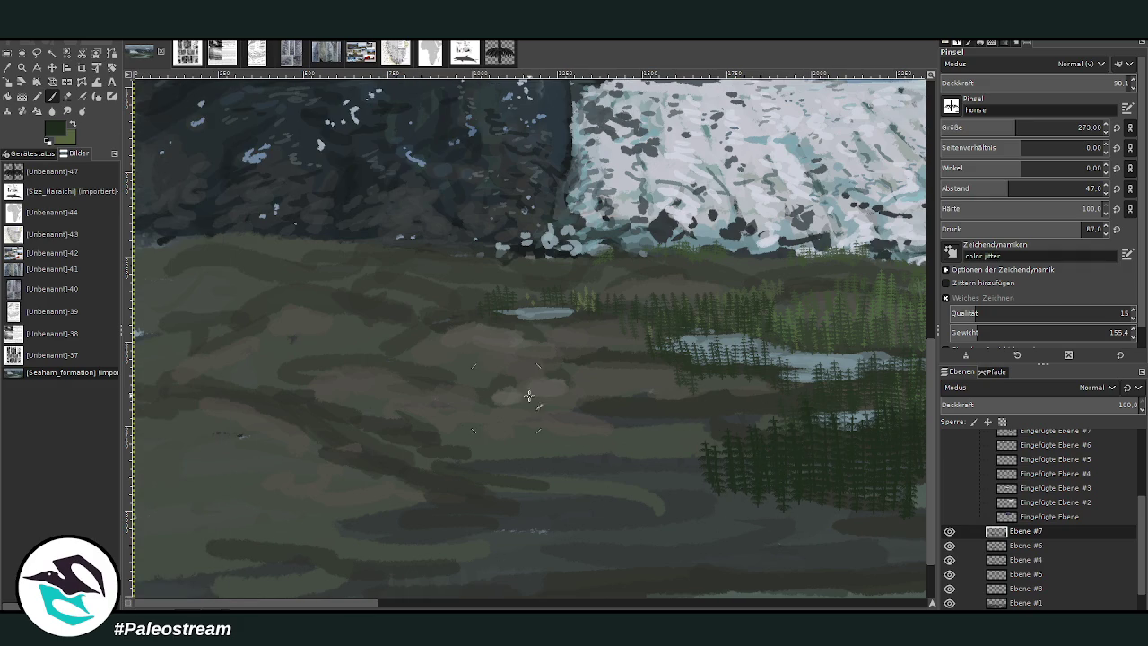
Step: At brush size 237, paint a cluster of small conifers on the lower-left bank
click(1008, 127)
scroll(909, 384, down, 3)
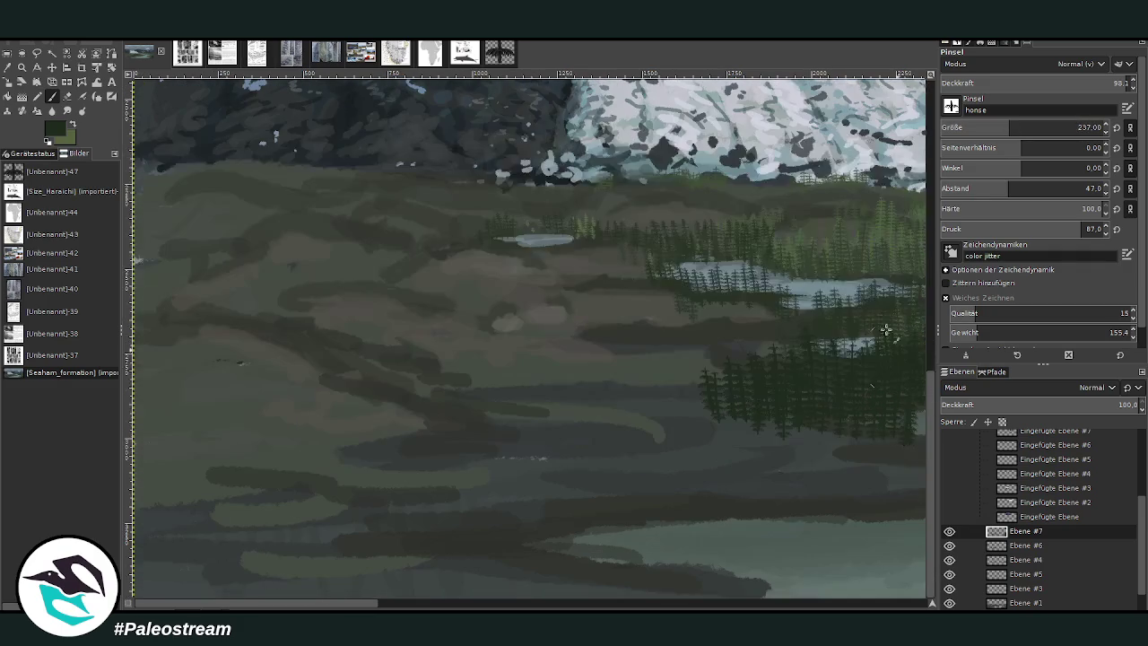
mouse_move(219, 498)
mouse_down()
mouse_move(220, 404)
mouse_move(243, 482)
mouse_up()
drag(247, 421, 207, 492)
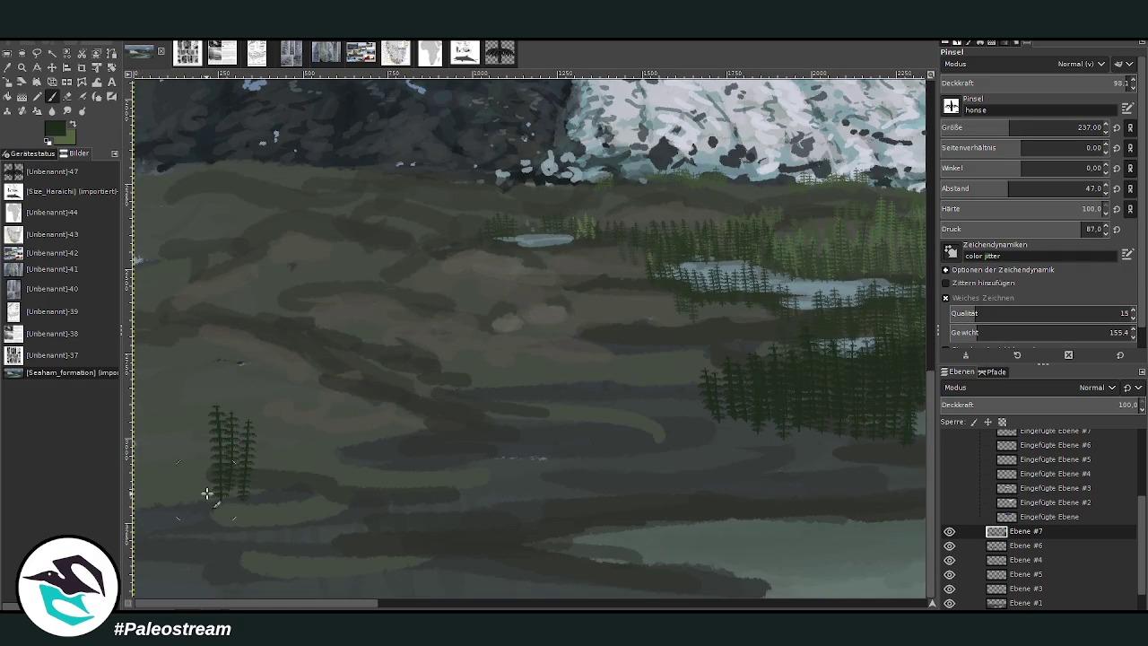
drag(206, 412, 201, 464)
drag(210, 516, 238, 422)
mouse_move(260, 502)
mouse_down()
mouse_move(274, 435)
mouse_move(248, 440)
mouse_up()
mouse_move(185, 484)
mouse_down()
mouse_move(177, 405)
mouse_move(179, 414)
mouse_up()
drag(167, 475, 170, 427)
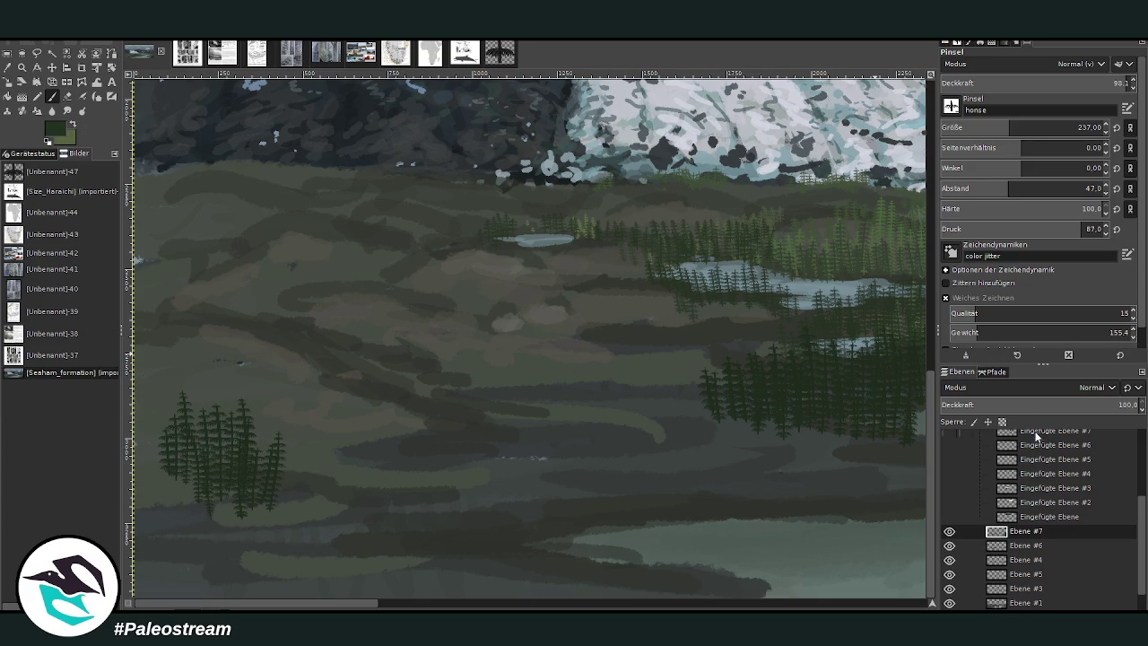
Step: At brush size 371, add tall conifers and make the lower-left cluster wider and denser
drag(1021, 125, 1076, 127)
mouse_move(184, 525)
mouse_down()
mouse_move(162, 381)
mouse_move(149, 394)
mouse_up()
drag(142, 513, 137, 408)
drag(175, 525, 171, 376)
drag(222, 529, 222, 381)
mouse_move(249, 538)
mouse_down()
mouse_move(253, 408)
mouse_move(285, 407)
mouse_up()
mouse_move(184, 538)
mouse_down()
mouse_move(170, 431)
mouse_move(153, 543)
mouse_move(153, 493)
mouse_up()
drag(231, 552, 231, 491)
mouse_move(296, 548)
mouse_down()
mouse_move(291, 435)
mouse_move(310, 446)
mouse_up()
drag(327, 536, 329, 459)
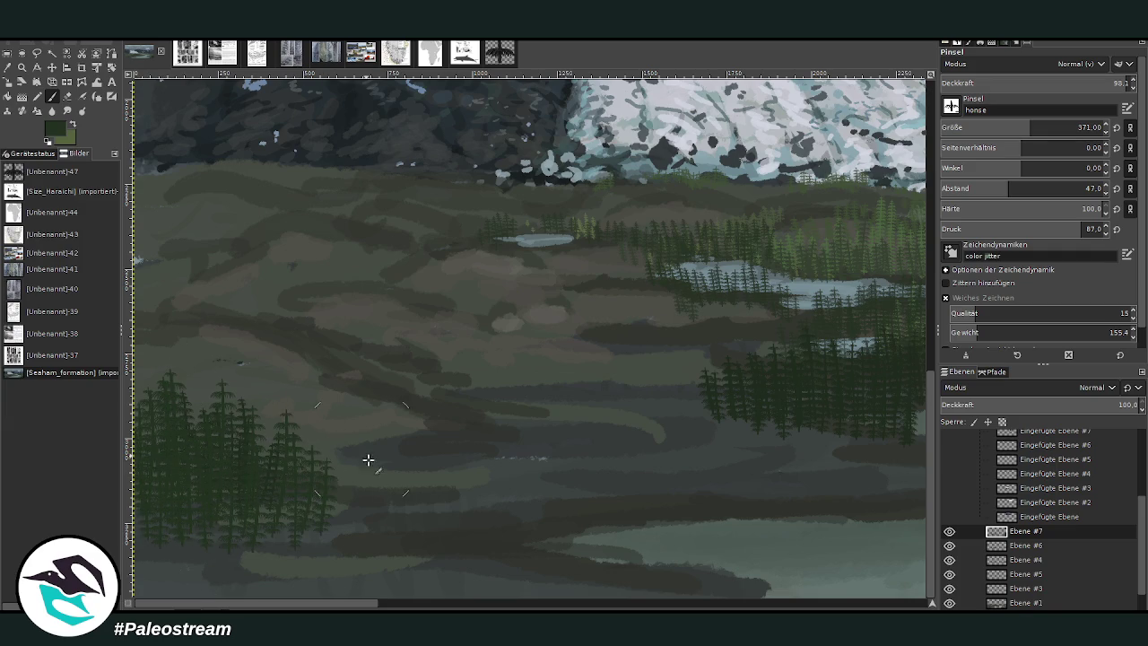
Step: Reduce the brush to 191 and touch up trees along the far shoreline
scroll(437, 351, right, 5)
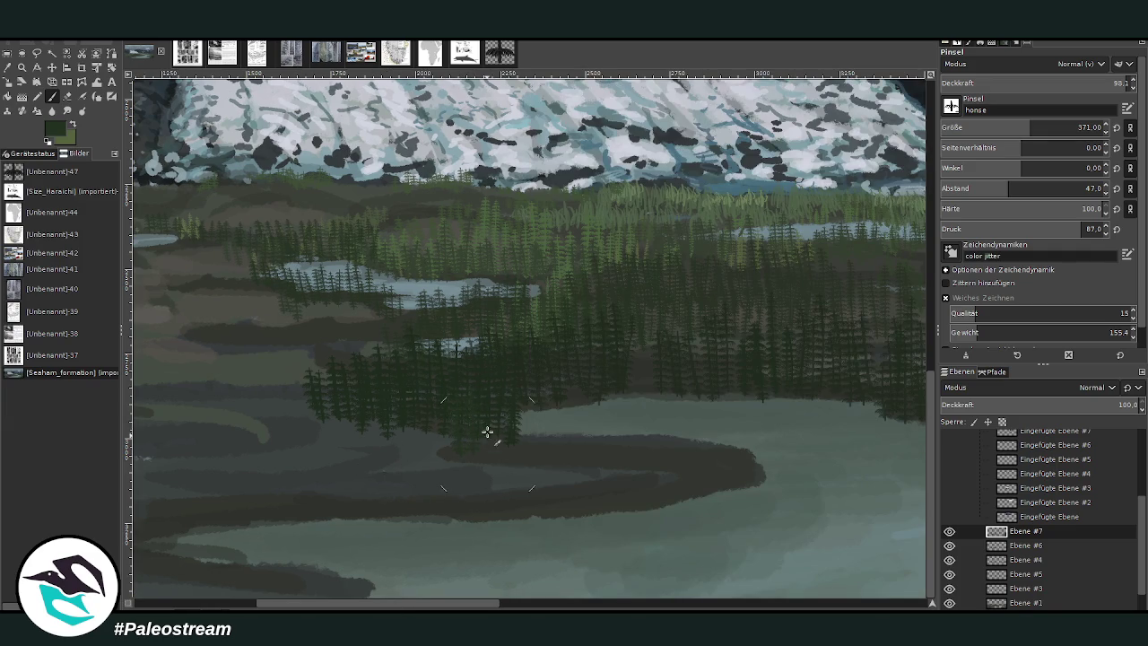
click(1078, 127)
scroll(456, 351, right, 5)
scroll(628, 394, right, 6)
scroll(807, 439, right, 6)
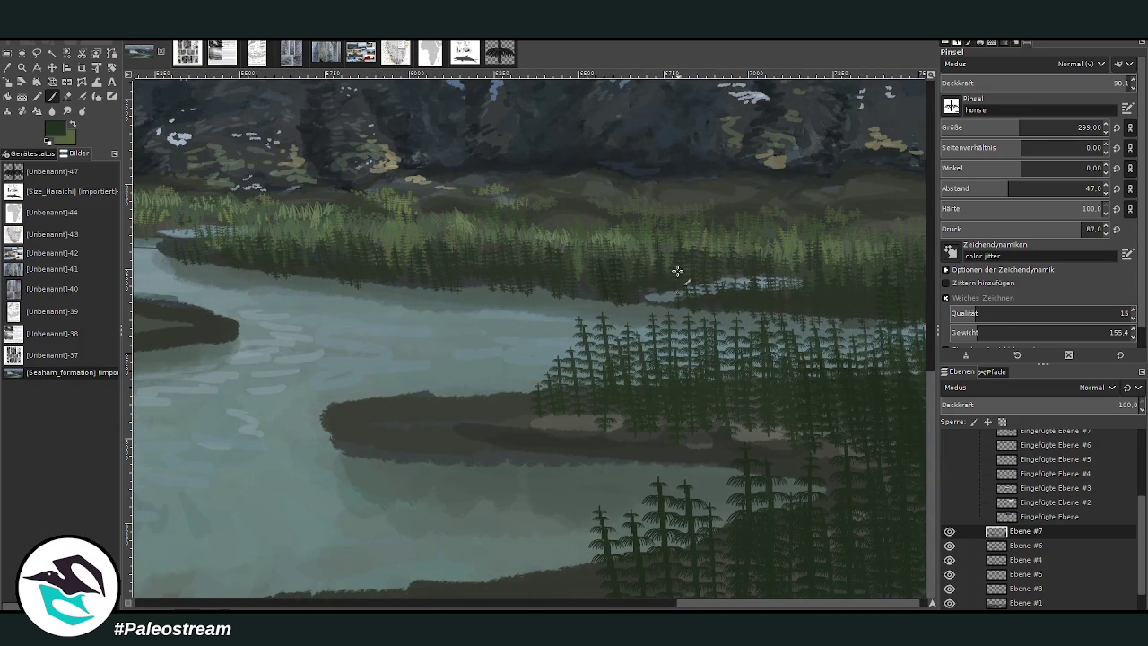
drag(1094, 130, 1077, 128)
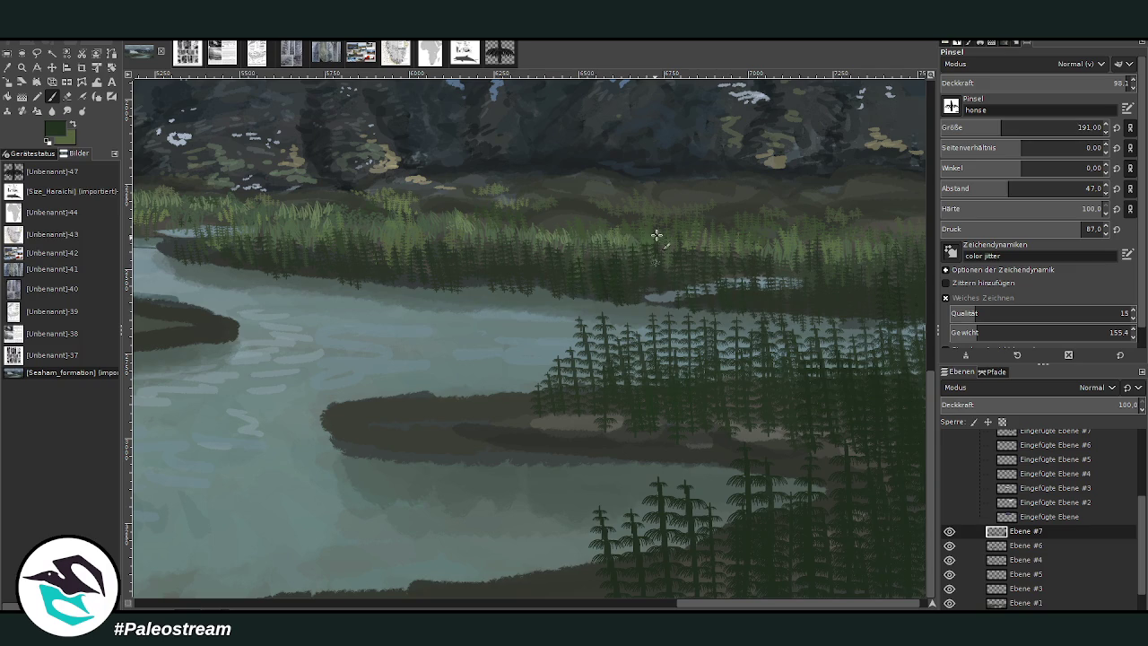
drag(574, 260, 591, 239)
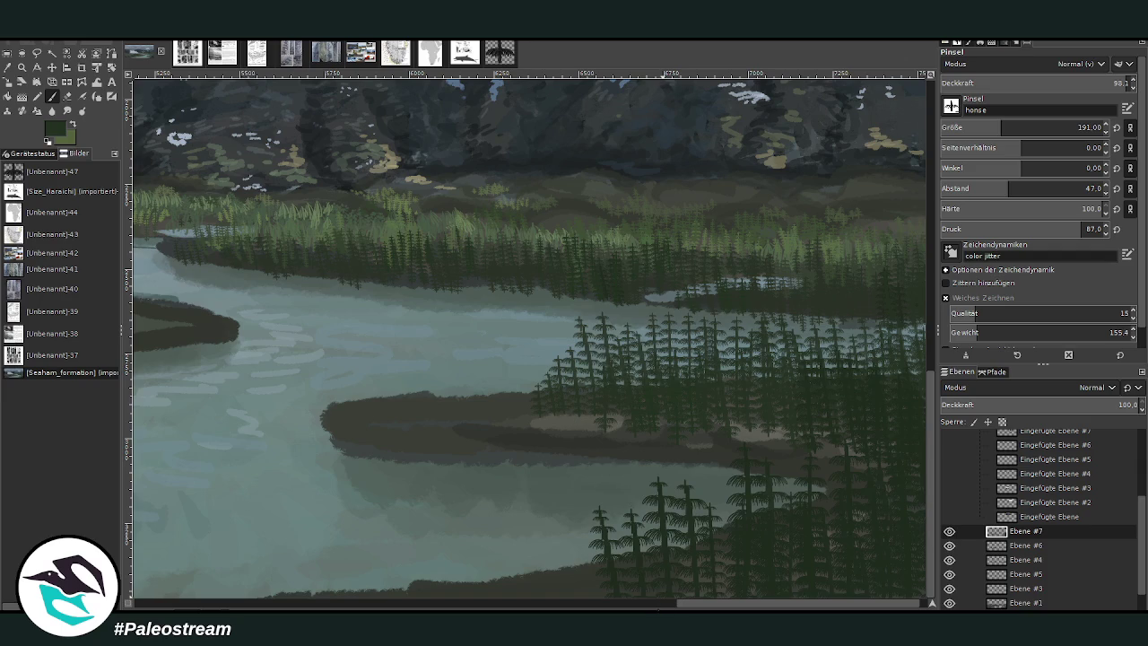
scroll(659, 603, left, 4)
scroll(659, 603, left, 3)
scroll(659, 603, left, 3)
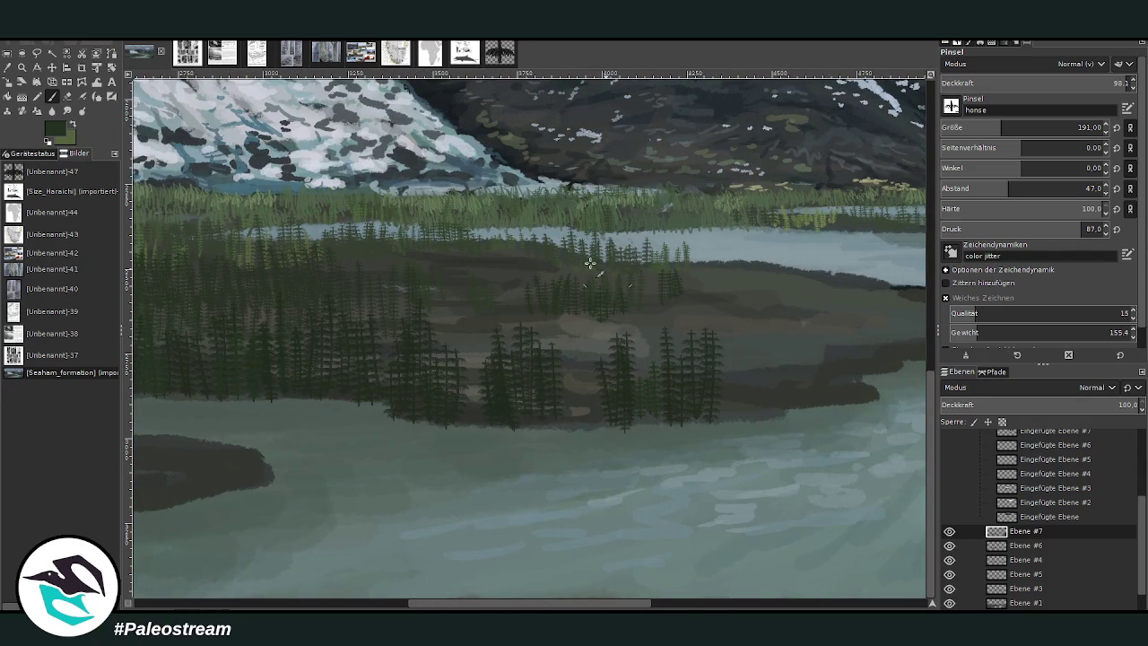
click(1019, 544)
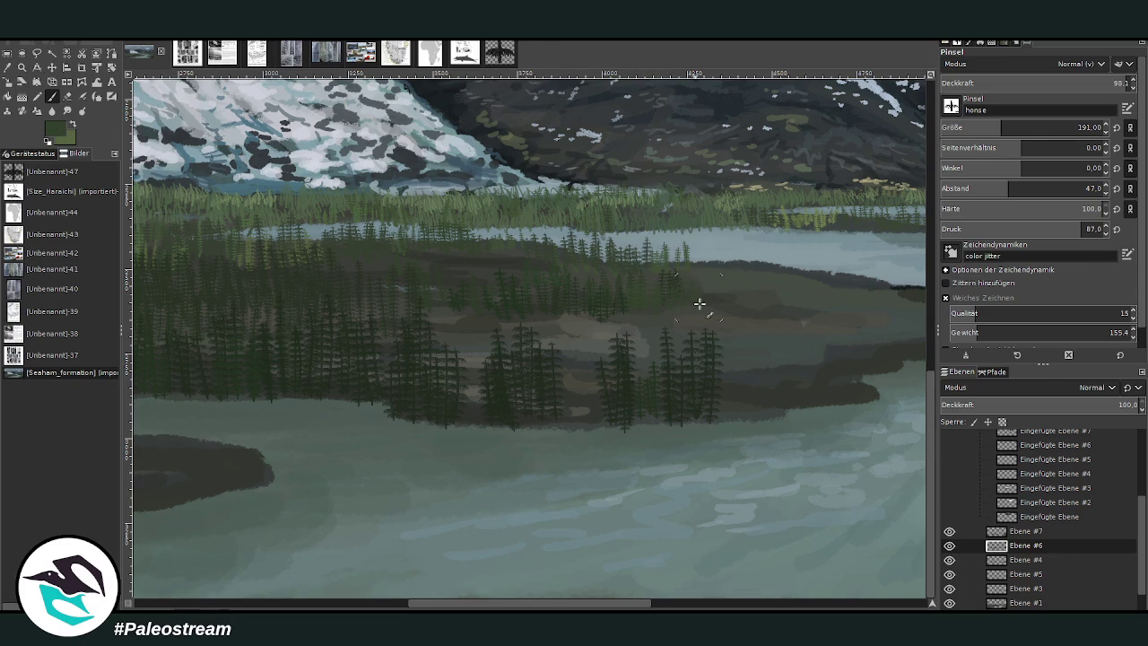
Step: At brush size 149, dot small dark conifers leftward along the far shoreline
drag(1006, 125, 991, 115)
mouse_move(794, 269)
mouse_down()
mouse_move(816, 247)
mouse_move(773, 235)
mouse_move(750, 271)
mouse_move(714, 239)
mouse_up()
drag(705, 267, 700, 233)
mouse_move(683, 277)
mouse_down()
mouse_move(679, 244)
mouse_move(666, 239)
mouse_up()
mouse_move(662, 269)
mouse_down()
mouse_move(650, 239)
mouse_move(597, 223)
mouse_up()
mouse_move(581, 267)
mouse_down()
mouse_move(574, 226)
mouse_move(549, 231)
mouse_up()
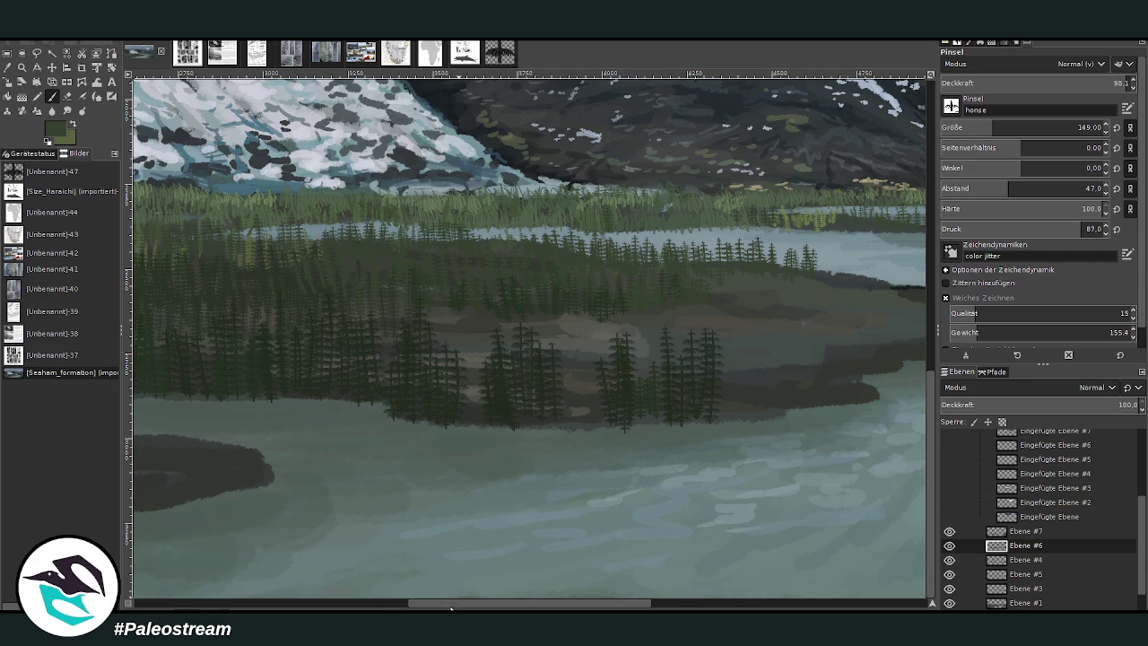
scroll(527, 332, left, 5)
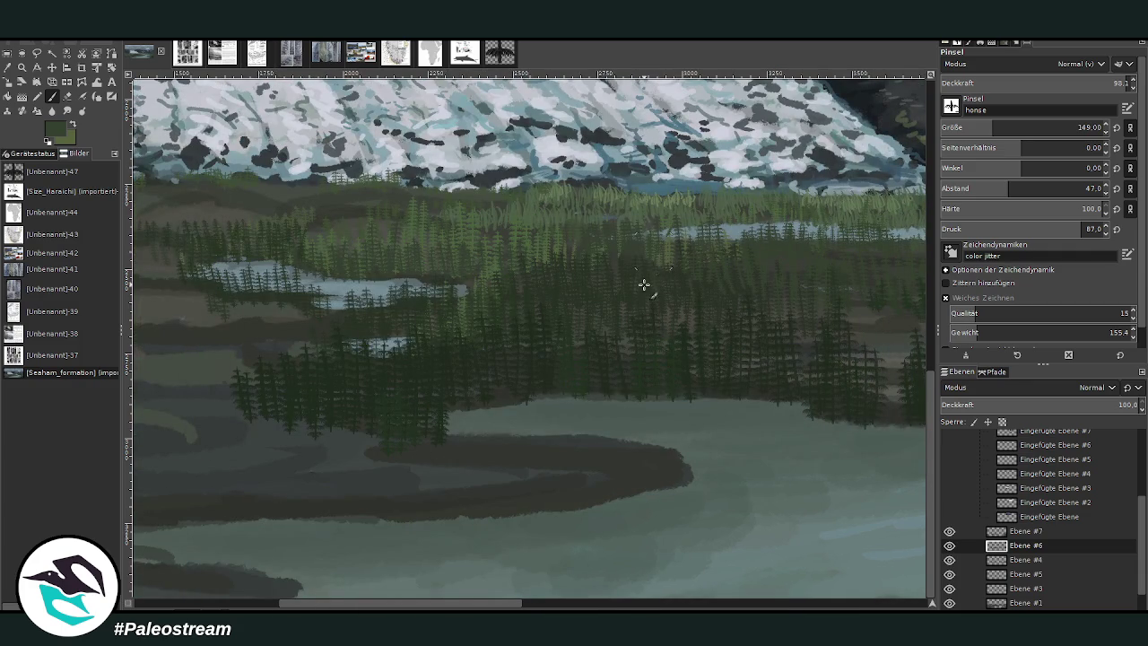